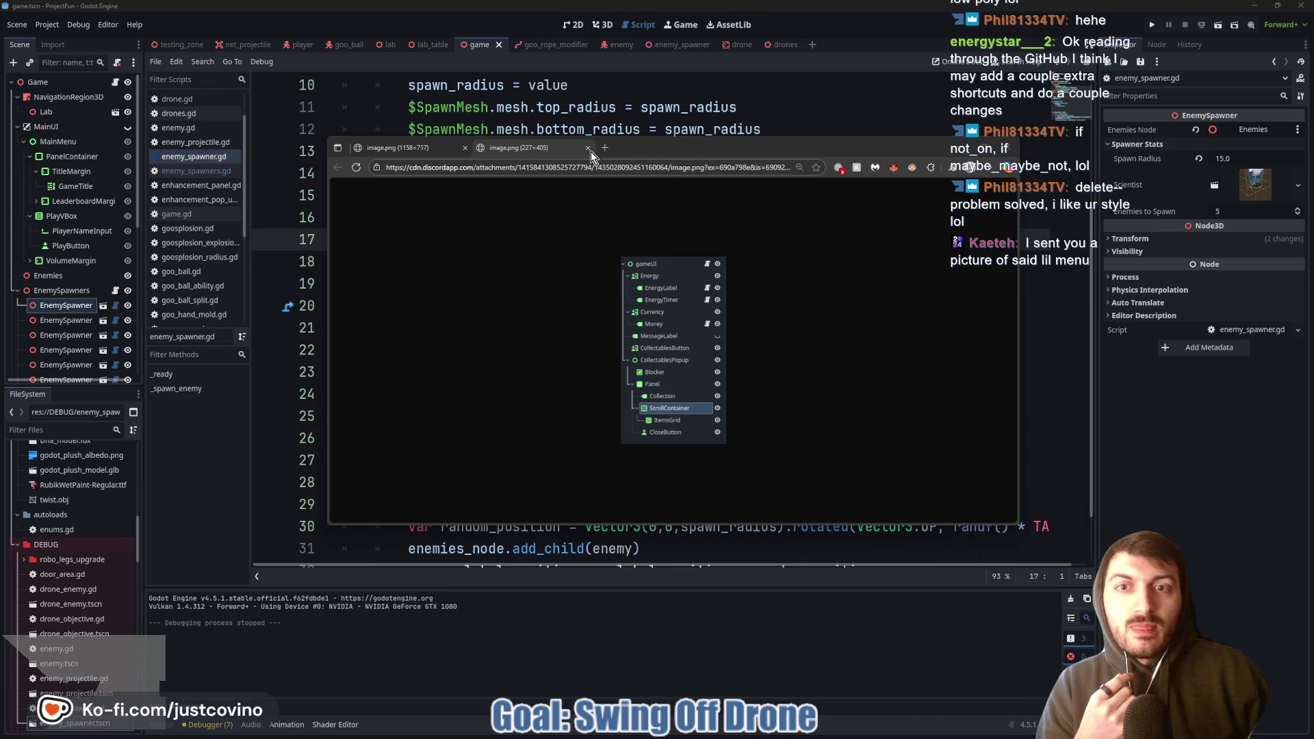
Compare the two game-menu screenshots in side-by-side Chrome windows, then close both windows.
mouse_move(530, 149)
left_mouse_down()
mouse_move(532, 249)
mouse_move(339, 223)
mouse_move(371, 187)
left_mouse_up()
mouse_move(649, 146)
left_mouse_down()
mouse_move(834, 170)
mouse_move(821, 158)
left_mouse_up()
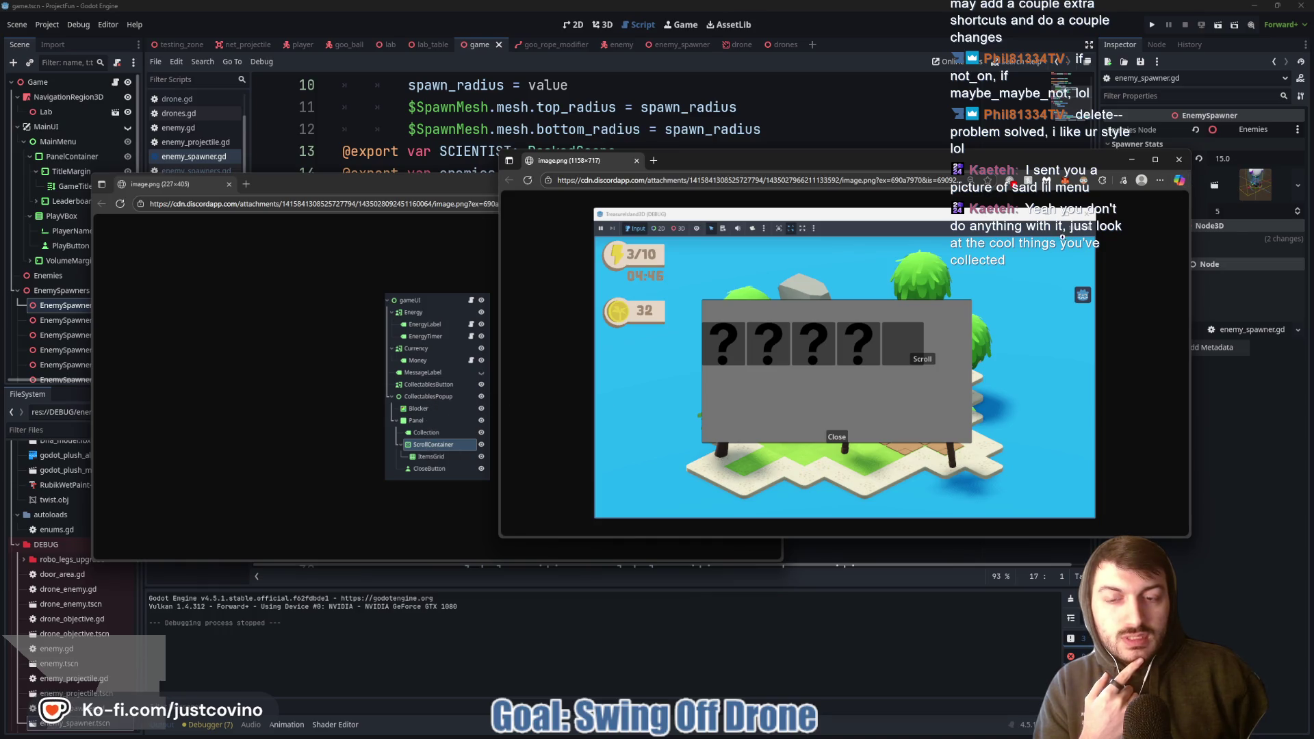
left_click(1185, 161)
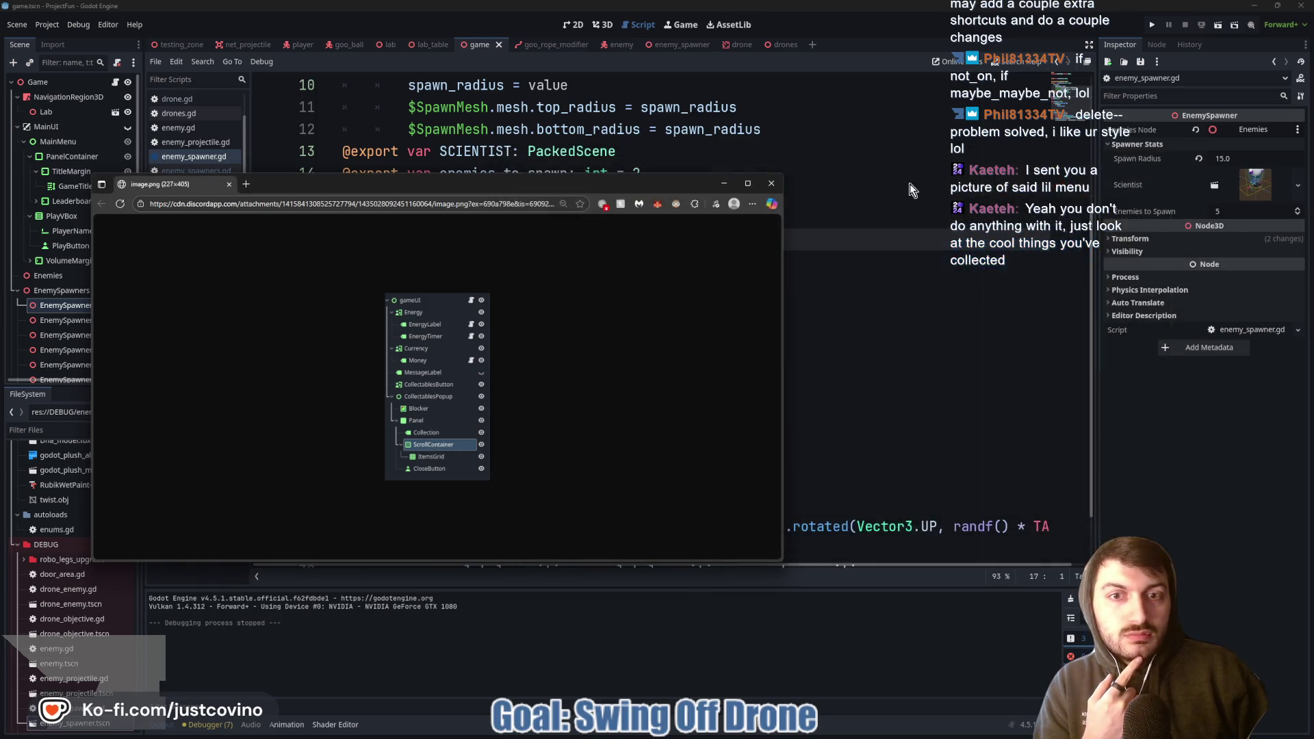
left_click(768, 186)
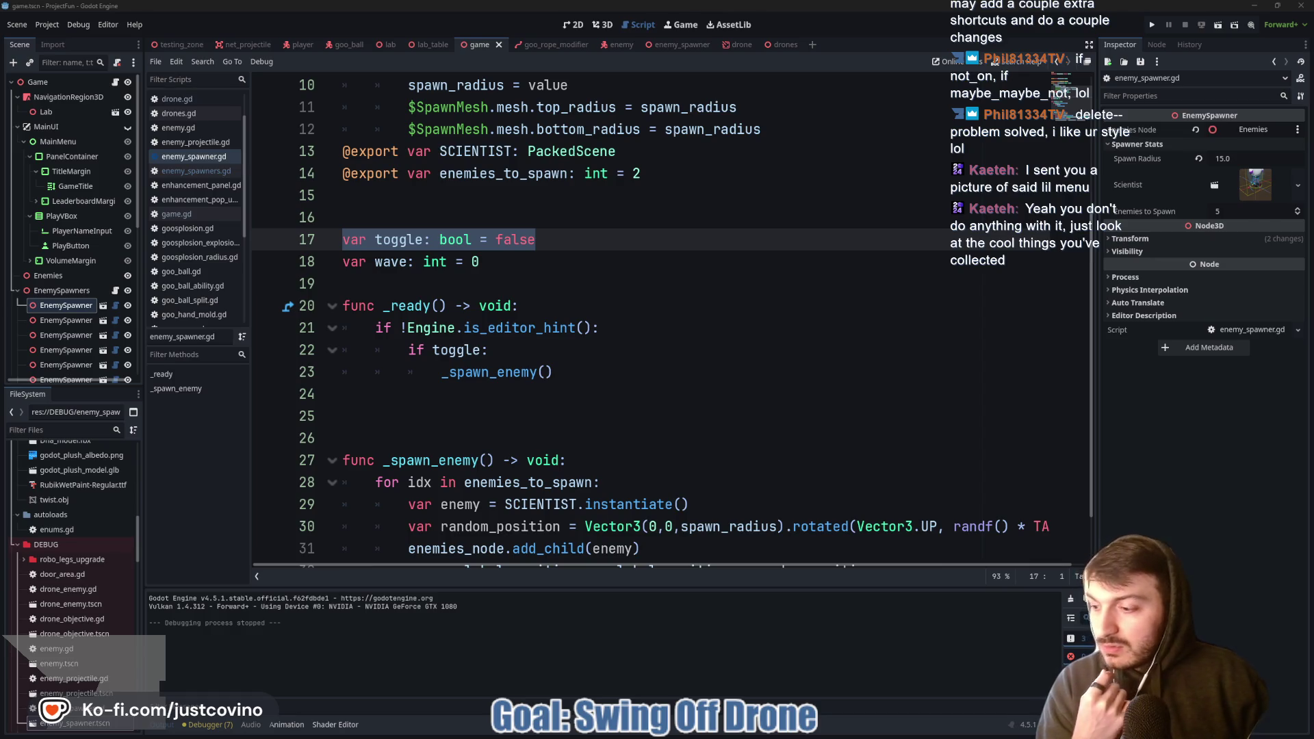
Rename toggle to toggled_on on lines 17 and 22 of enemy_spawner.gd, then open EnemySpawners.
left_click(549, 277)
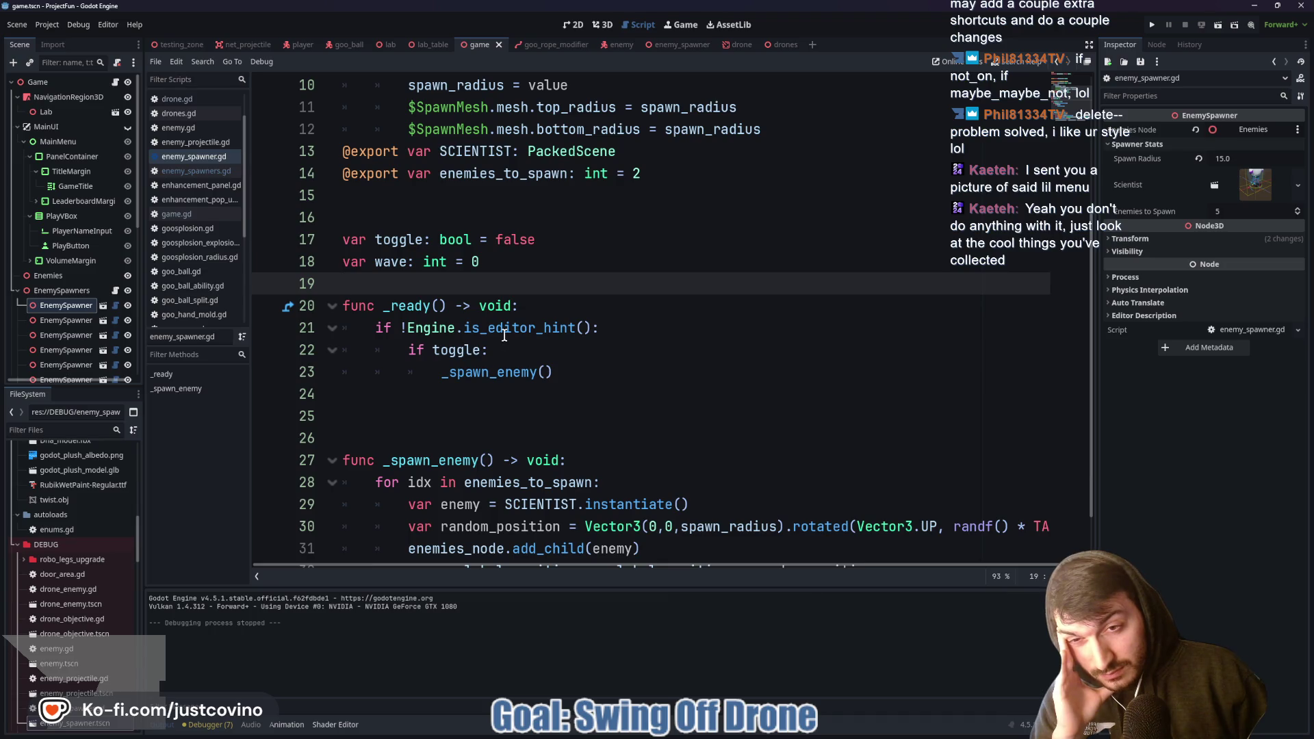
mouse_move(505, 336)
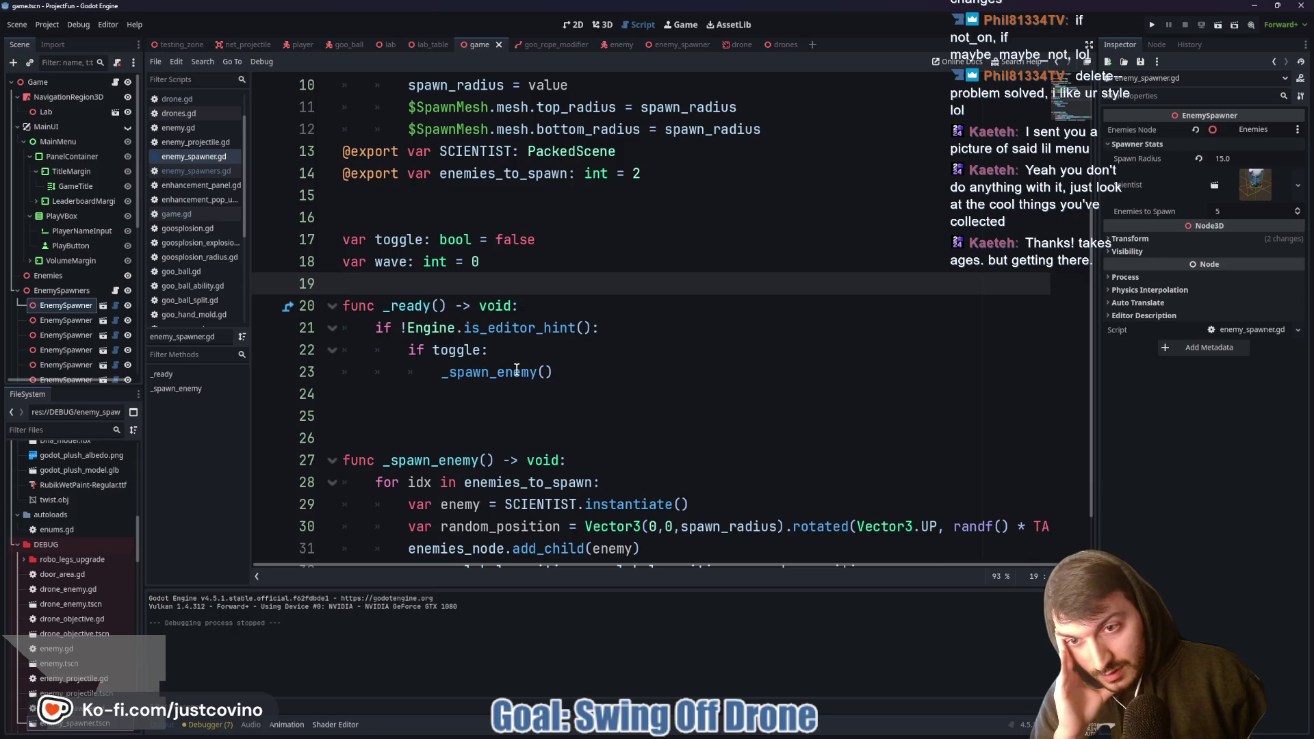
mouse_move(449, 352)
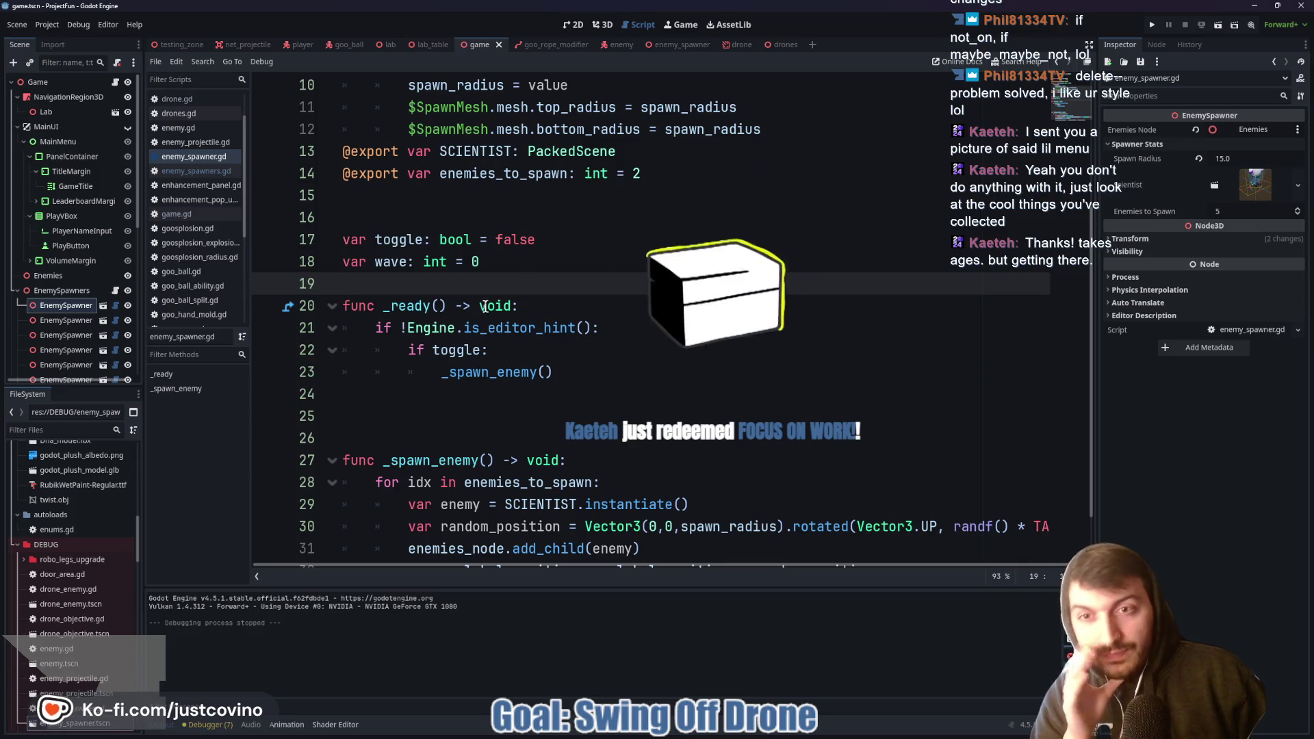
left_click(419, 240)
type("d_on")
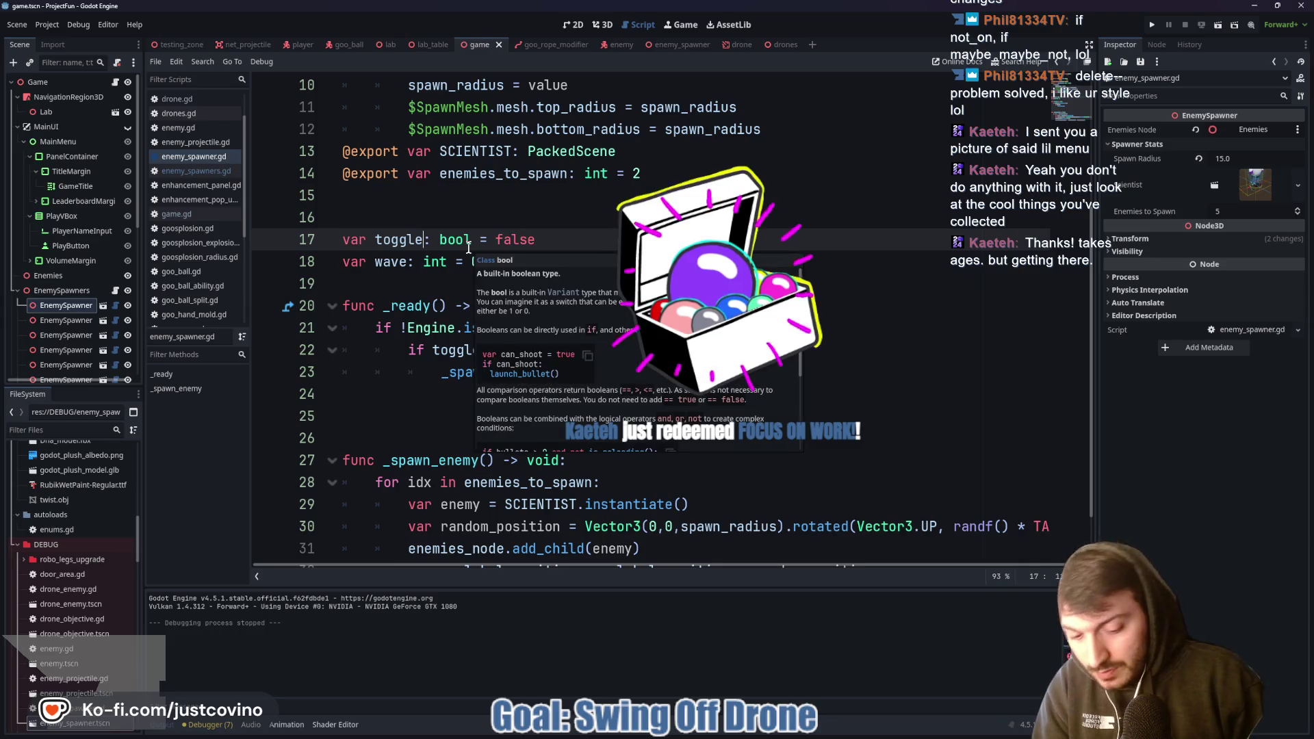
left_click(484, 350)
type("d_on")
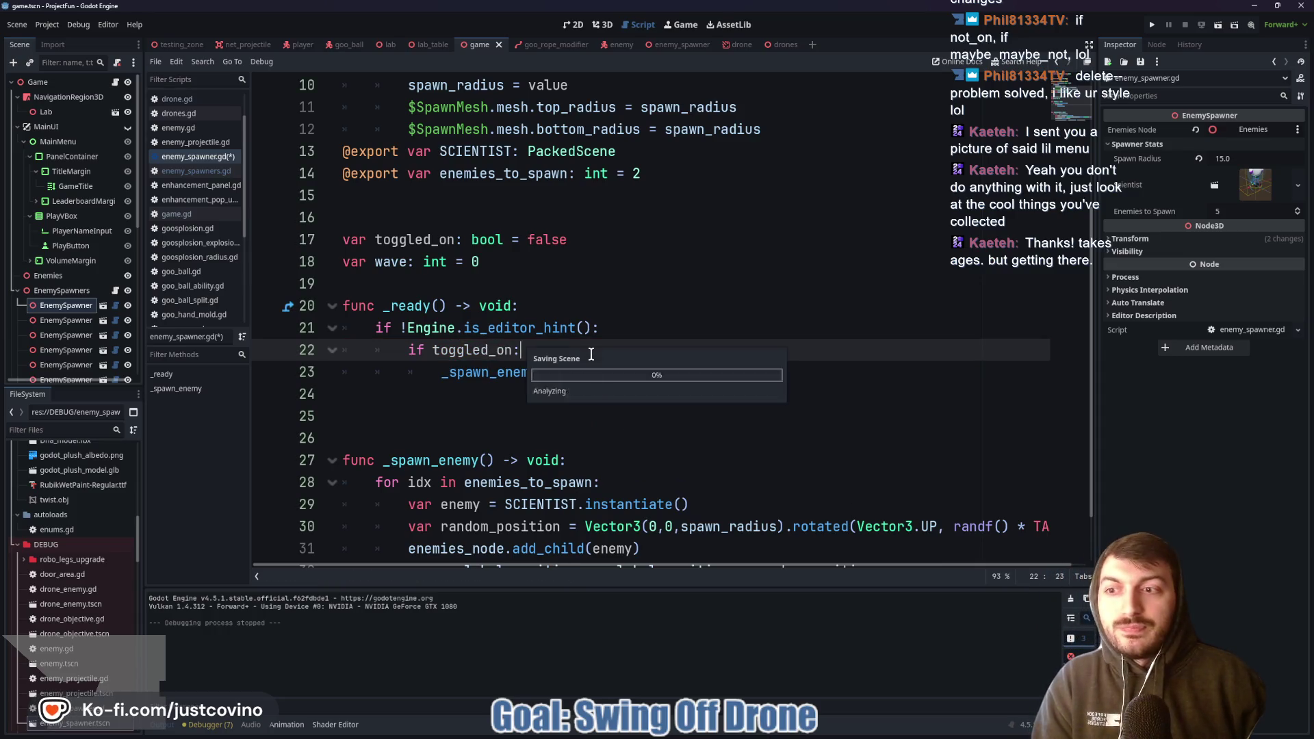
left_click(115, 290)
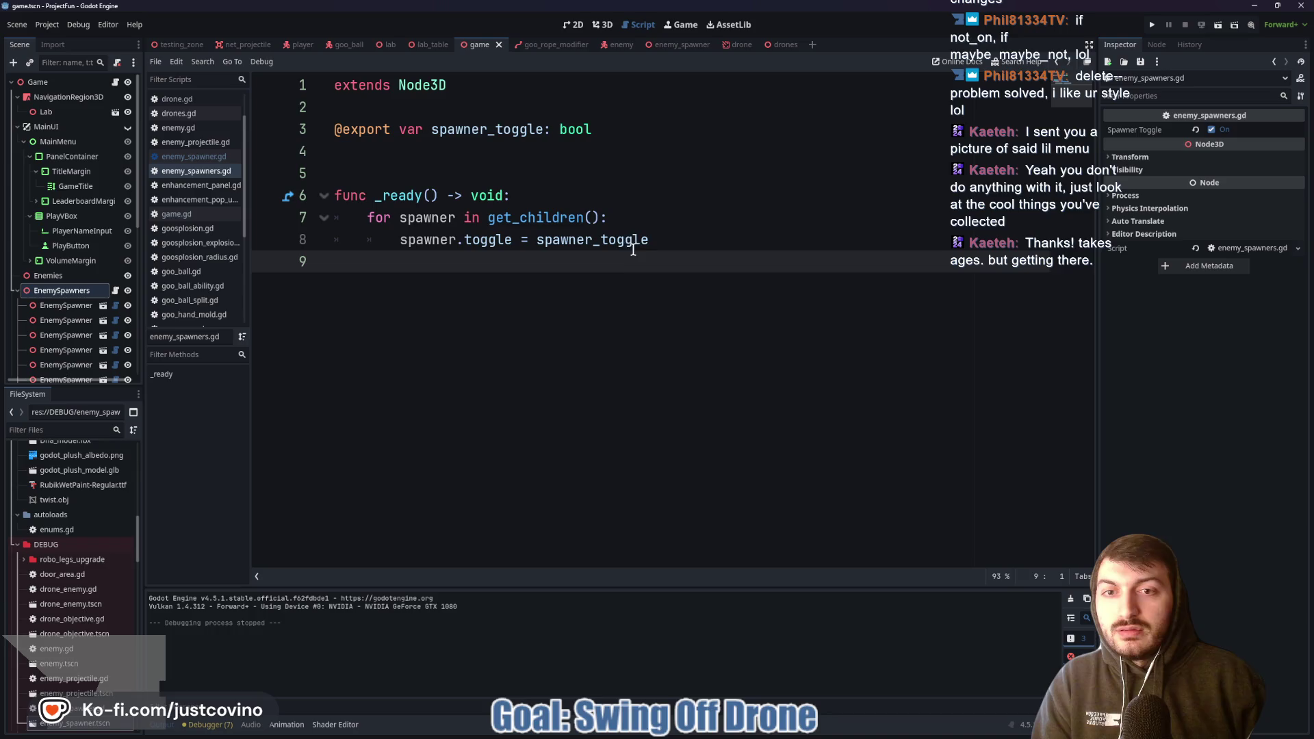
Make the export spawner_toggled_on = true, pass it to toggled_on, save, and run the game.
left_click(513, 239)
type("d_on")
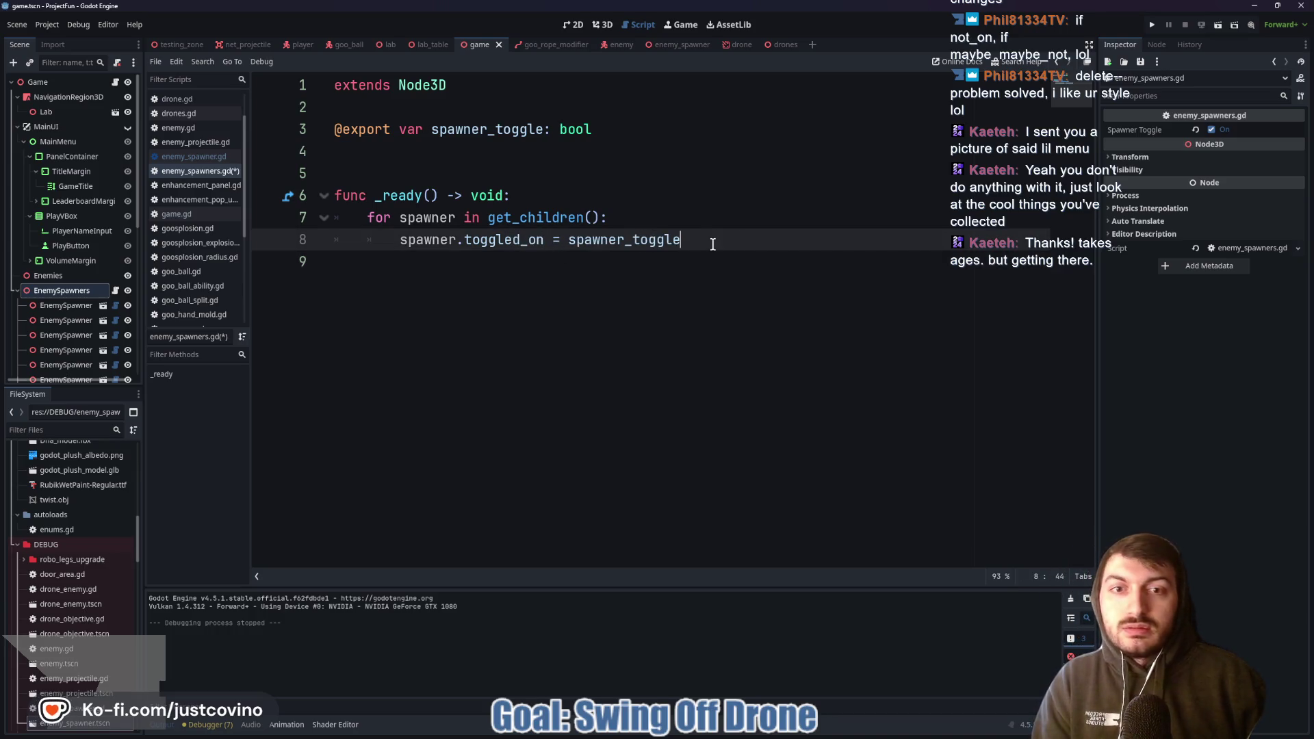
type("on")
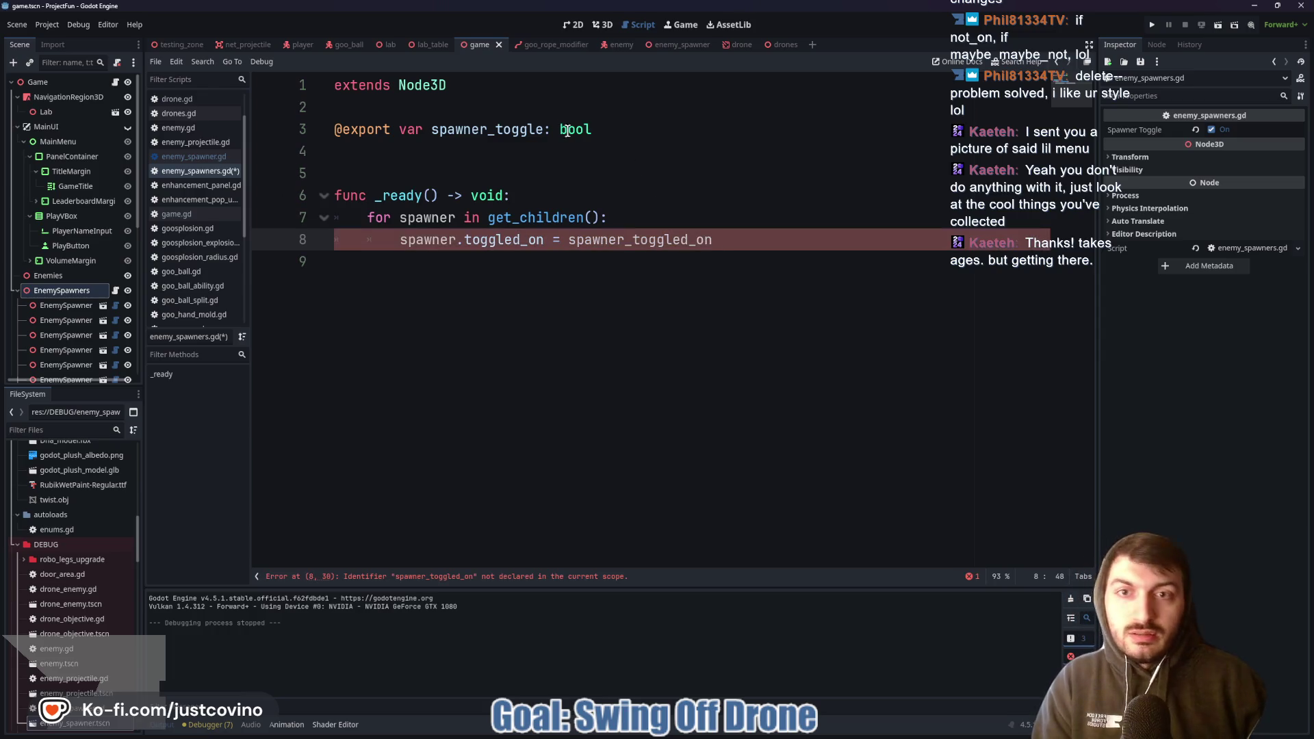
left_click(546, 132)
type("d_on")
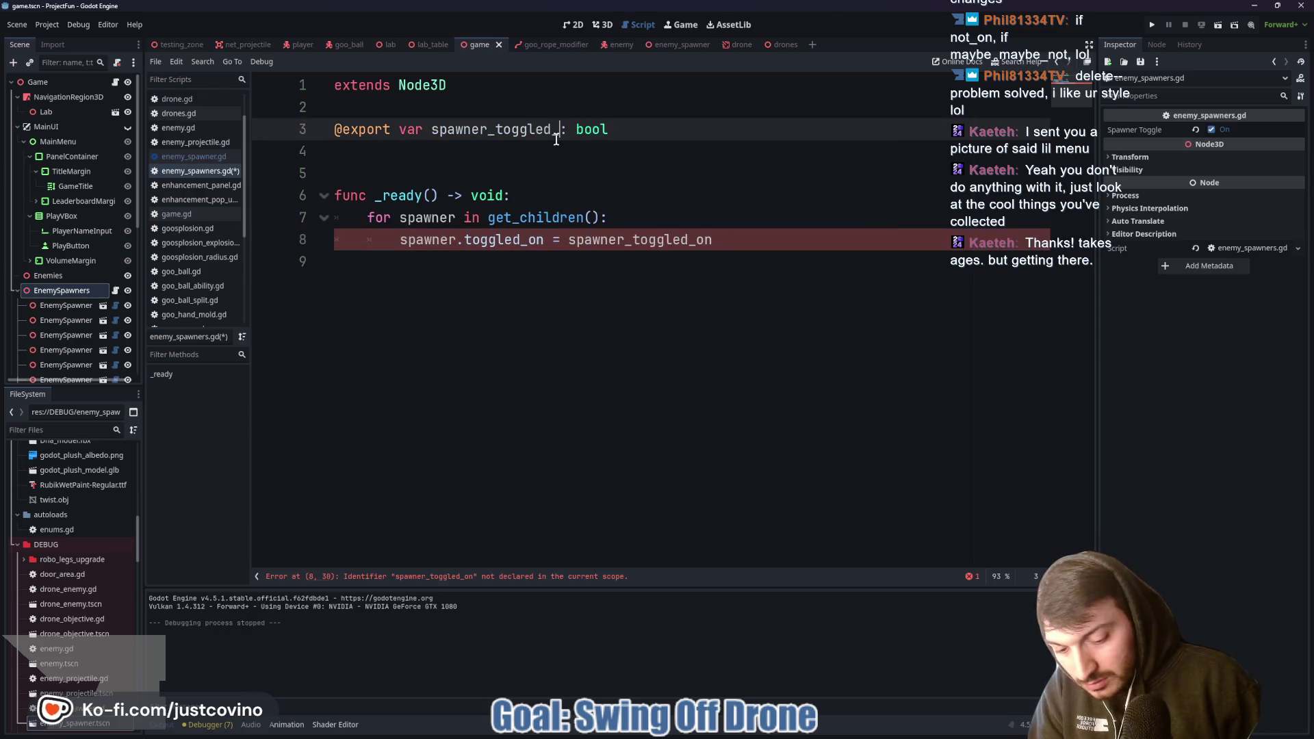
left_click(698, 128)
type("= true")
left_click(711, 173)
key("ctrl+s")
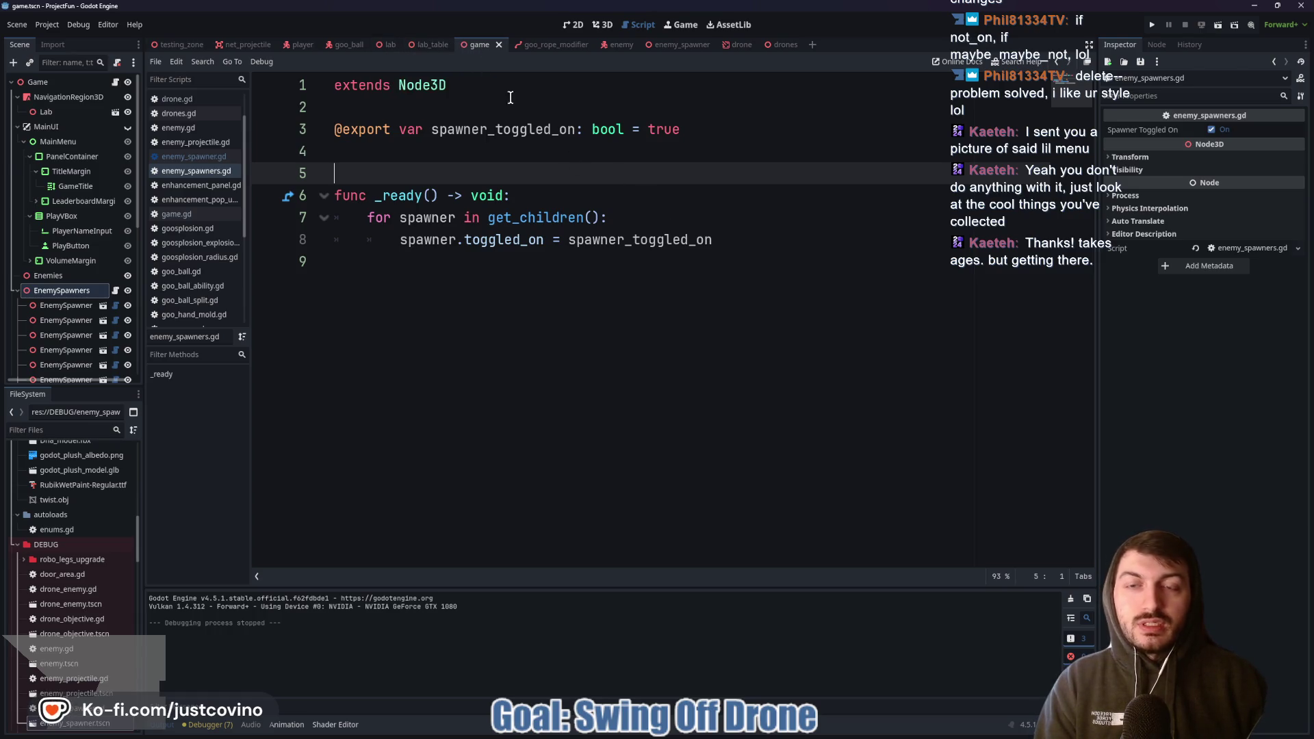
key("F5")
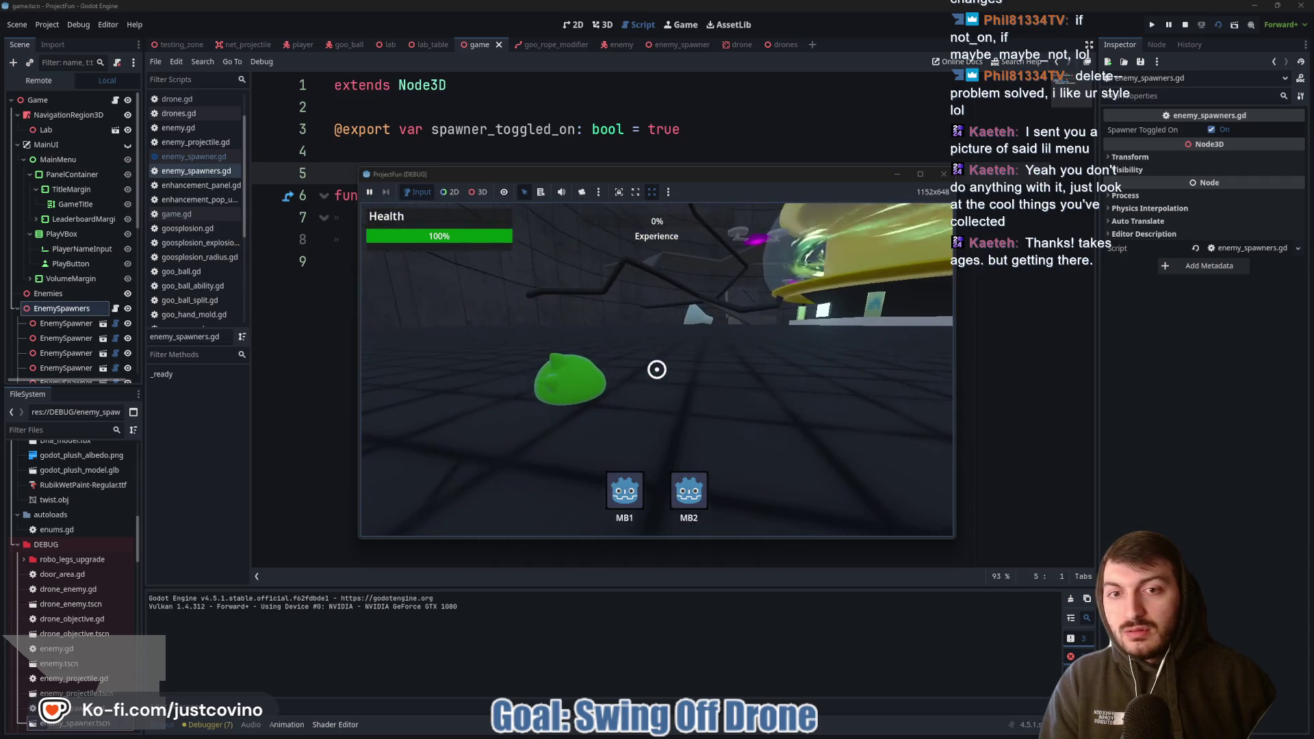
Stop the running test game after a brief look around.
key("F8")
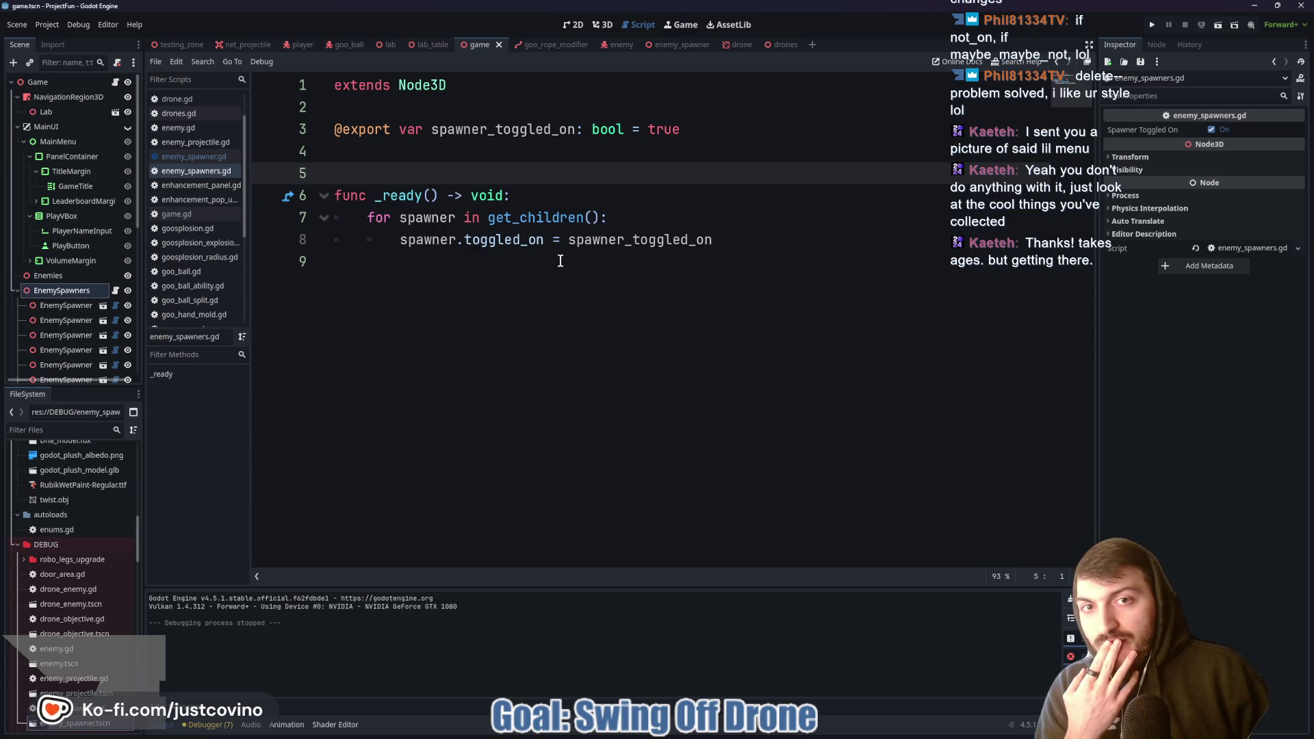
left_click(76, 305)
left_click(116, 305)
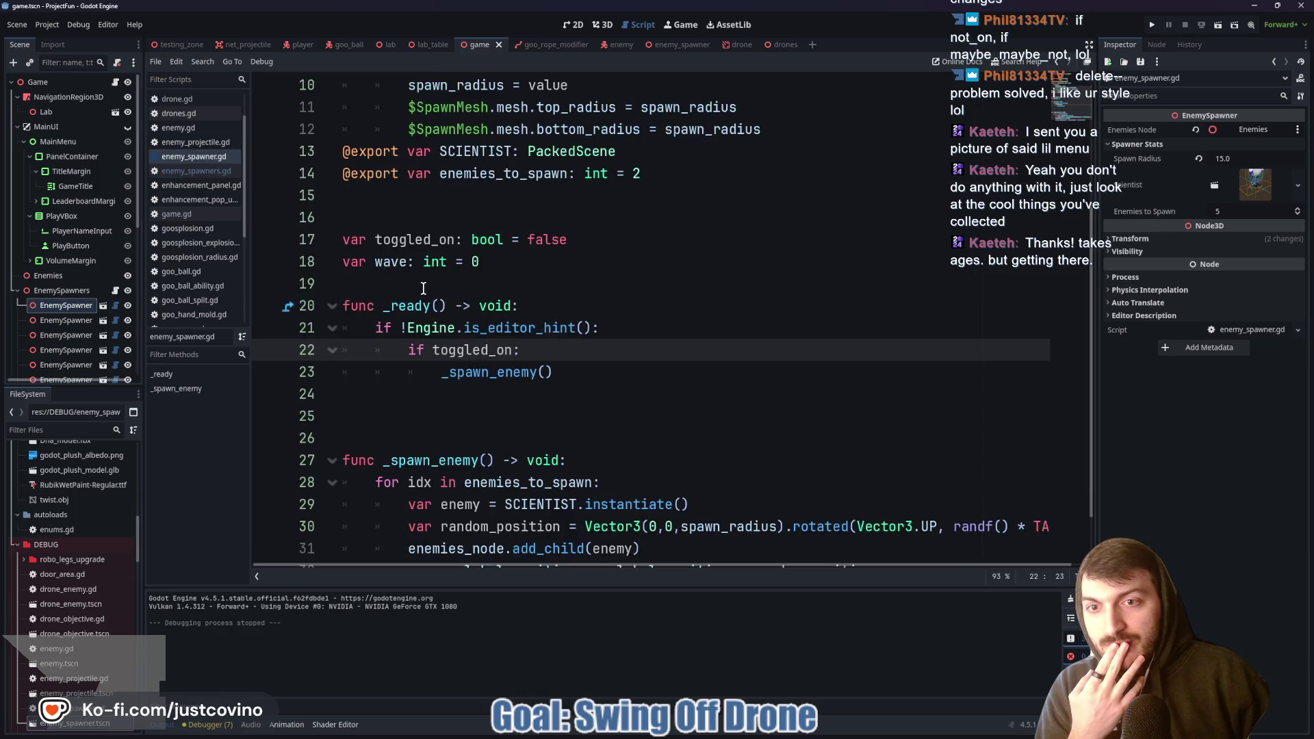
left_click(343, 241)
type("@")
type("export")
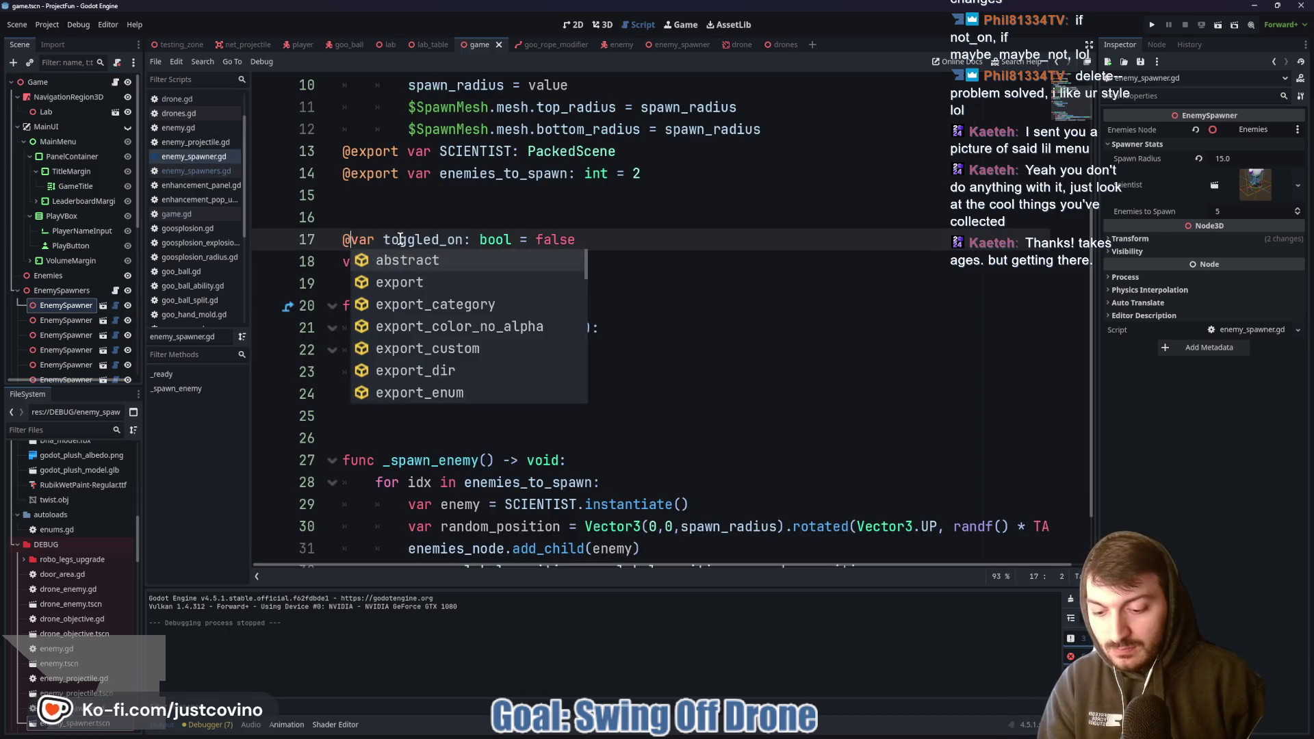
left_click(691, 252)
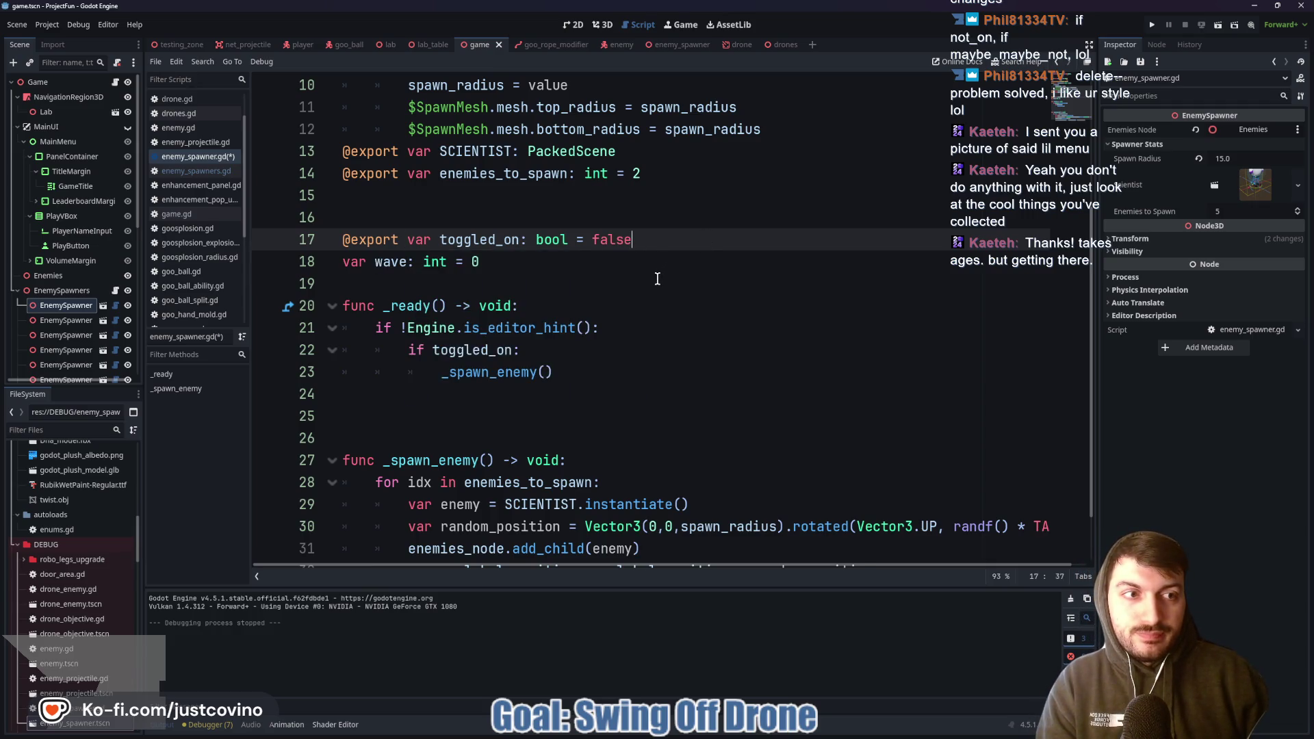
left_click(675, 261)
key("ctrl+s")
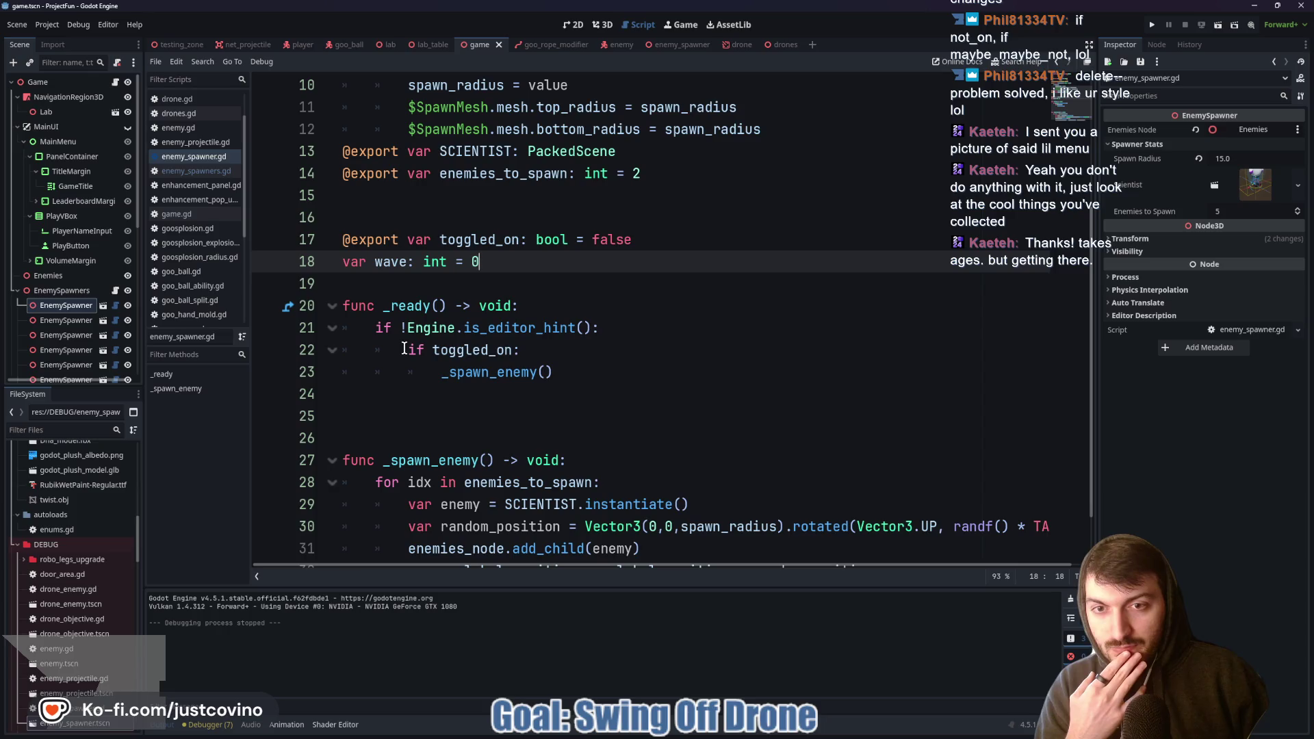
Delete the 'if toggled_on:' check and the toggled_on declaration, then save enemy_spawner.gd.
left_click(375, 328)
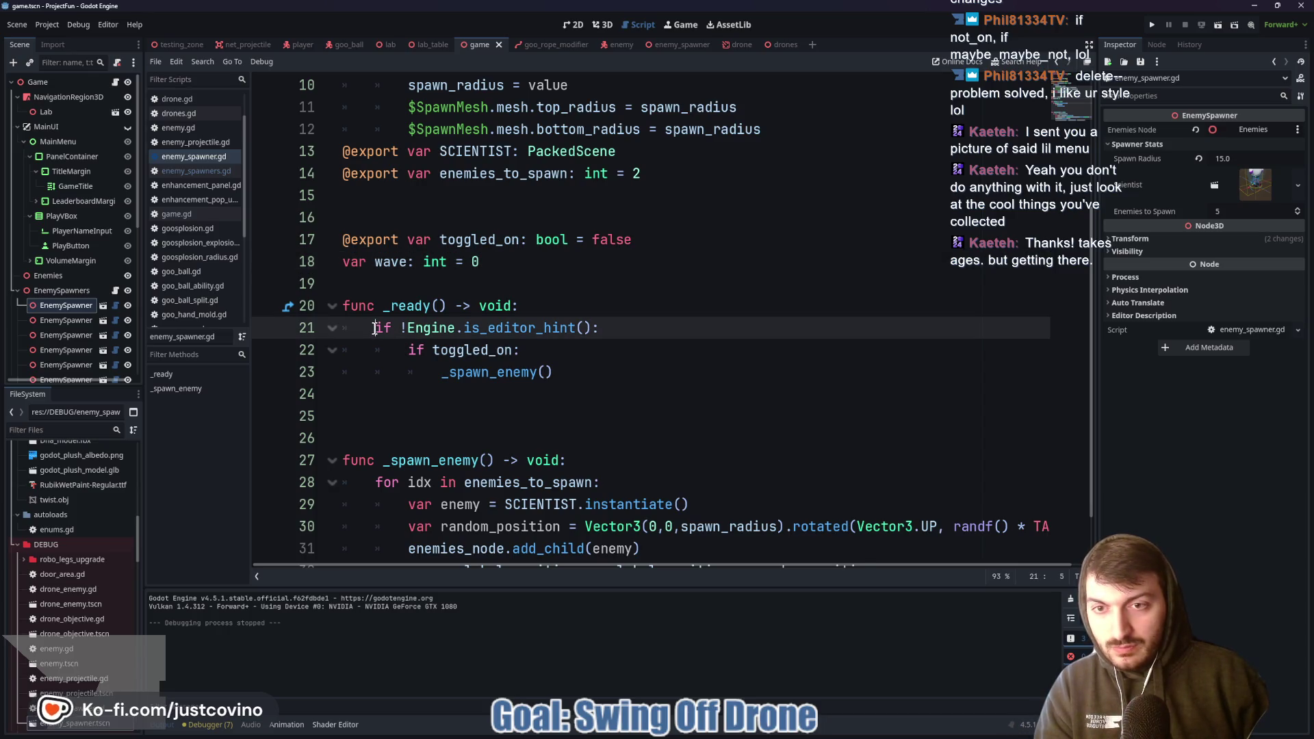
triple_click(553, 353)
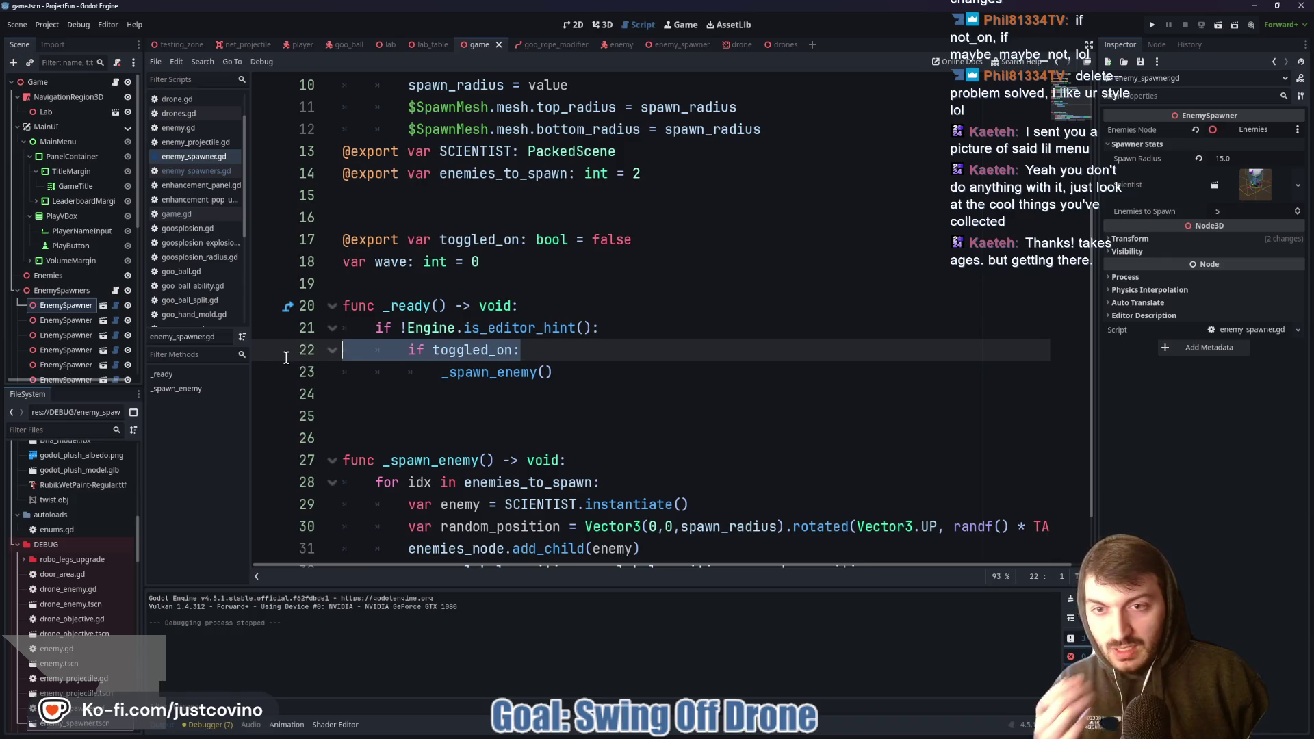
key("BackSpace")
key("BackSpace")
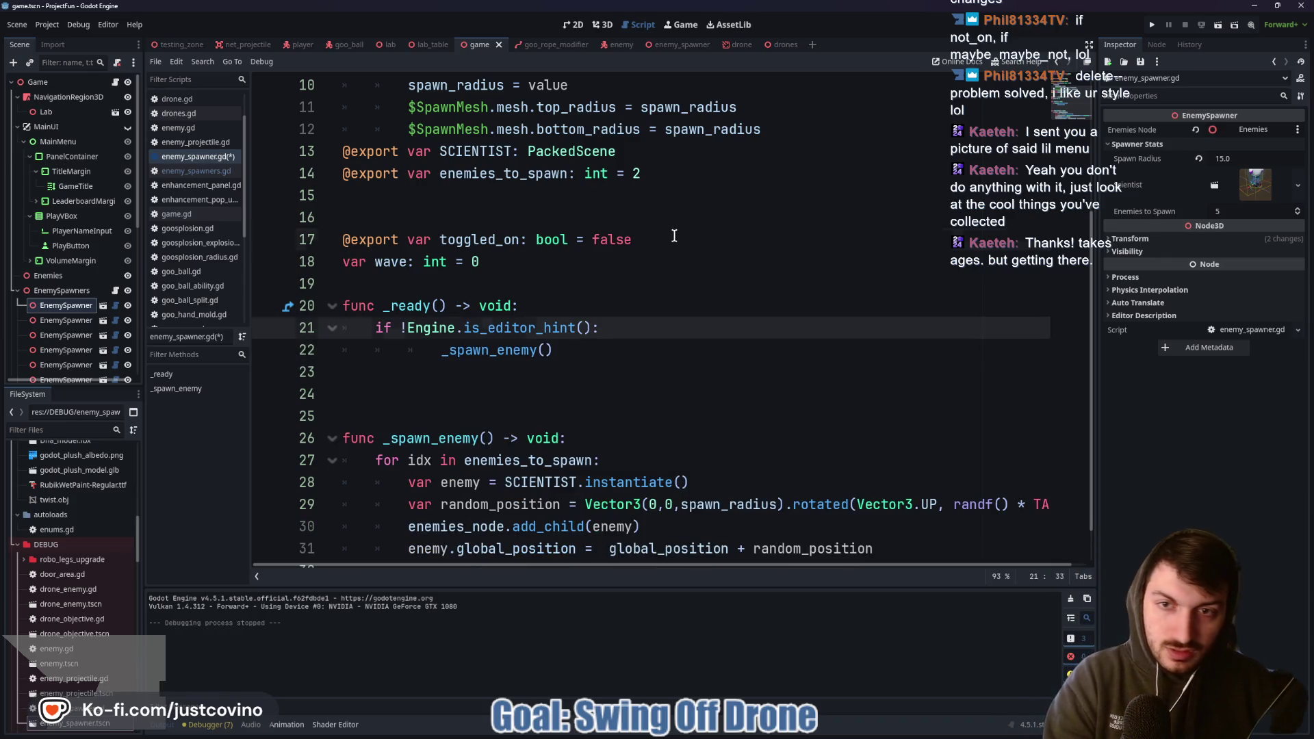
triple_click(675, 240)
key("BackSpace")
key("ctrl+s")
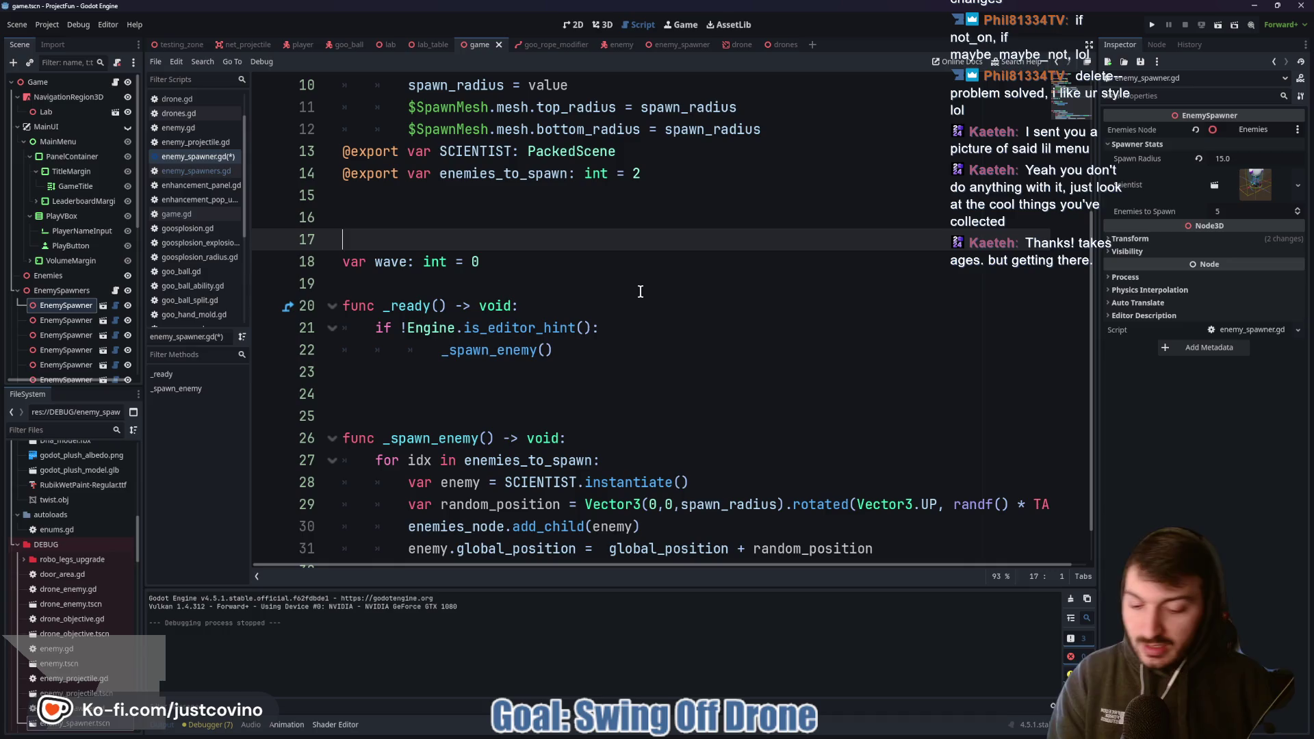
Open enemy_spawners.gd and select its whole _ready function.
left_click(115, 290)
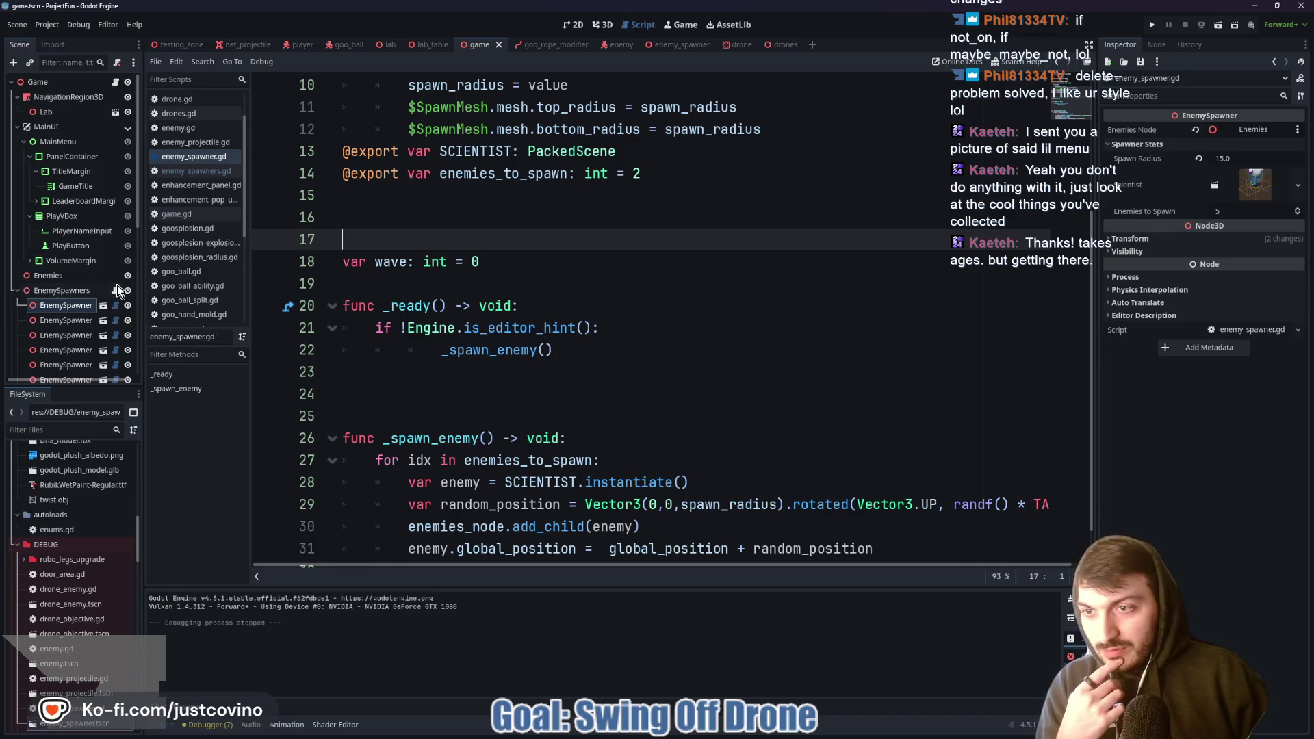
left_click_drag(712, 240, 425, 239)
left_click(329, 196, "shift")
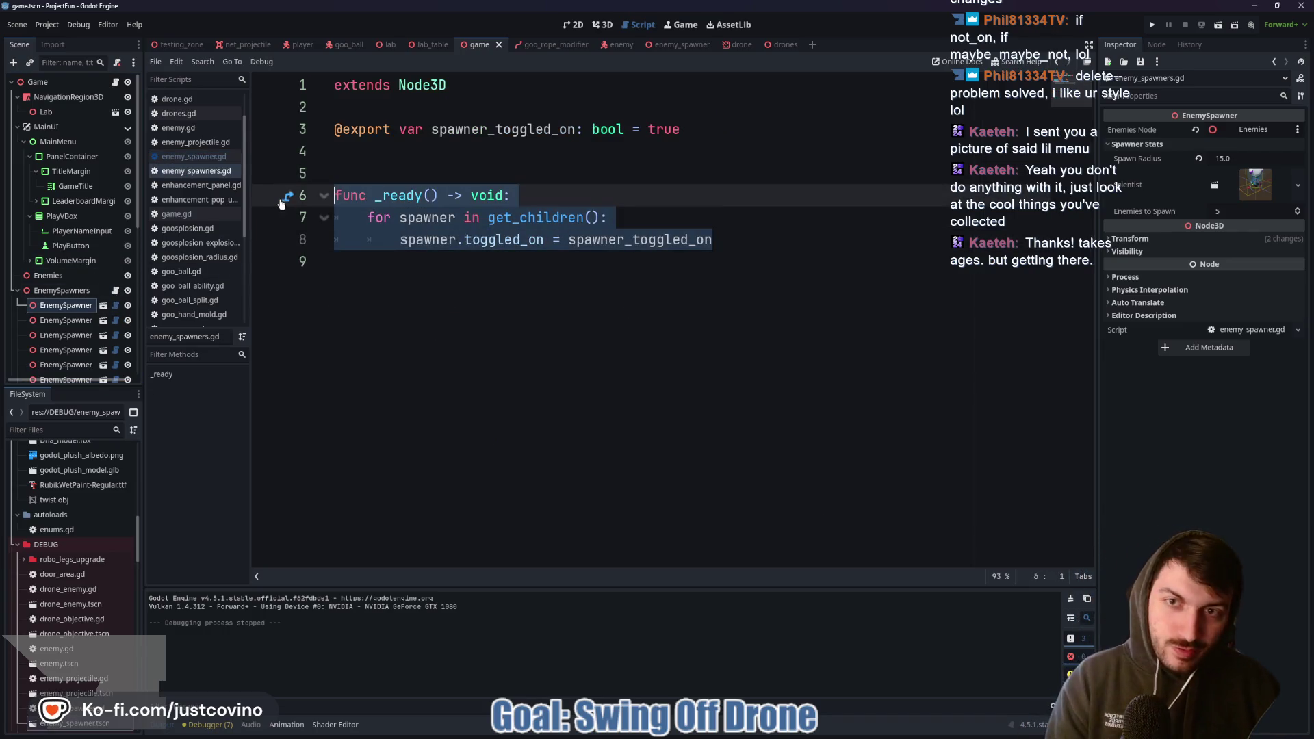
Delete _ready and the export, add '##Make Spawner Toggle Thing to turn on and off', then run.
key("BackSpace")
left_click(380, 164)
left_click(314, 138, "shift")
key("BackSpace")
key("ctrl+s")
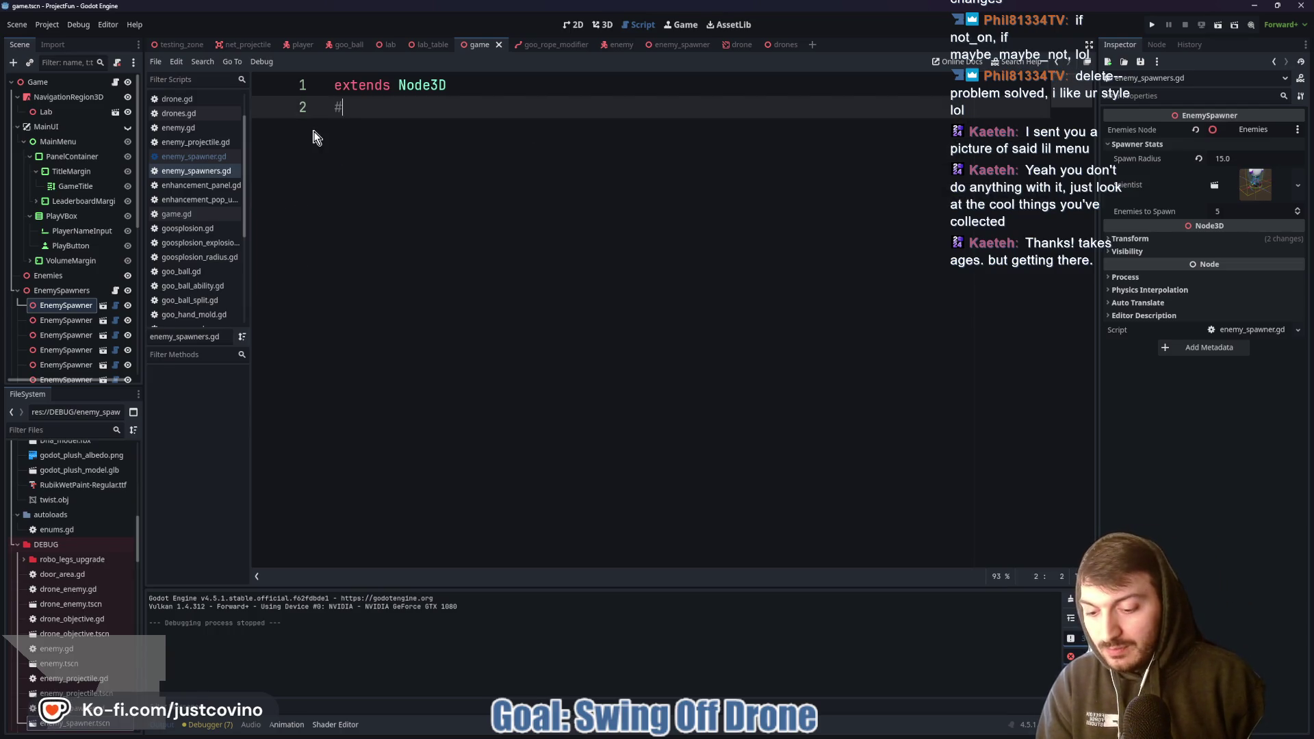
type("Toggle Thing to turn on and ")
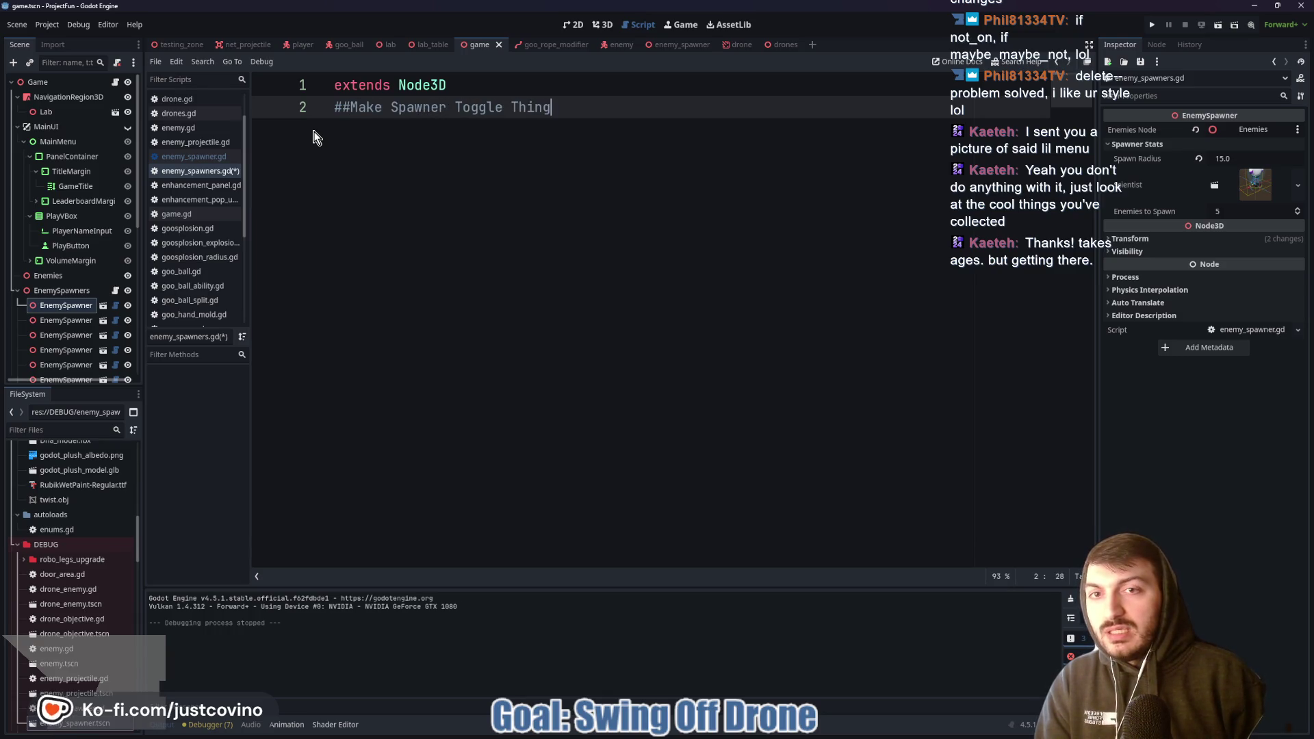
type("off")
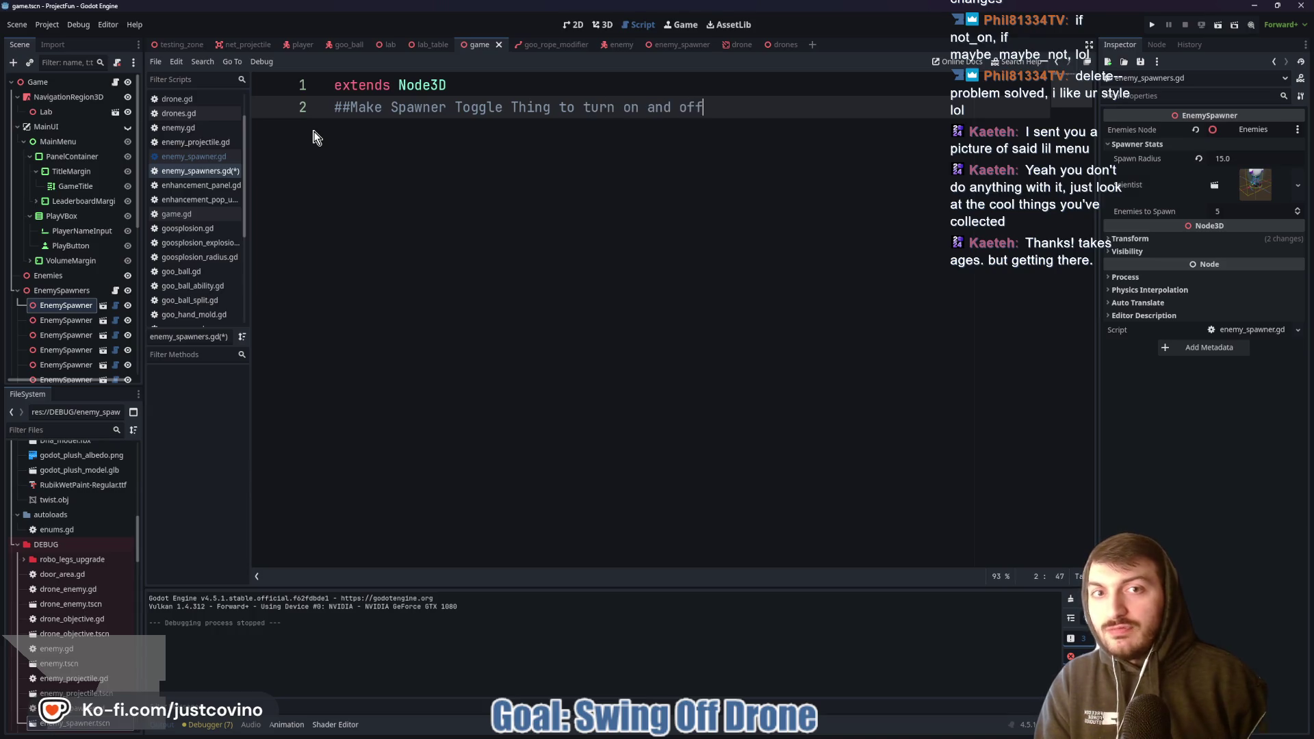
key("F5")
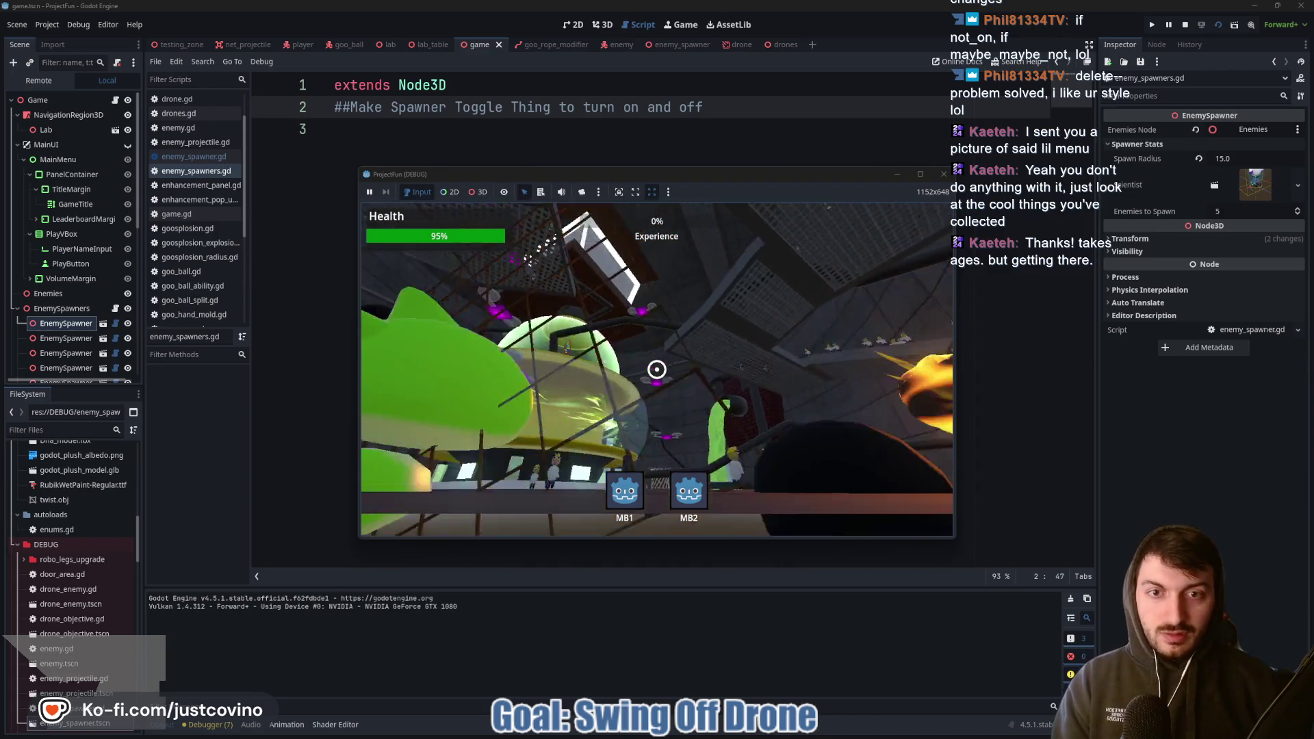
Playtest the game by moving and swinging on the rope, then stop it.
key("w")
right_click(657, 370)
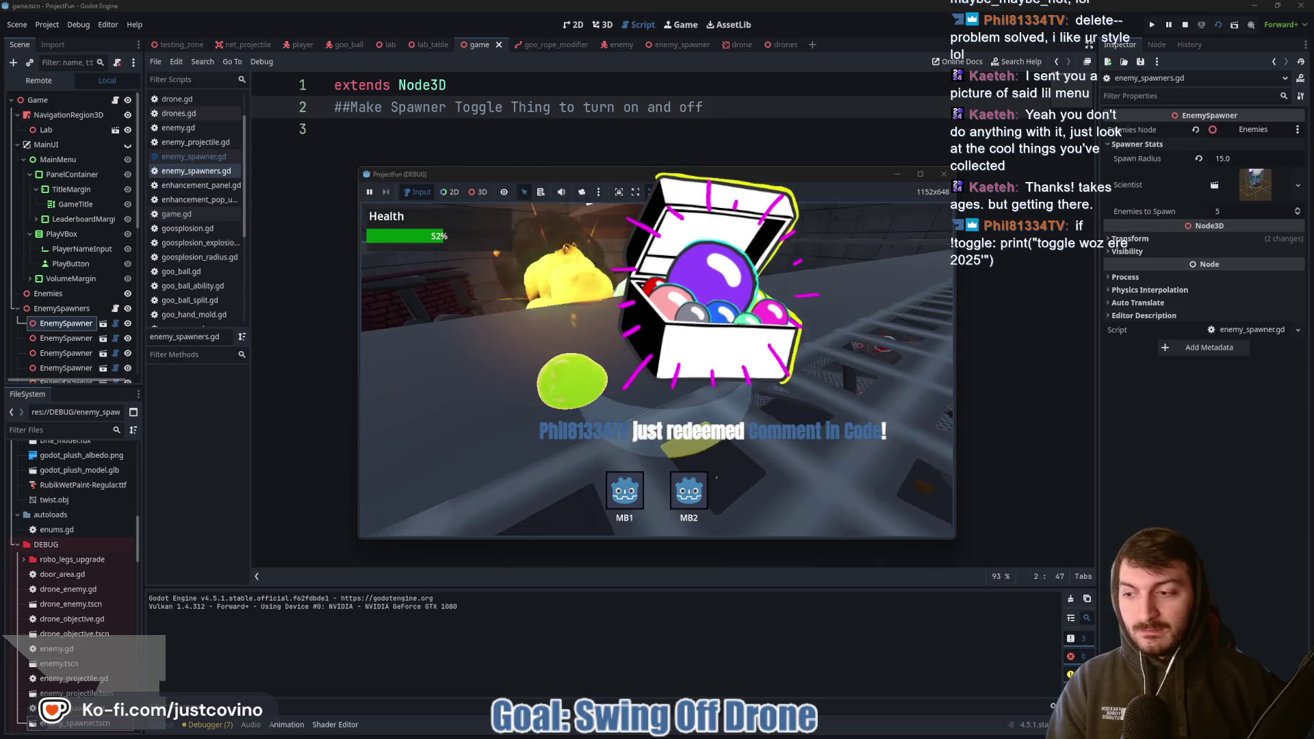
key("F8")
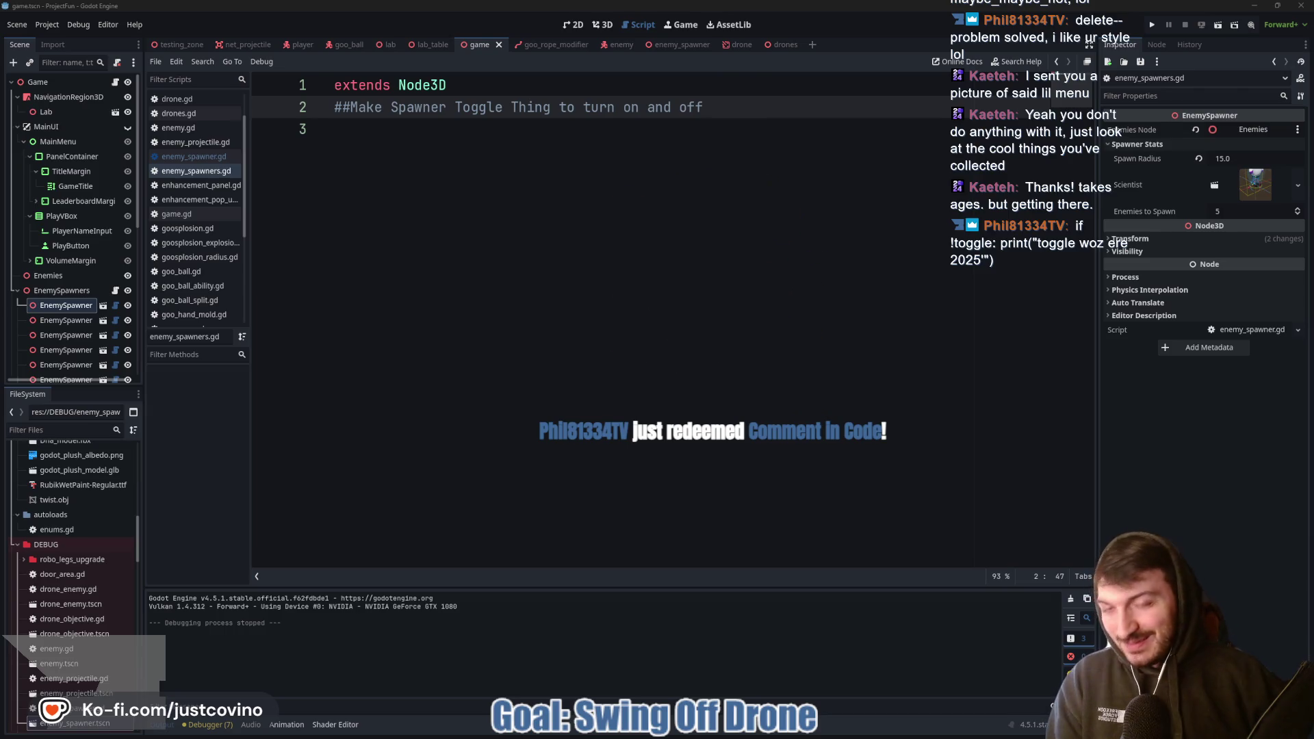
Add a new line 4 with the pasted comment #if !toggle: print("toggle woz ere 2025").
left_click(379, 133)
key("Return")
type("#")
type("if !toggle: print(\"toggle woz ere 2025'\")")
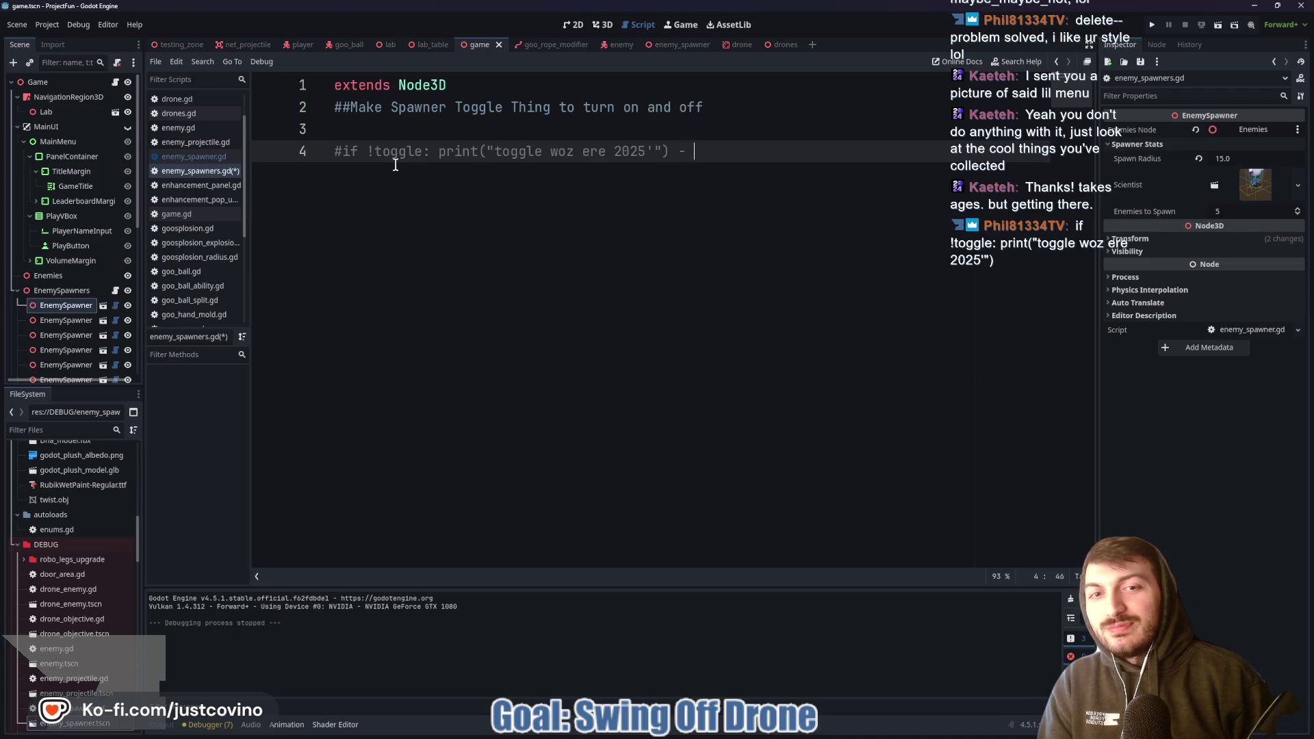
End the comment with the suggesting viewer's handle and 3 NOV 2025, and save the script.
type("hil8")
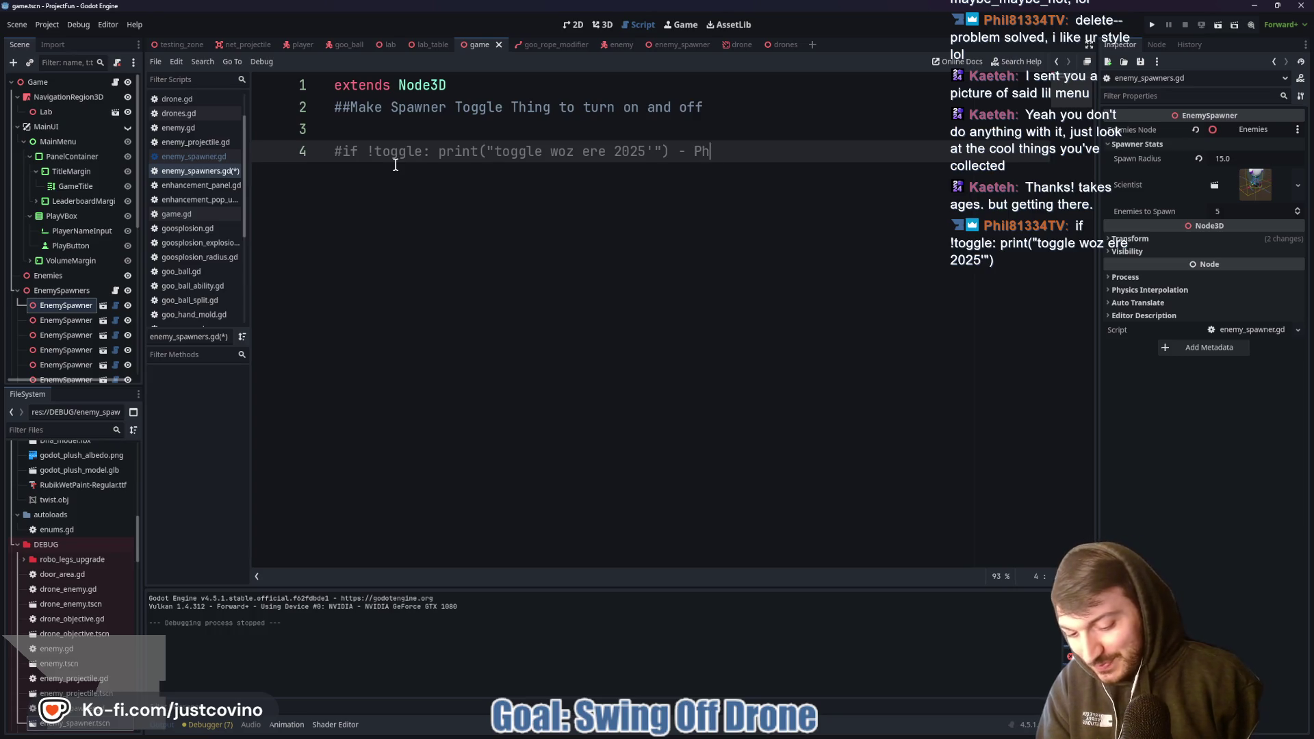
type("133")
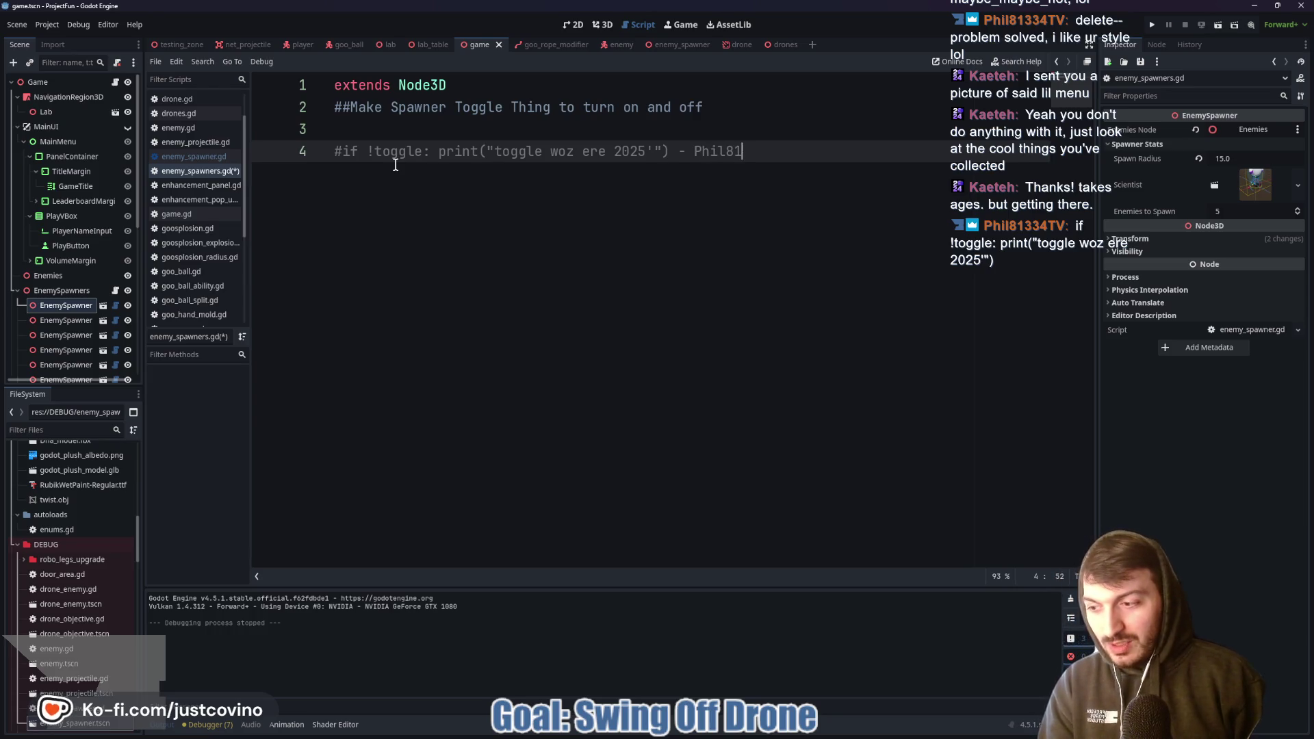
type("4TV")
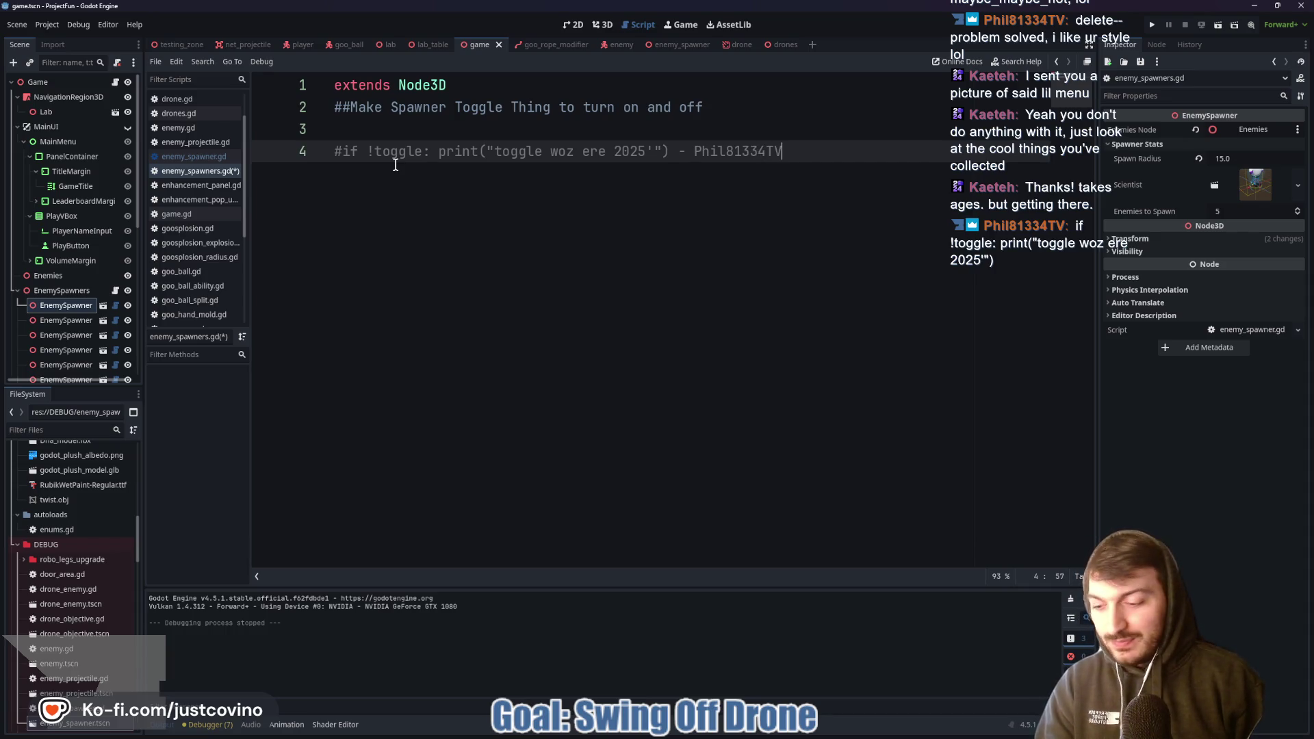
type(" 3 NOV ")
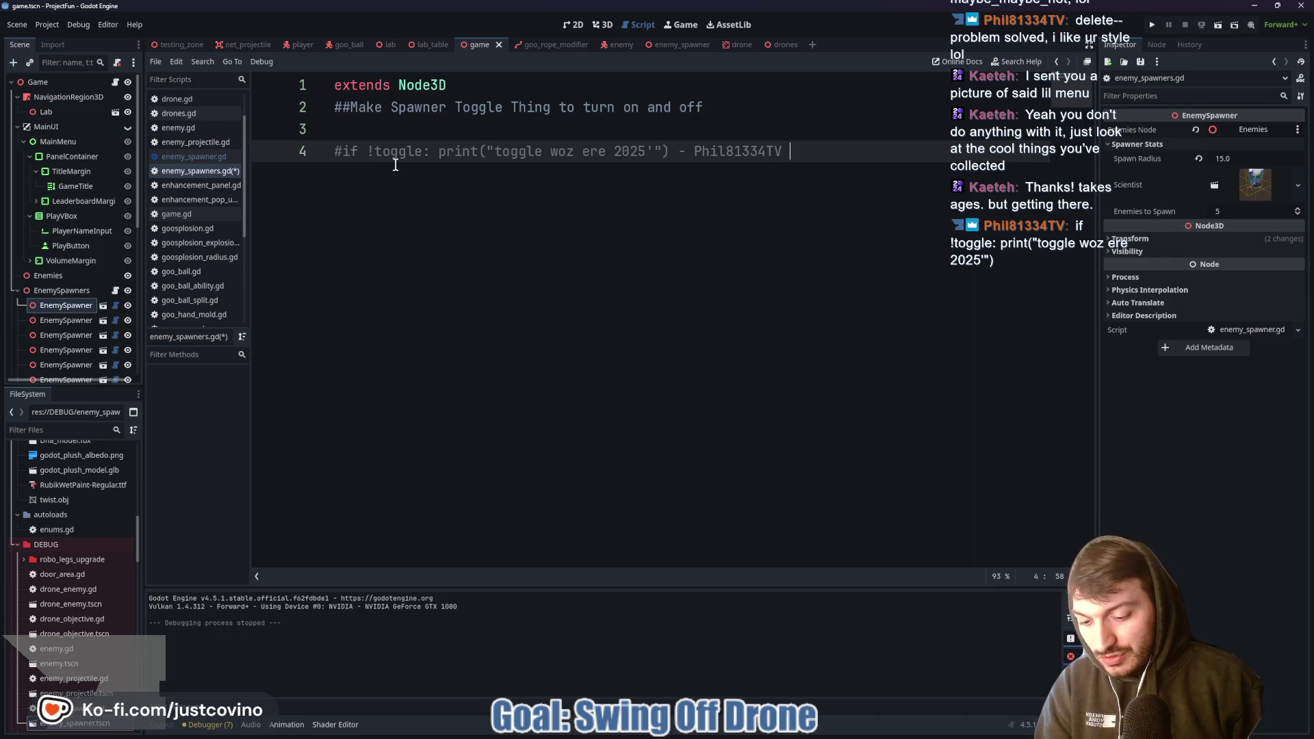
type("2025")
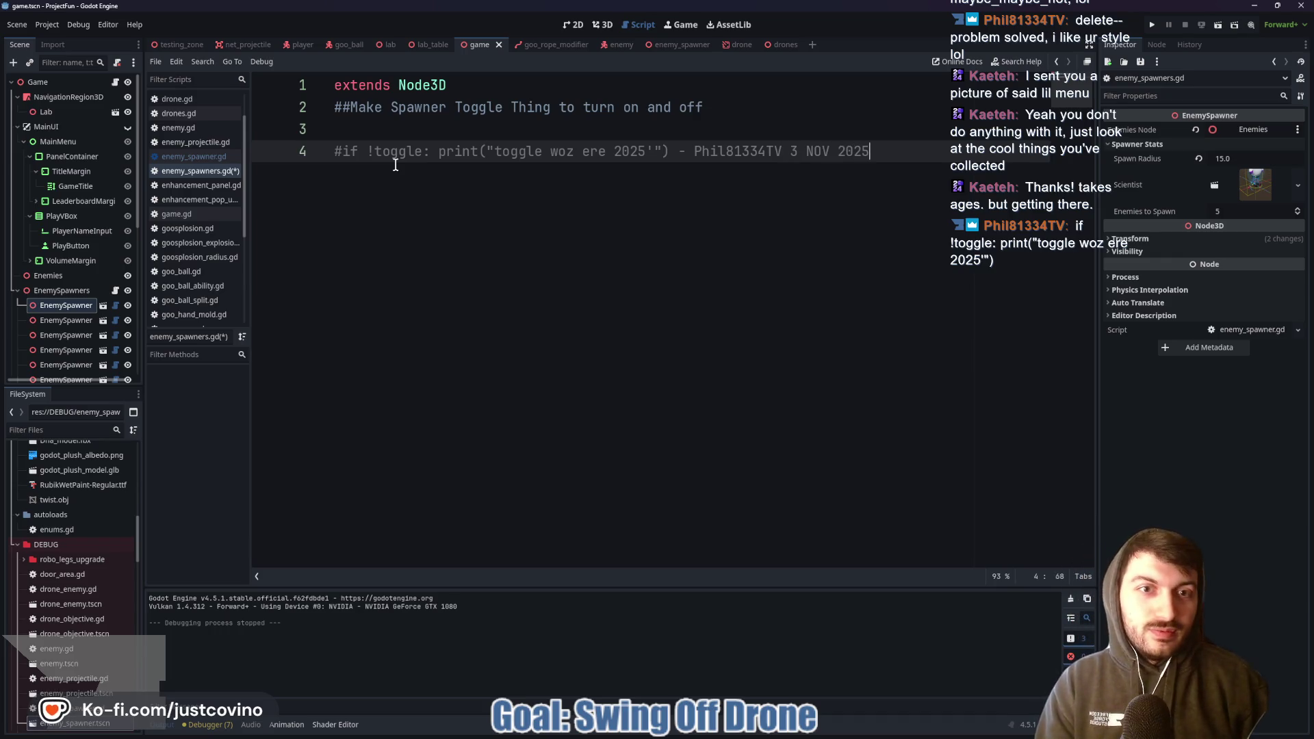
key("ctrl+s")
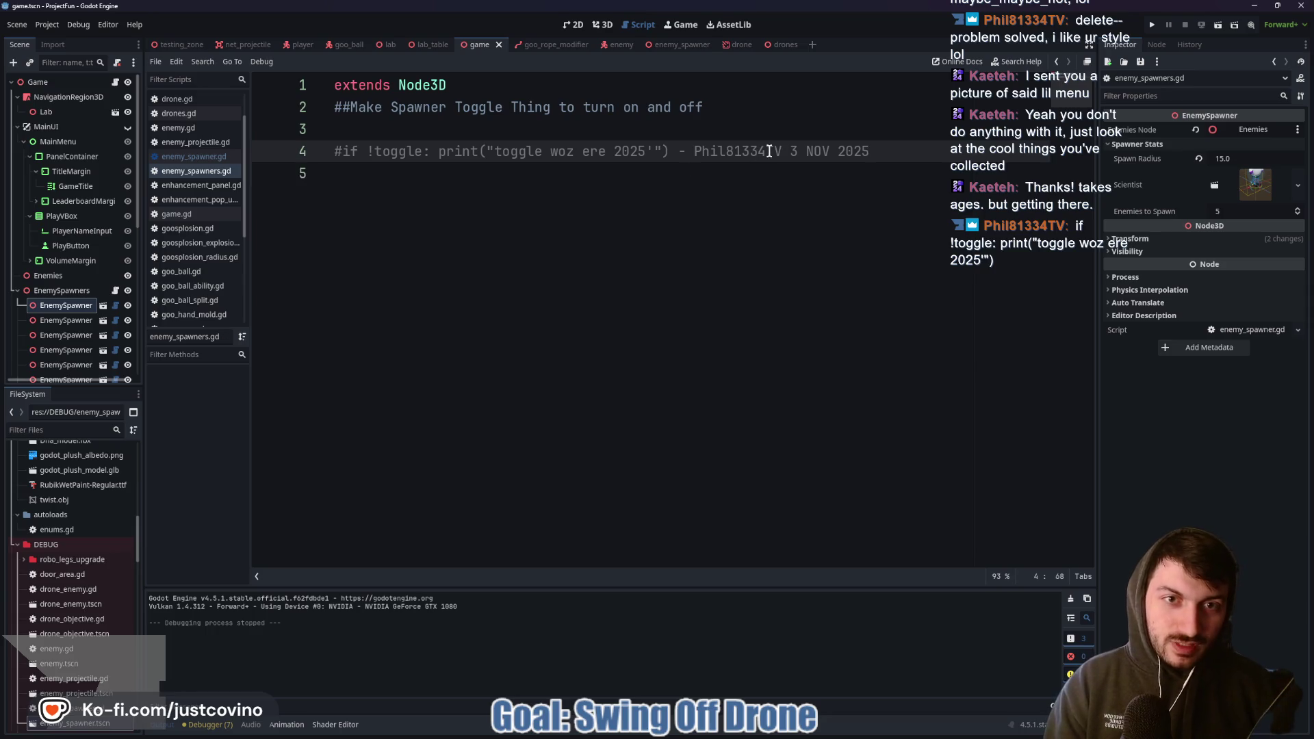
left_click_drag(767, 151, 724, 150)
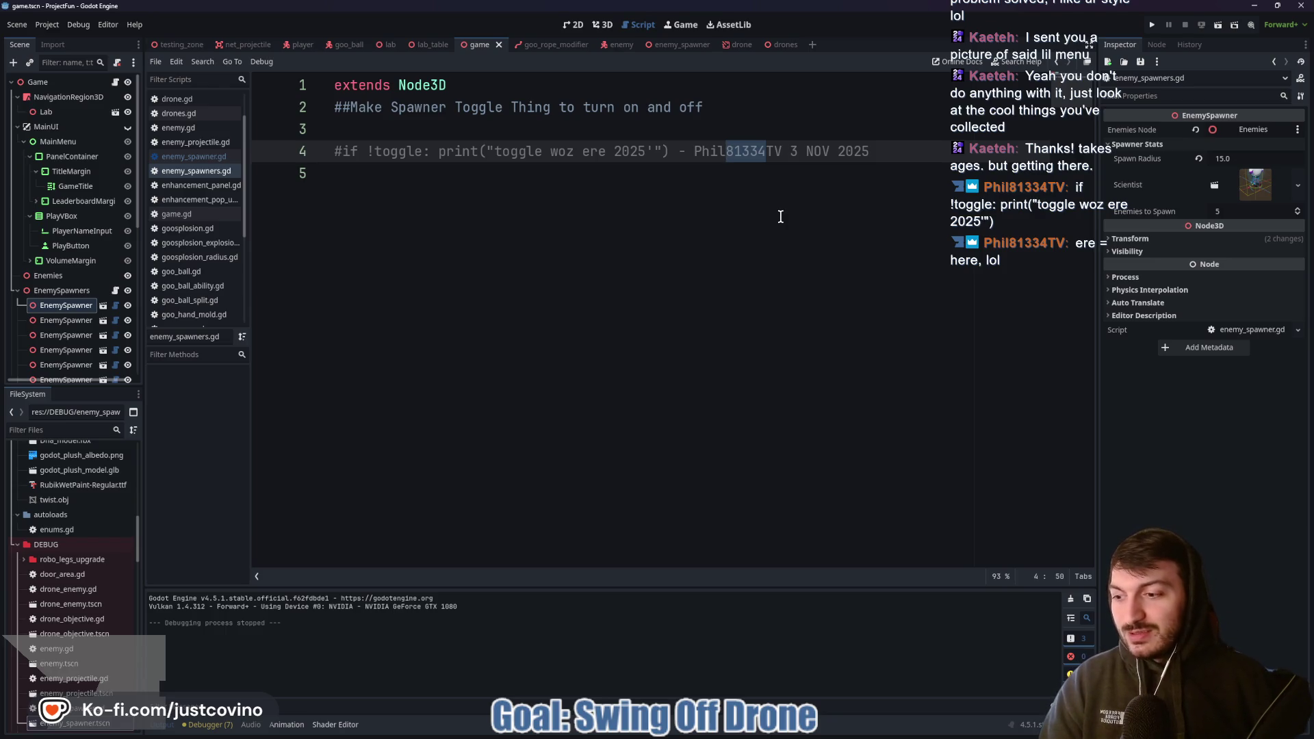
left_click(747, 205)
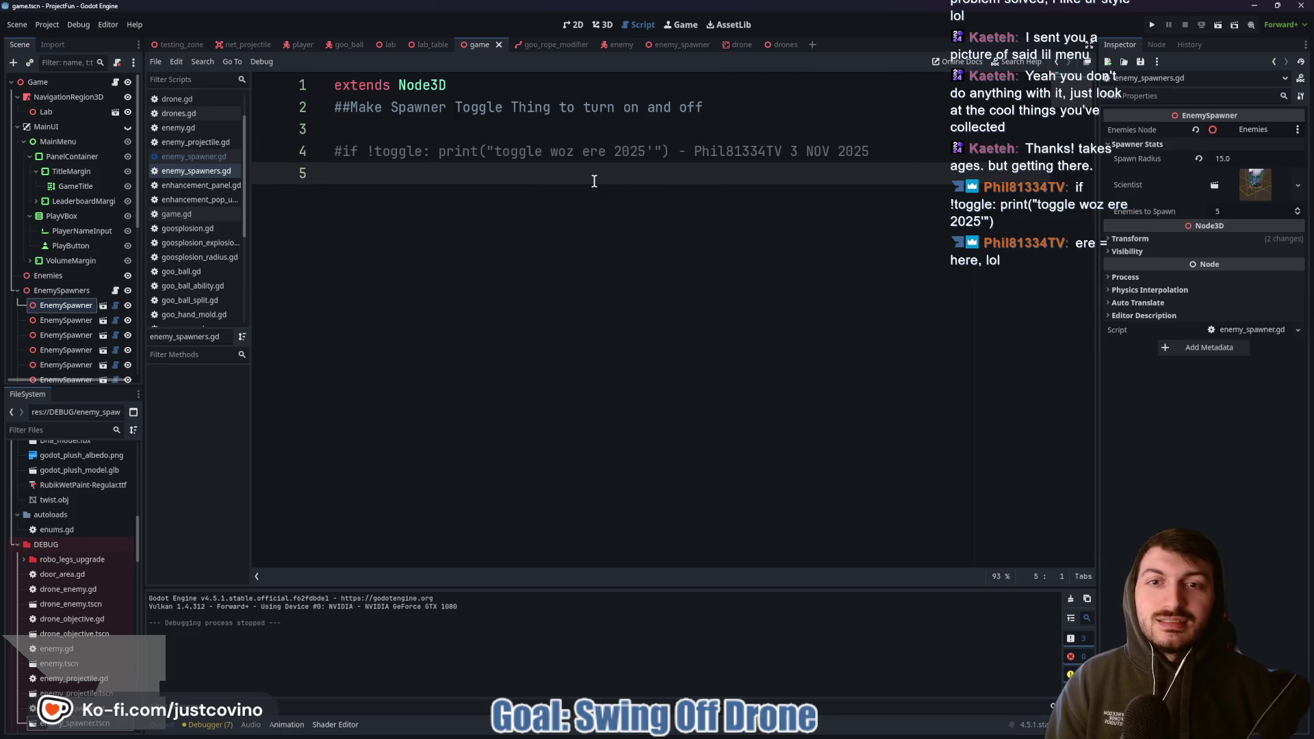
key("ctrl+s")
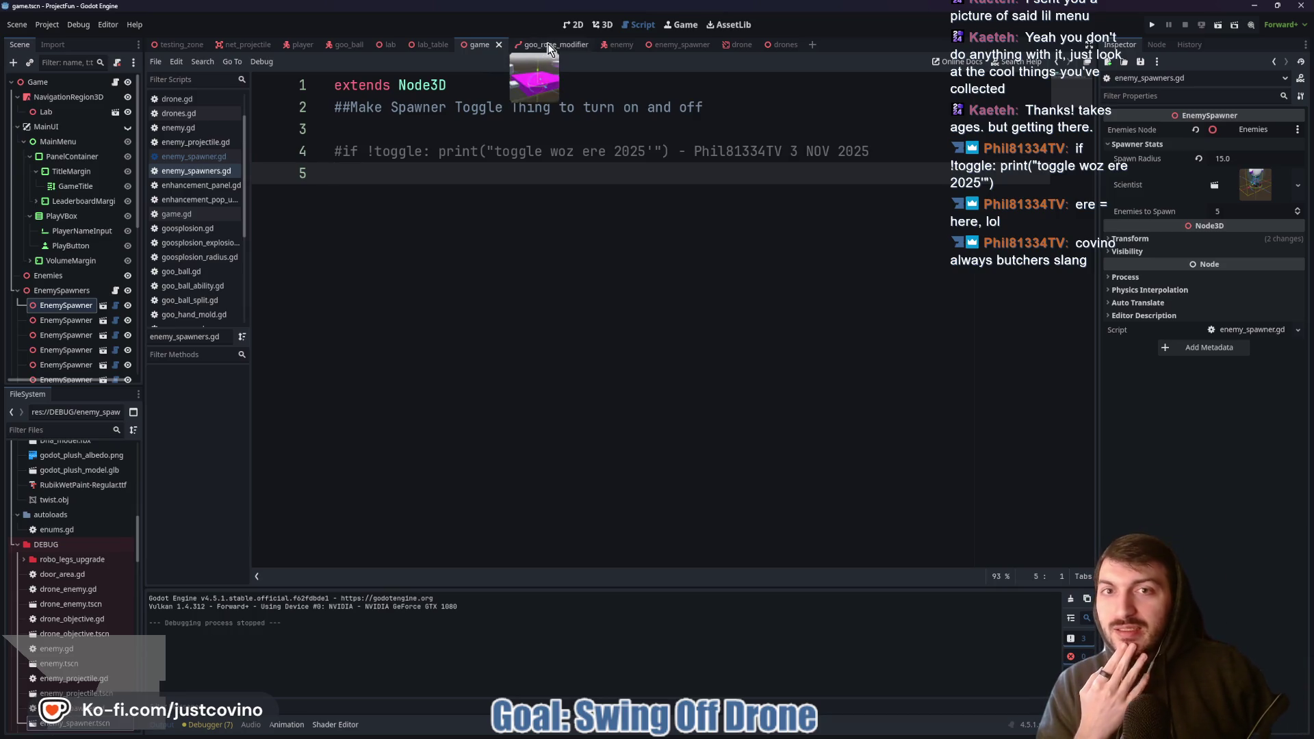
Save the enemy scene, then switch to player.gd and go to empty line 195.
left_click(616, 45)
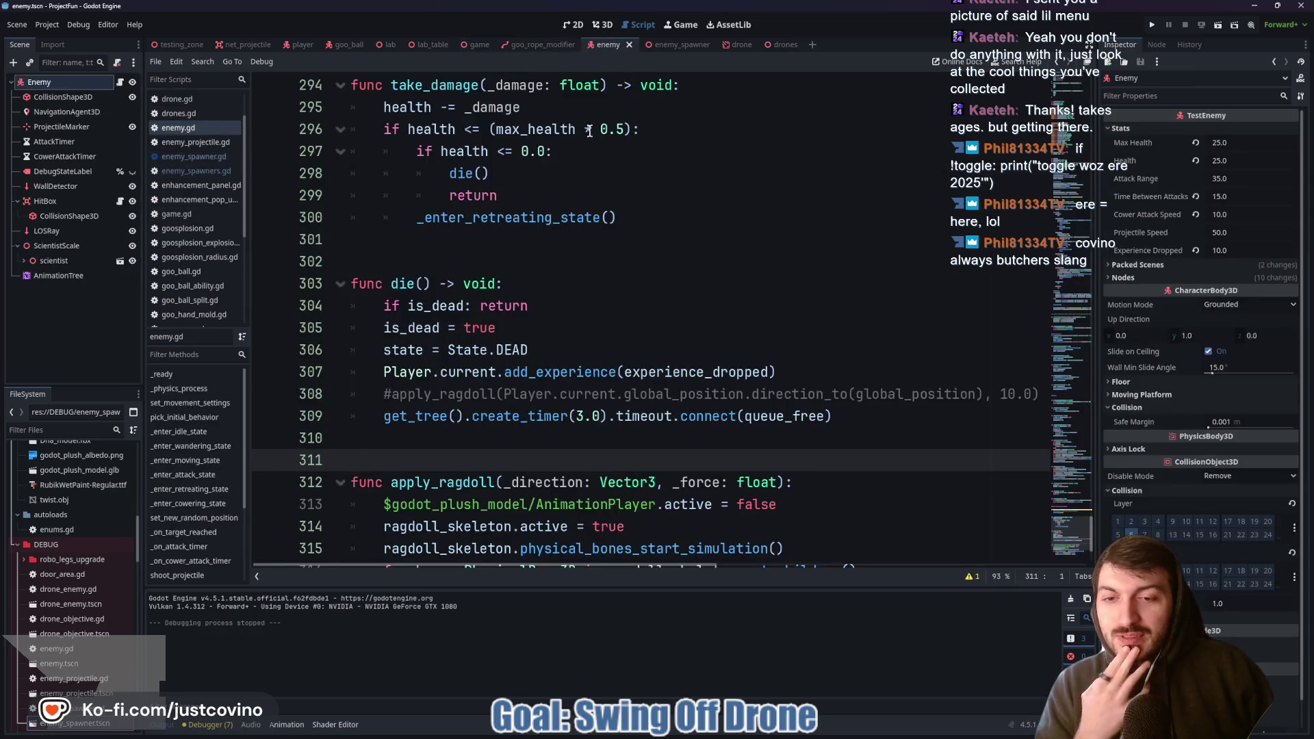
left_click(440, 439)
key("ctrl+s")
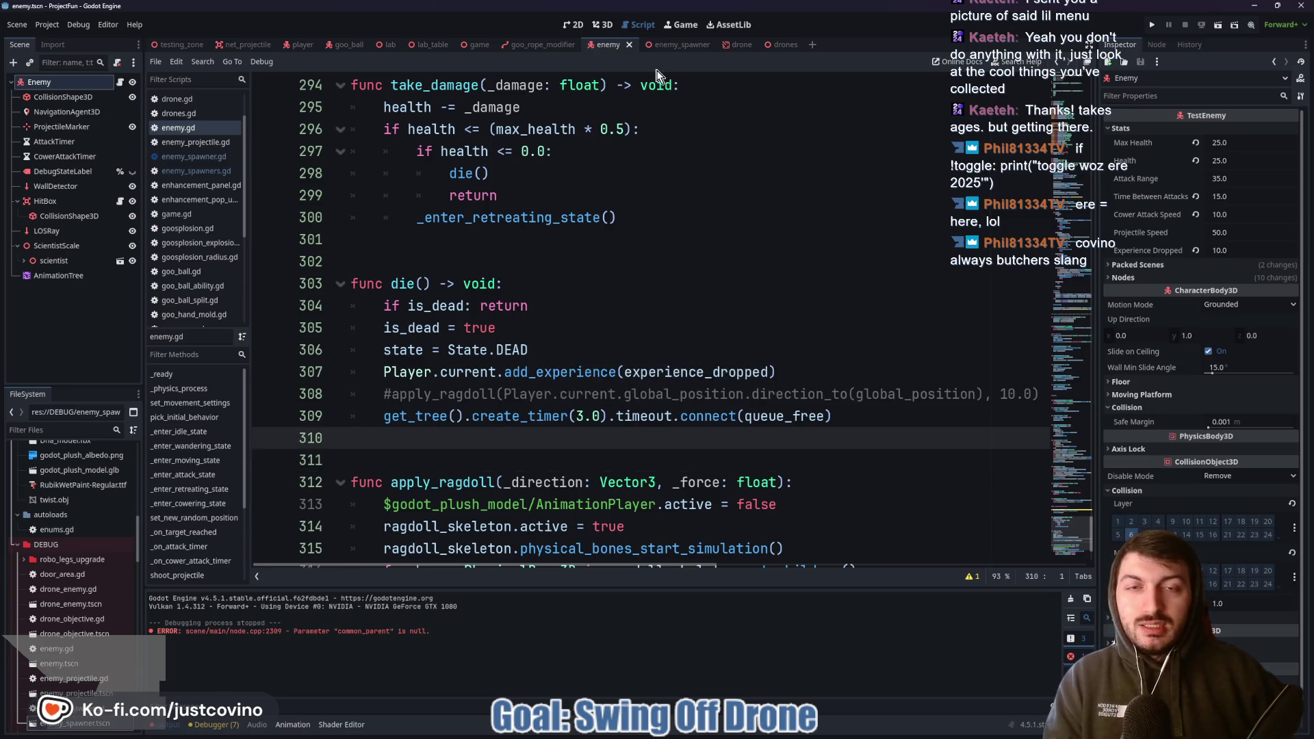
left_click(296, 44)
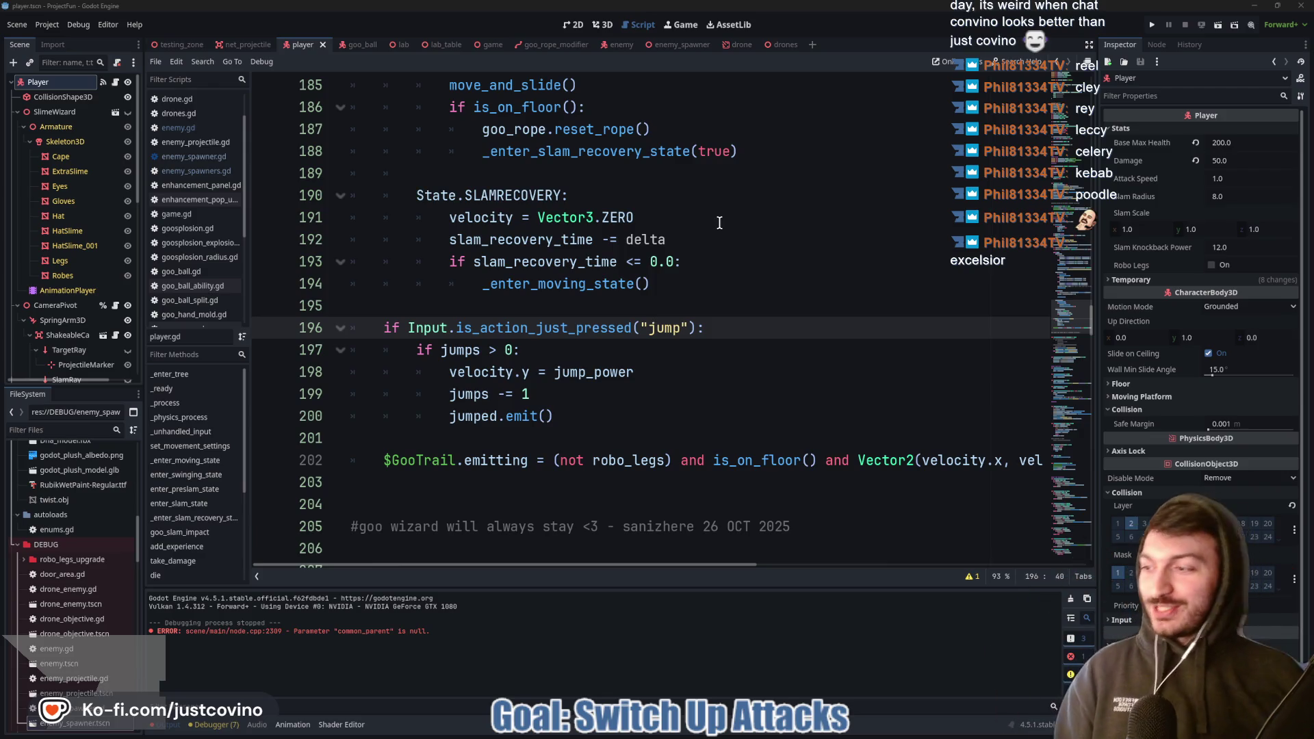
left_click(534, 311)
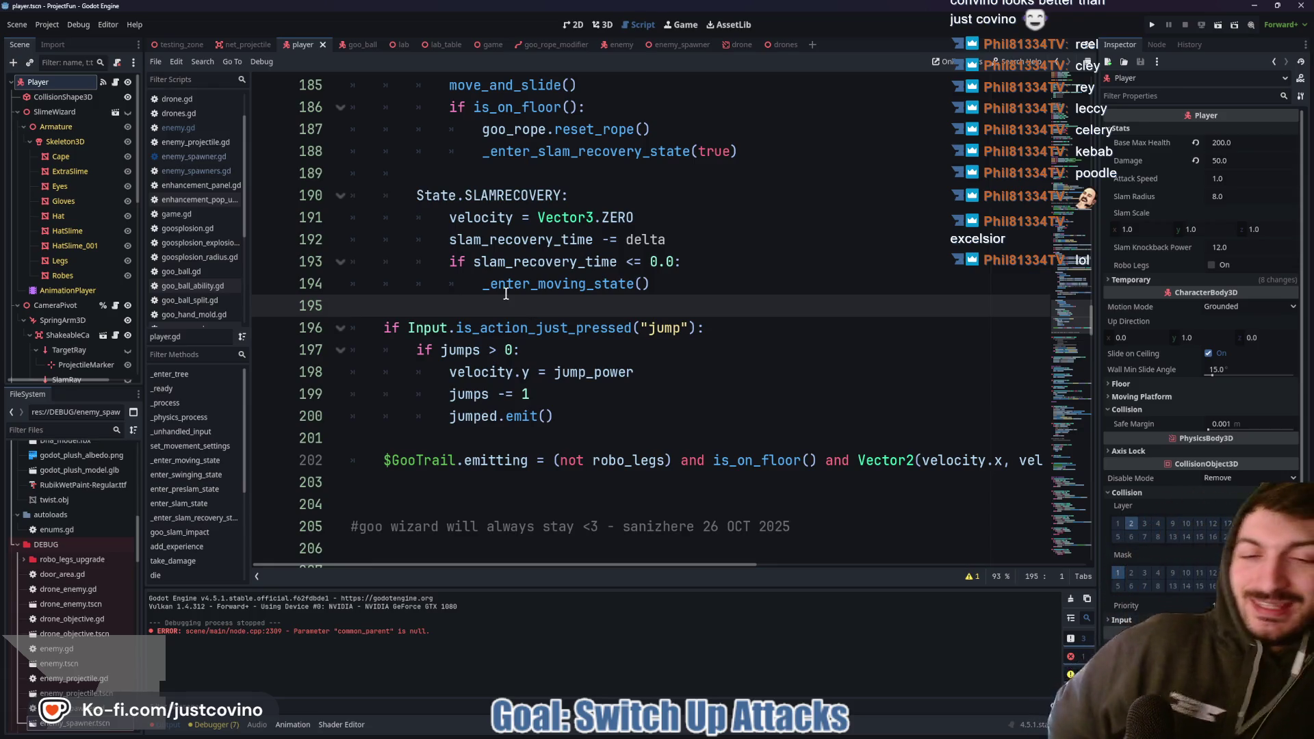
mouse_move(450, 326)
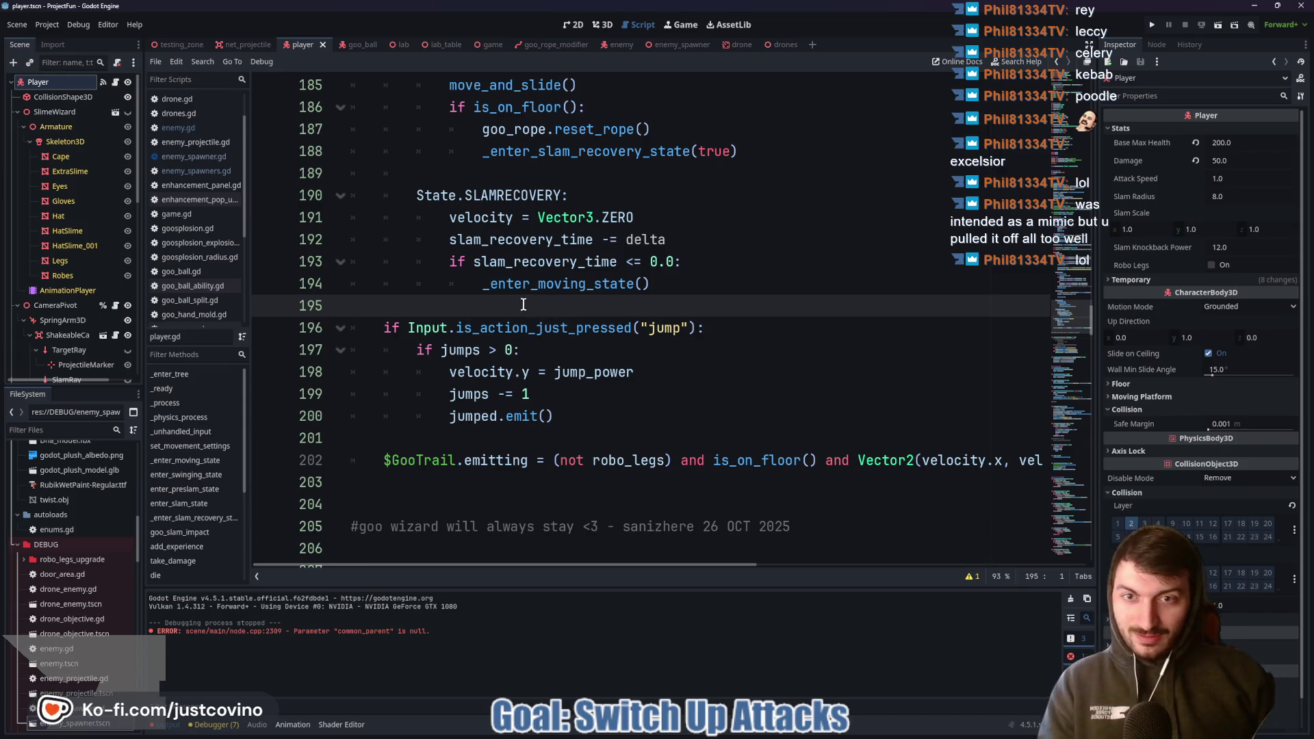
scroll(524, 307, "down", 1)
scroll(501, 356, "down", 2)
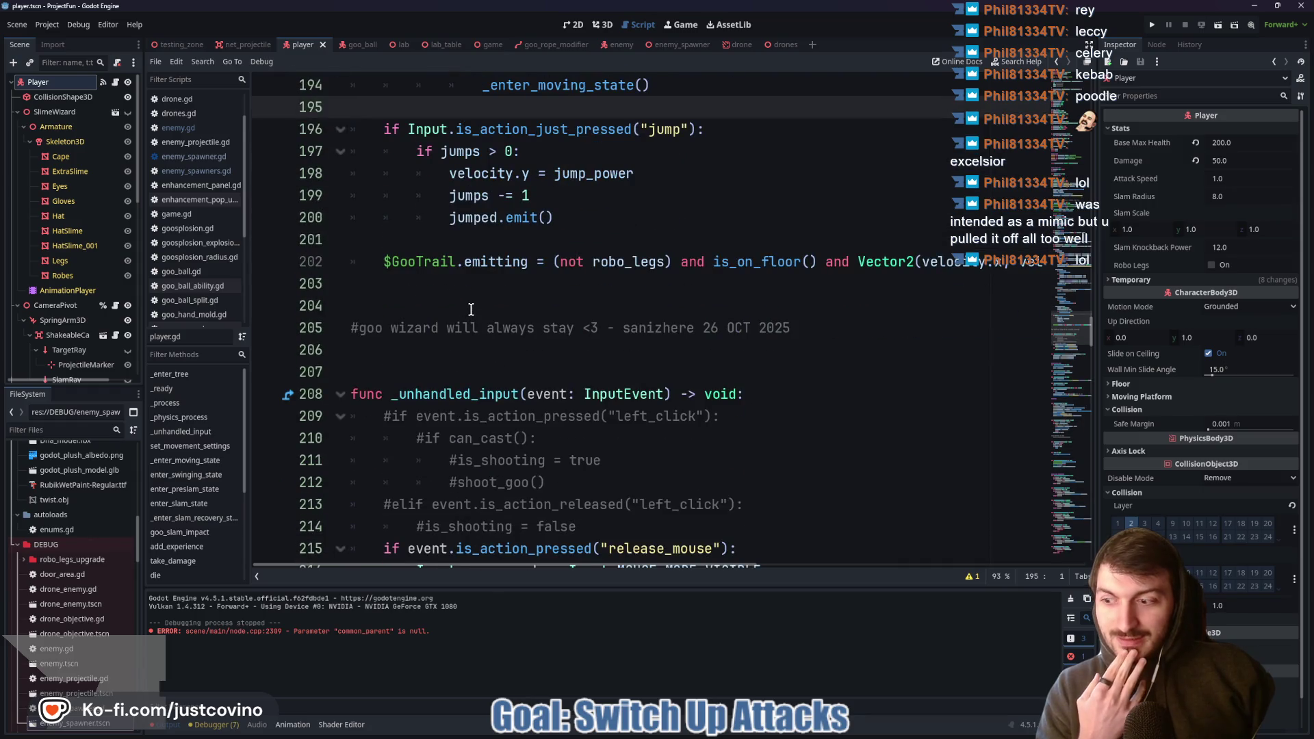
scroll(471, 310, "down", 3)
scroll(512, 308, "down", 3)
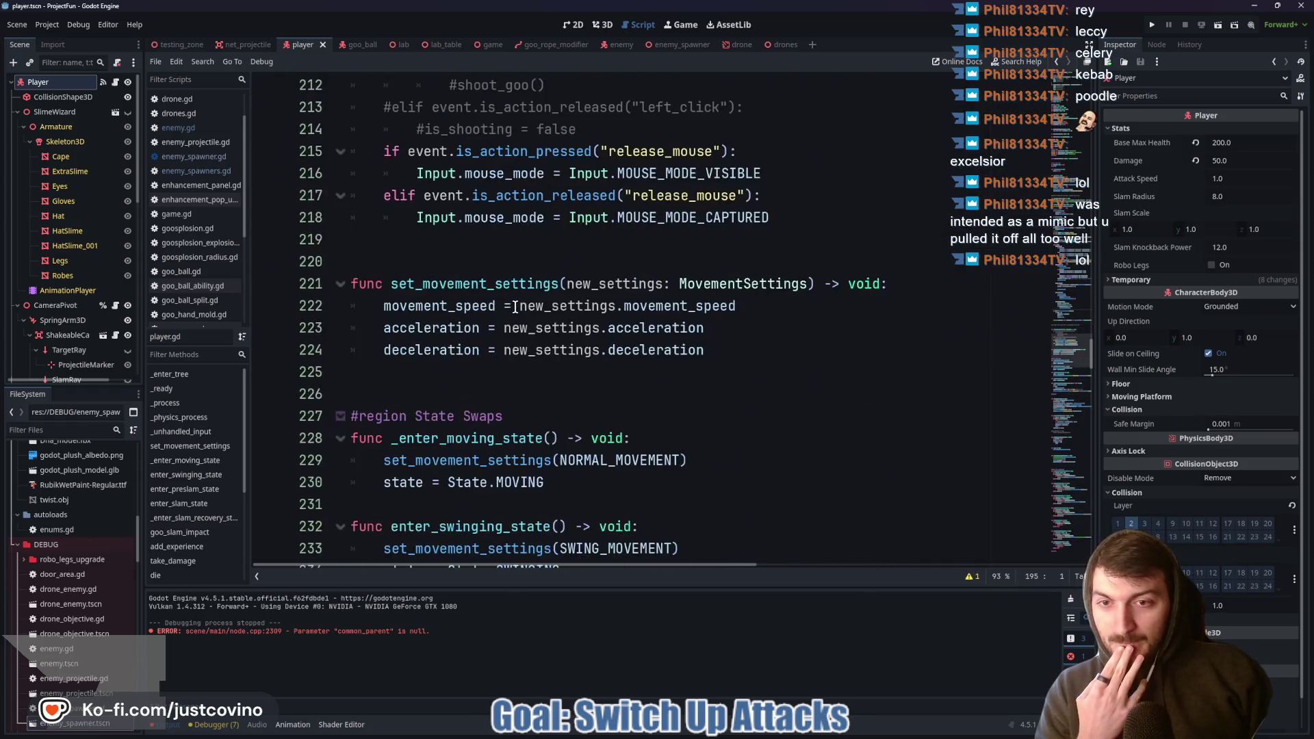
scroll(502, 273, "down", 4)
scroll(502, 279, "down", 1)
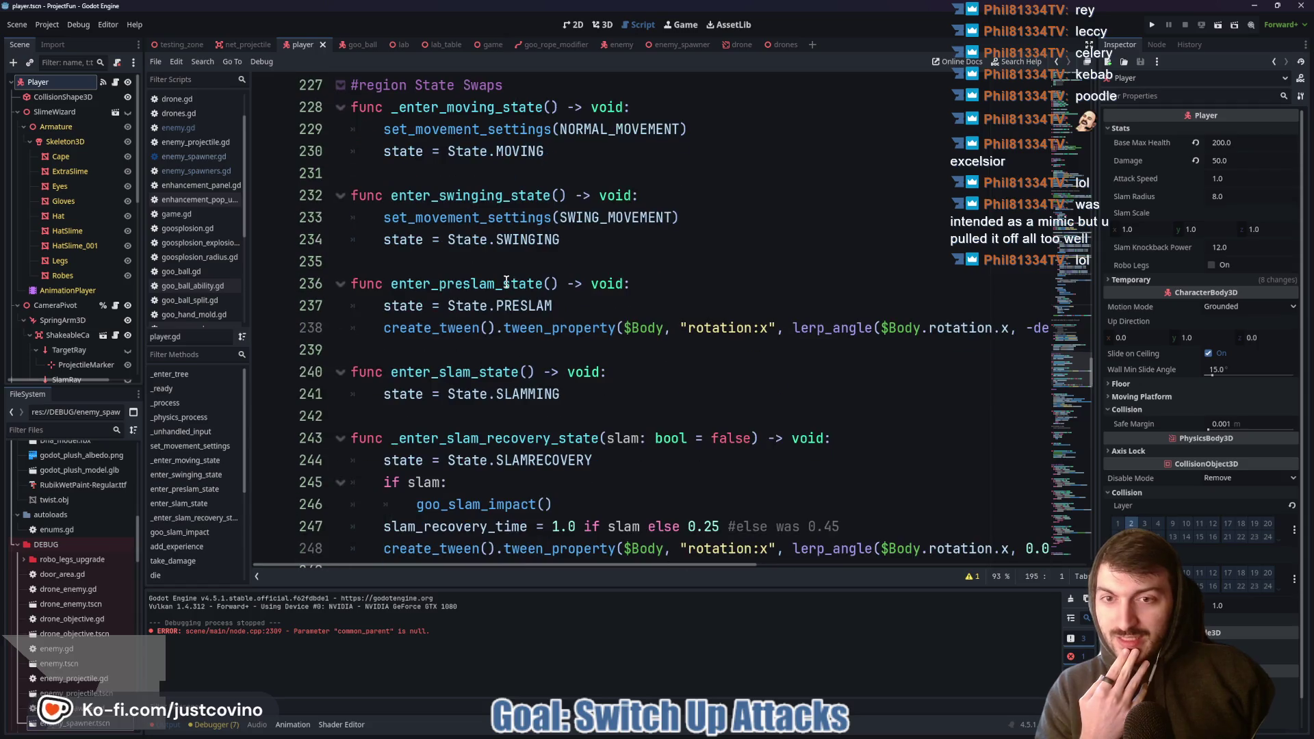
scroll(490, 260, "down", 5)
left_click(466, 302)
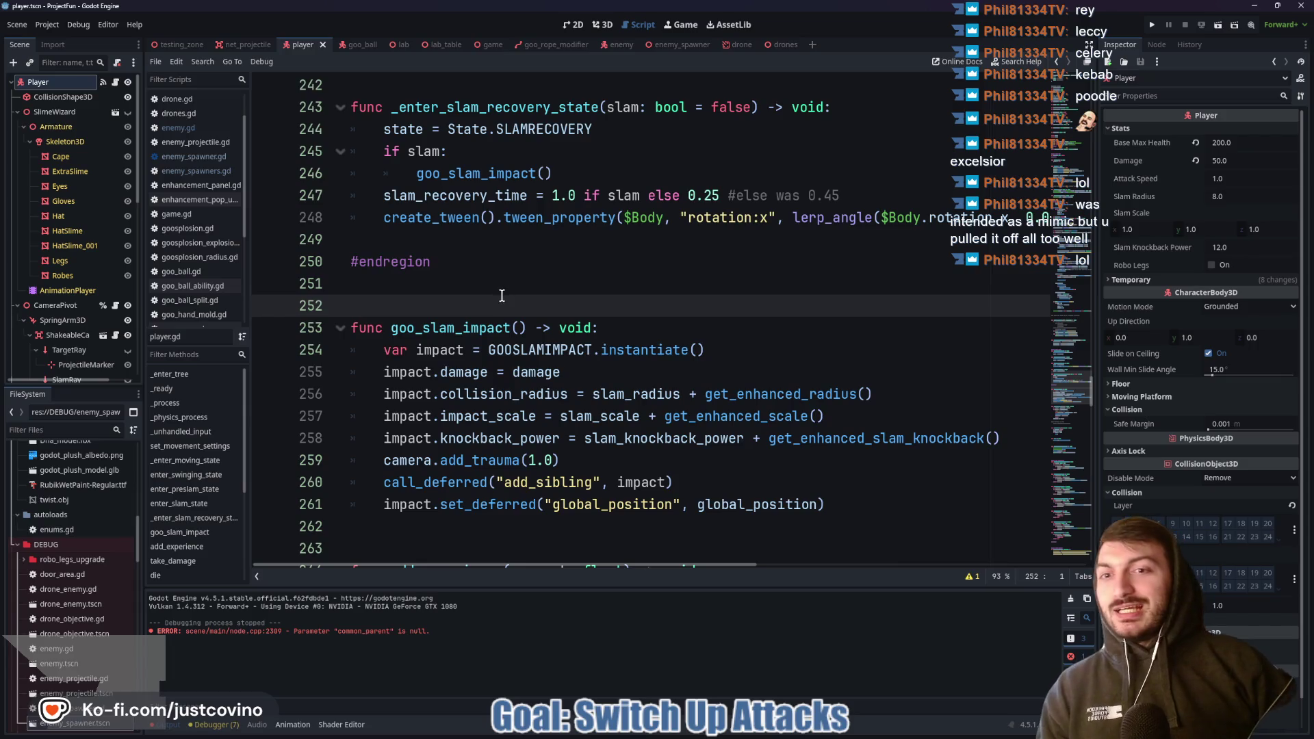
left_click_drag(493, 284, 482, 300)
left_click(429, 291)
left_click(493, 305)
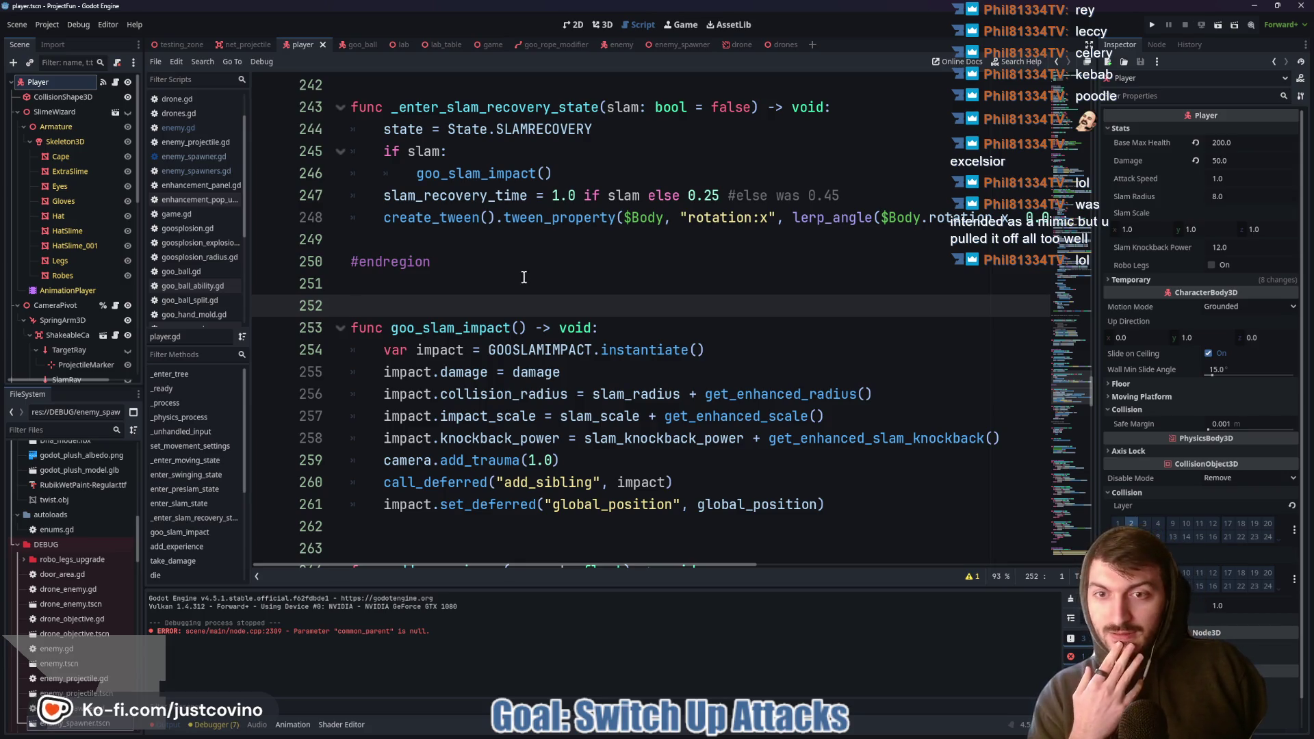
scroll(519, 284, "up", 2)
scroll(521, 306, "down", 2)
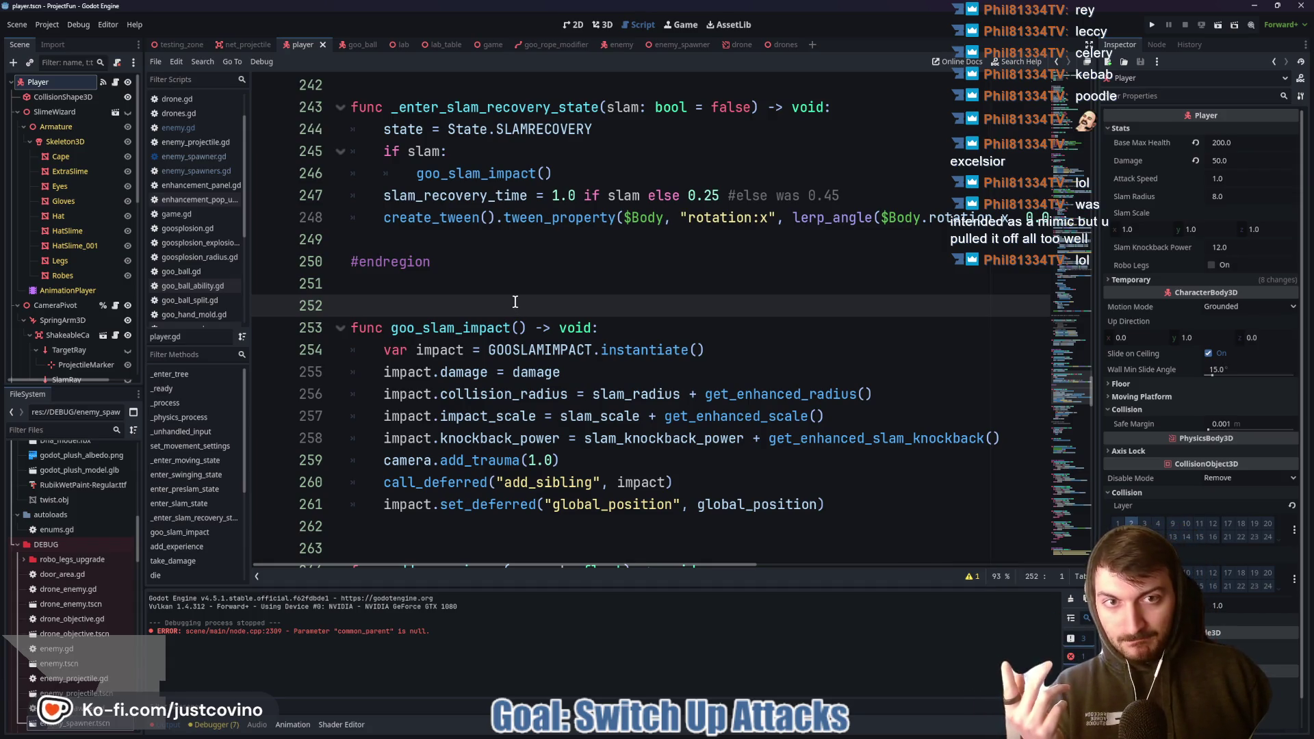
scroll(513, 296, "up", 2)
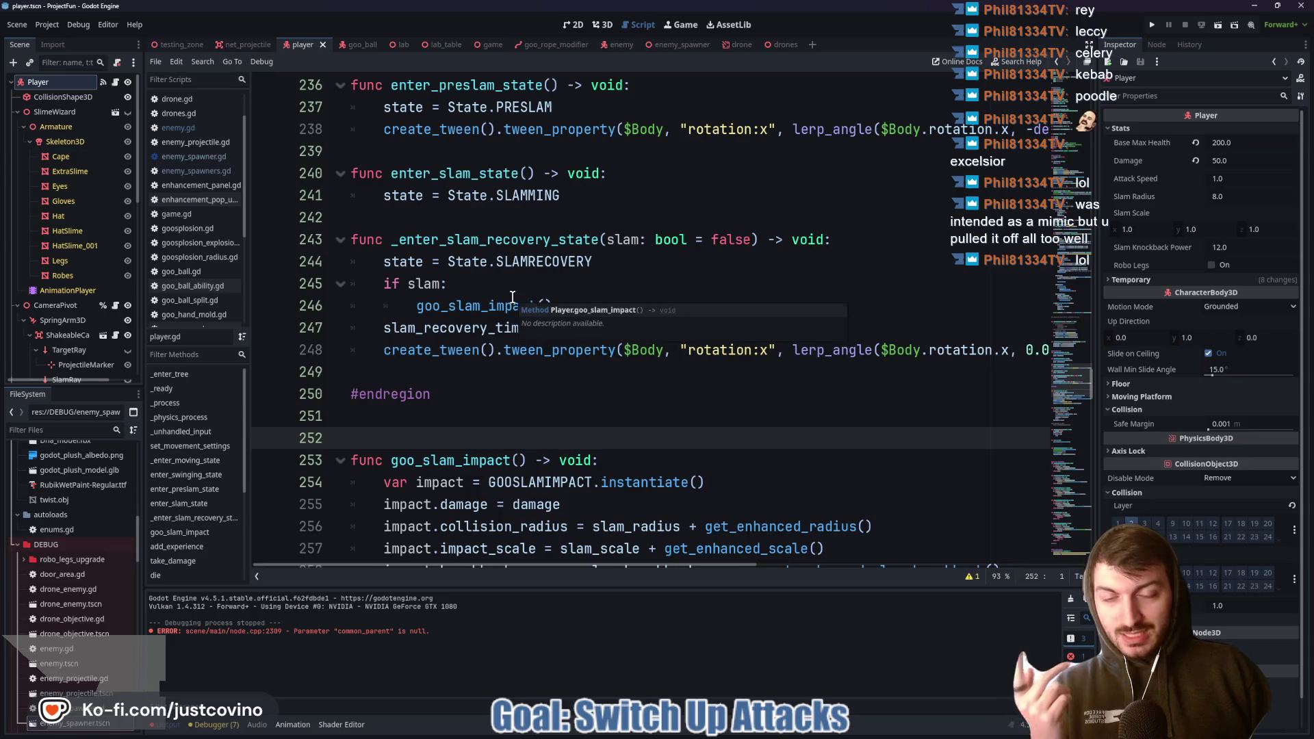
scroll(519, 299, "up", 3)
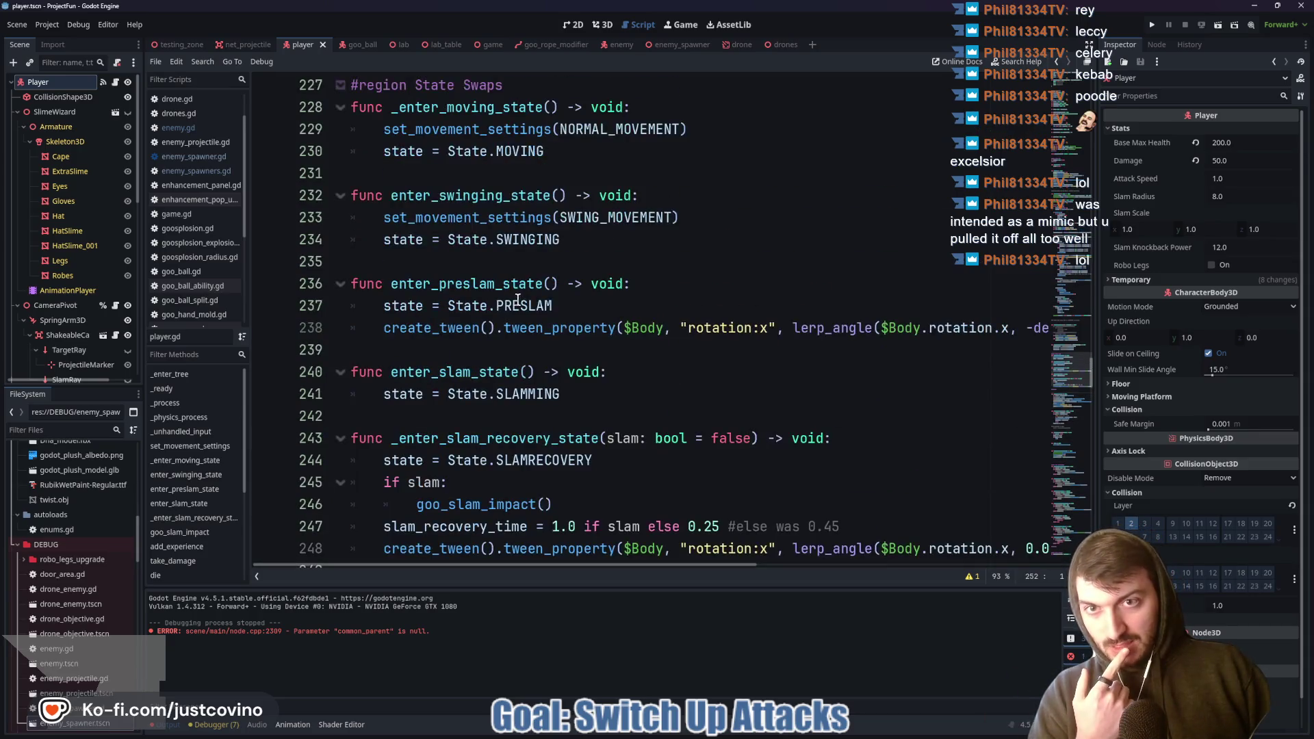
scroll(83, 326, "down", 5)
scroll(83, 326, "down", 5)
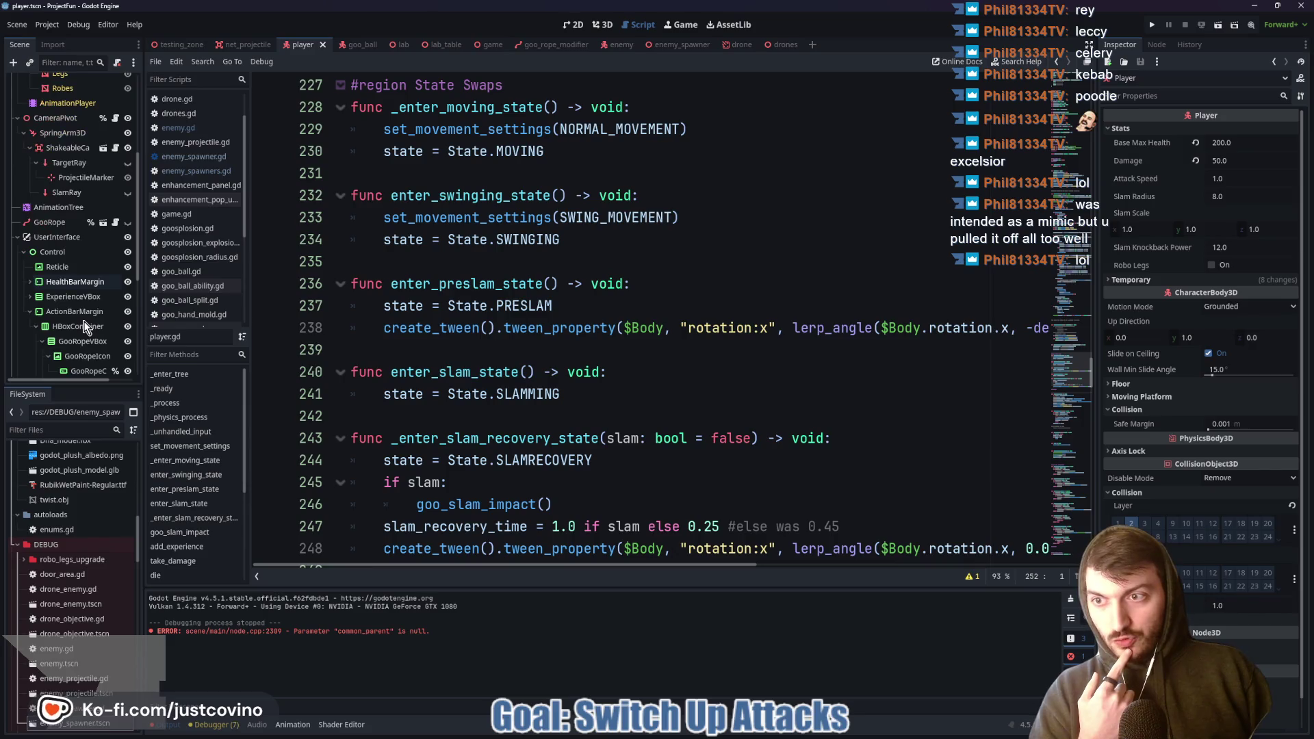
left_click(84, 351)
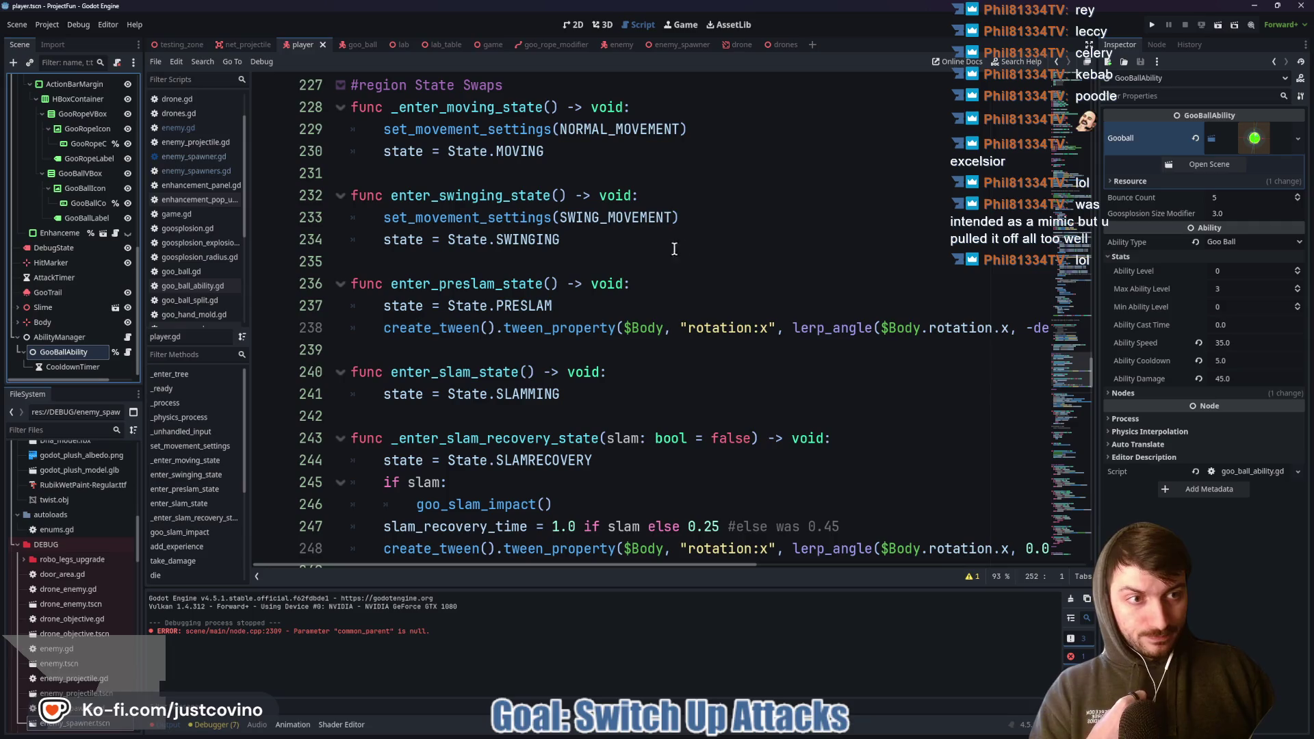
Open goo_ball_ability.gd from GooBallAbility and scroll through its shoot() goo-ball spawning code.
scroll(674, 253, "up", 6)
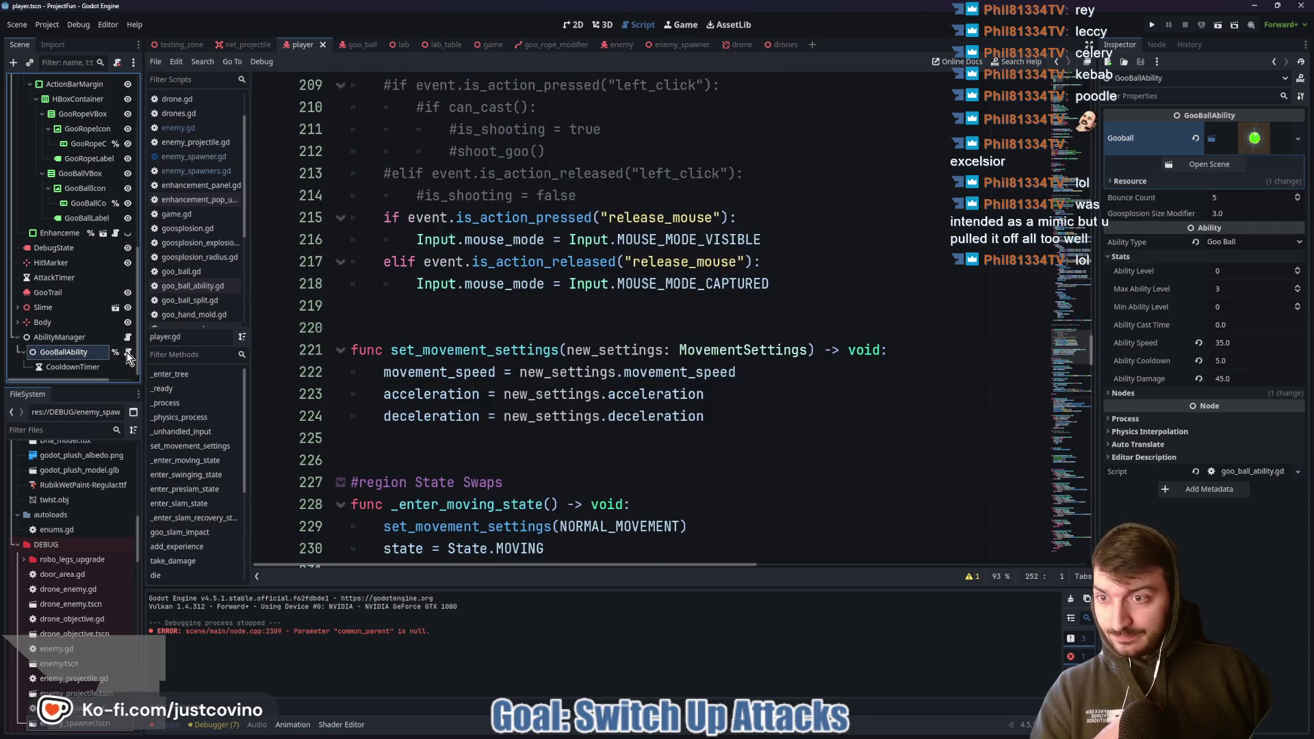
left_click(128, 353)
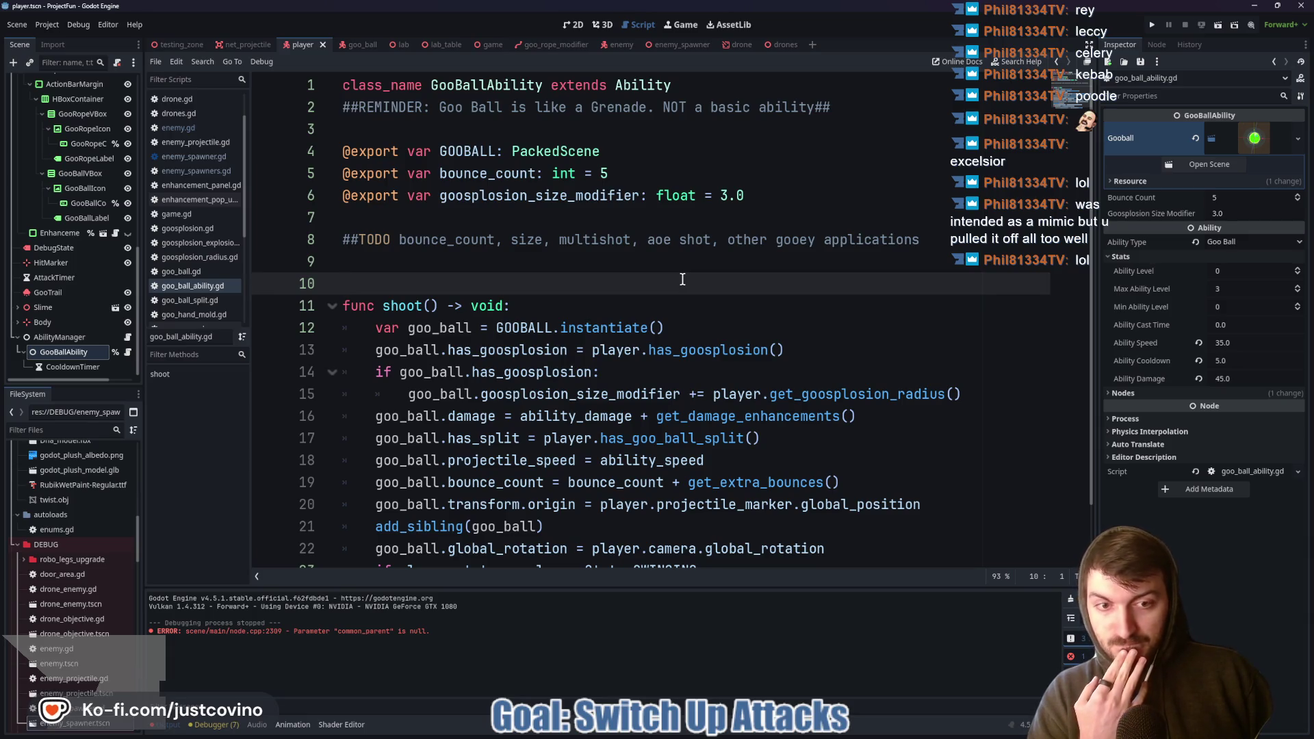
scroll(682, 279, "down", 1)
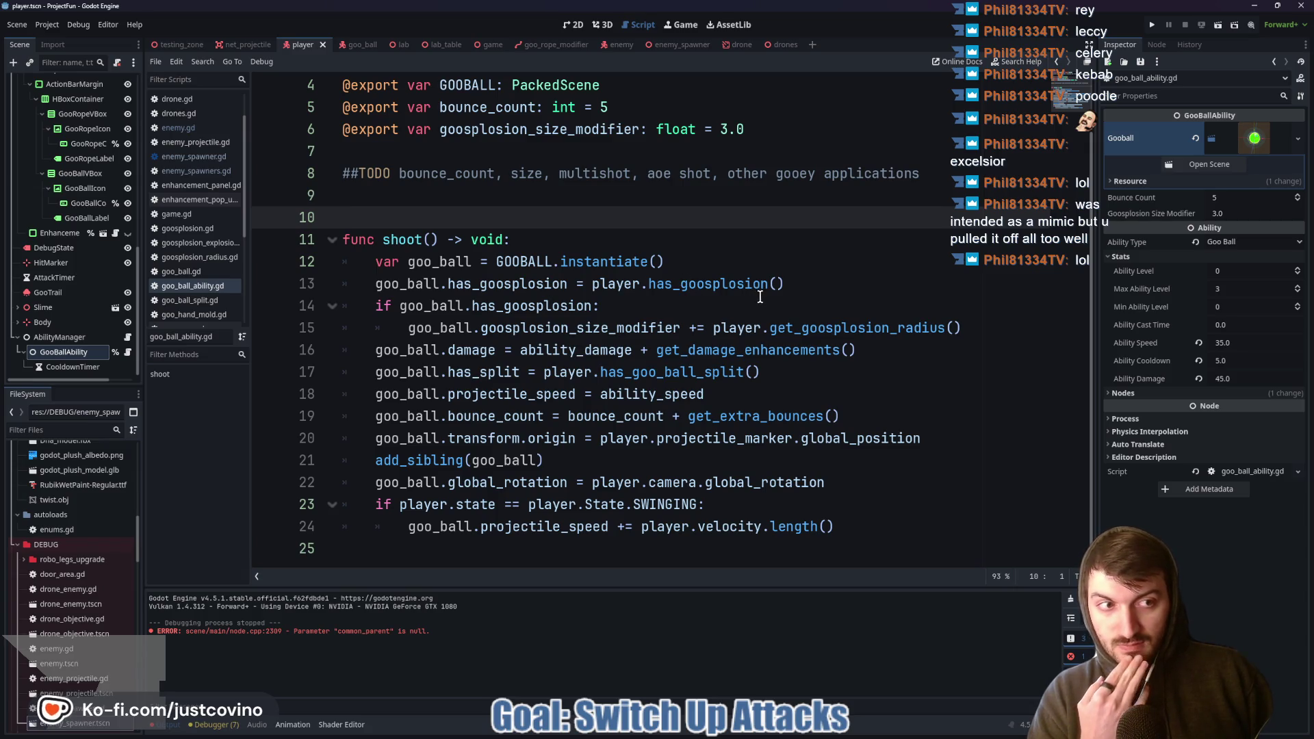
scroll(762, 298, "up", 1)
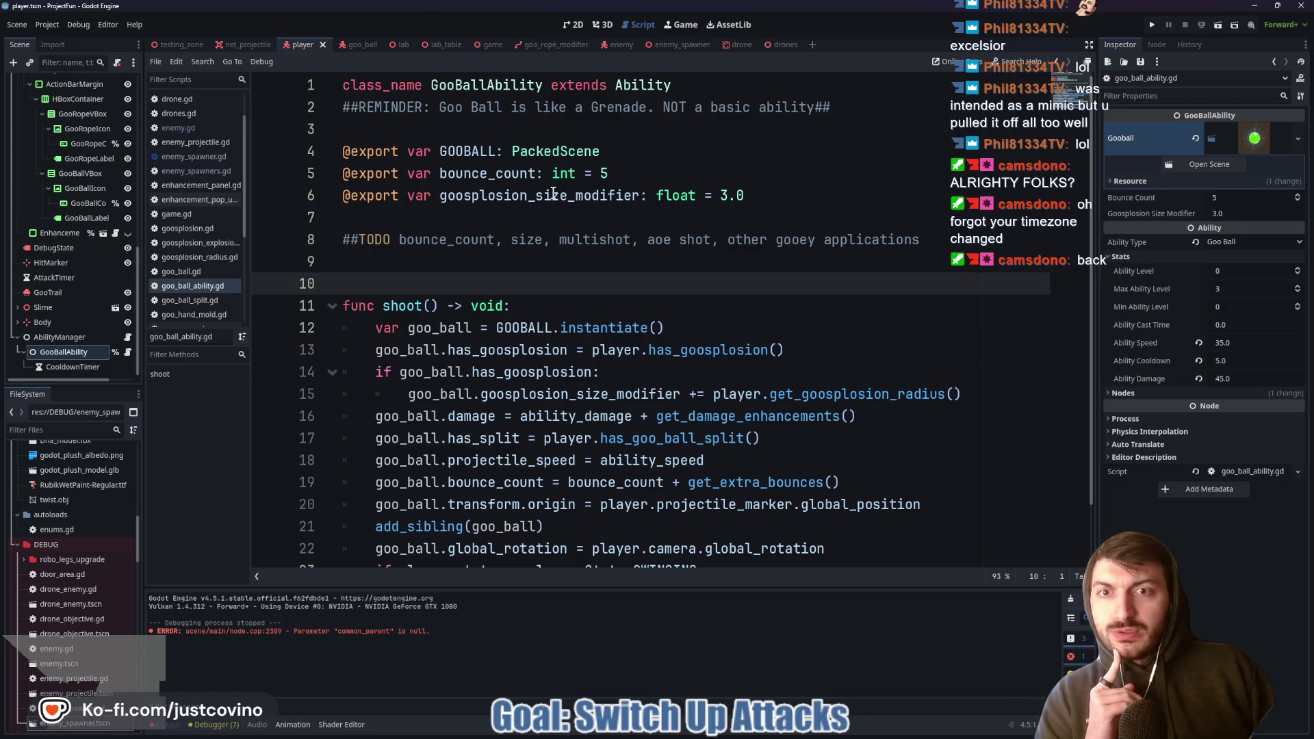
scroll(553, 192, "down", 2)
scroll(558, 195, "up", 2)
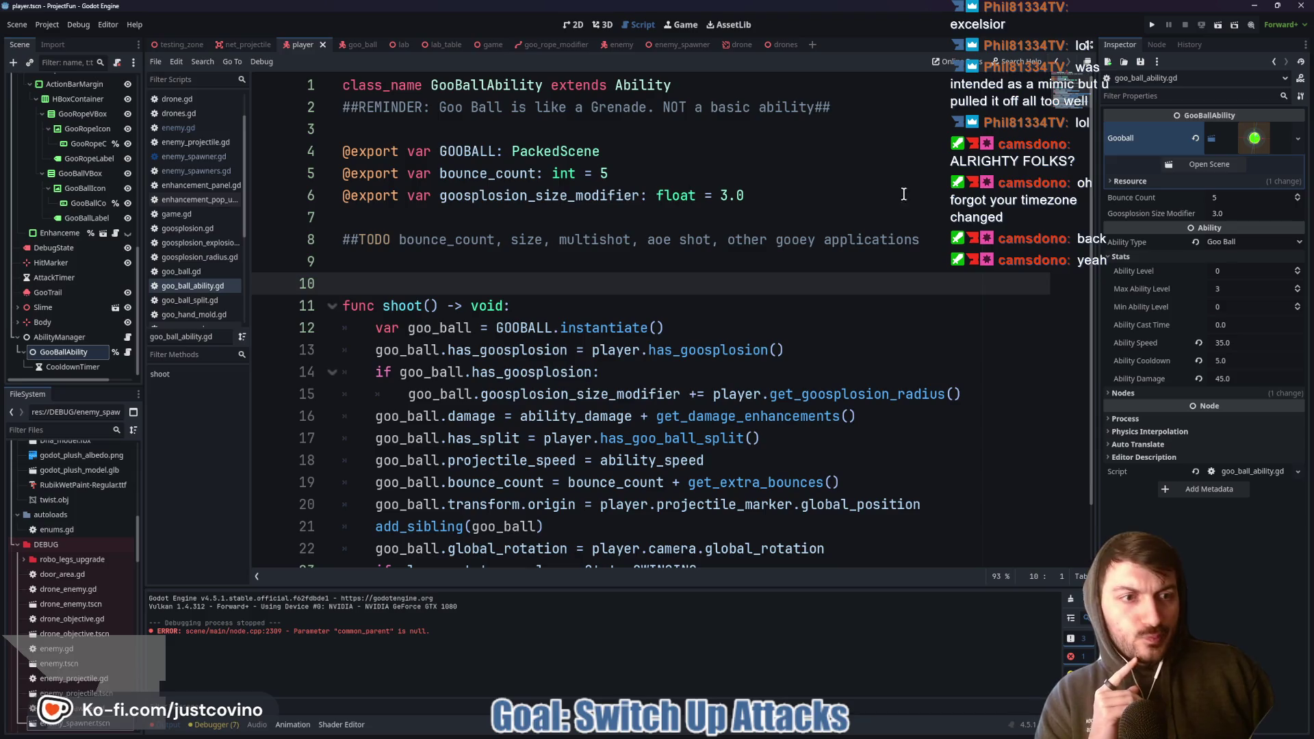
Lower the GooBallAbility's Ability Cooldown in the Inspector from 5 to 0.1 and save the scene.
left_click(1257, 360)
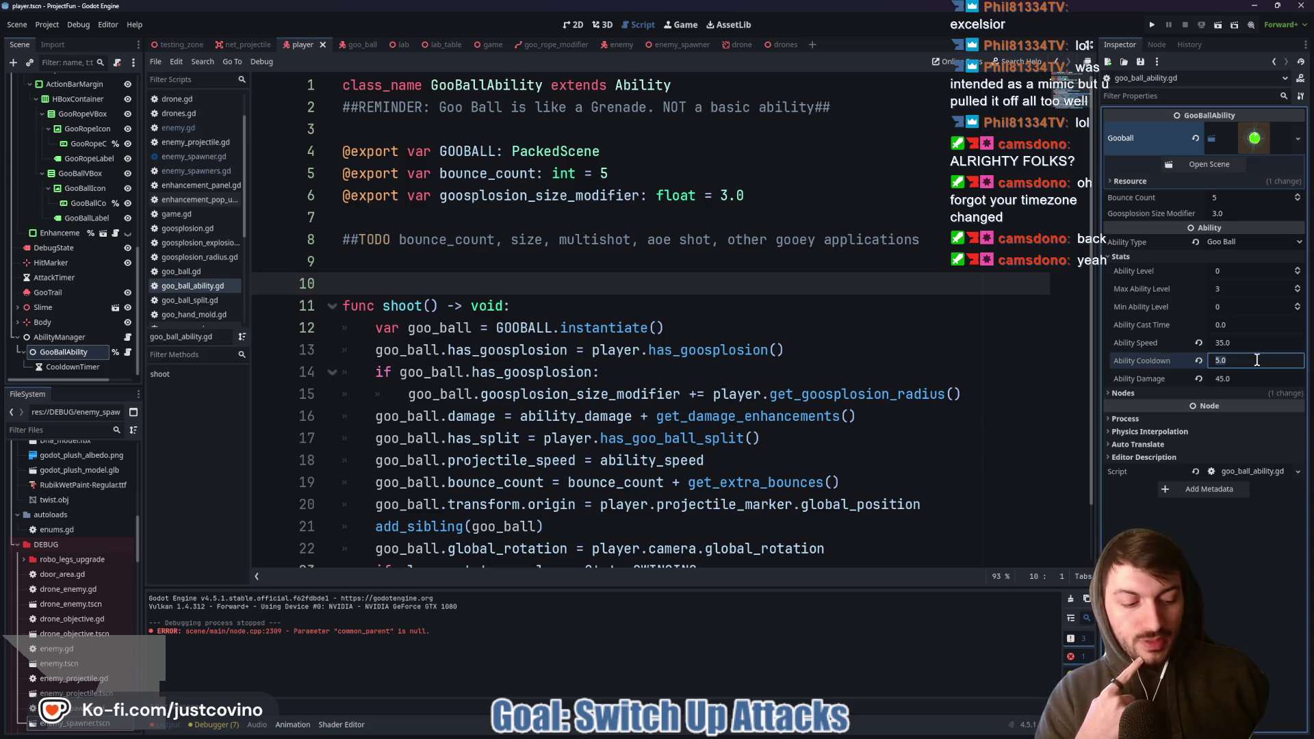
type("1")
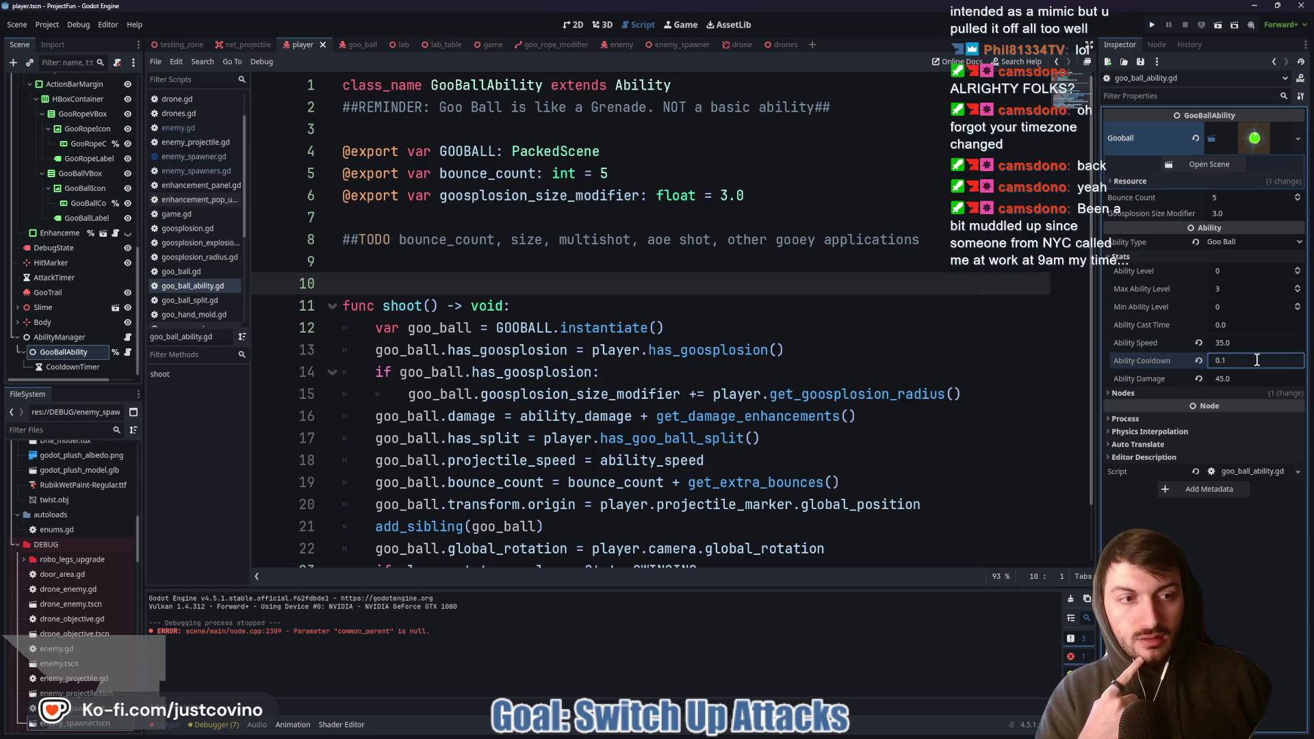
left_click(807, 360)
key("ctrl+s")
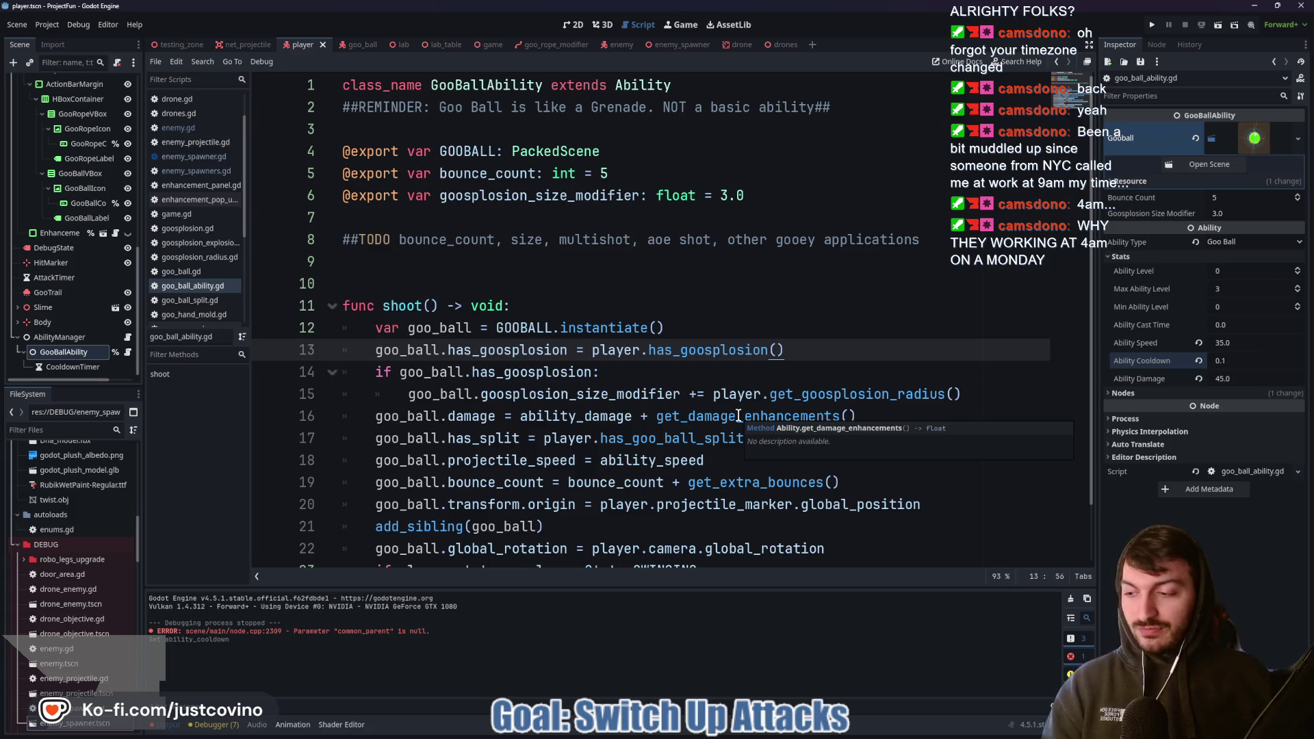
Move the caret to blank lines 10 and 9, then switch the script editor to game.gd.
left_click(580, 289)
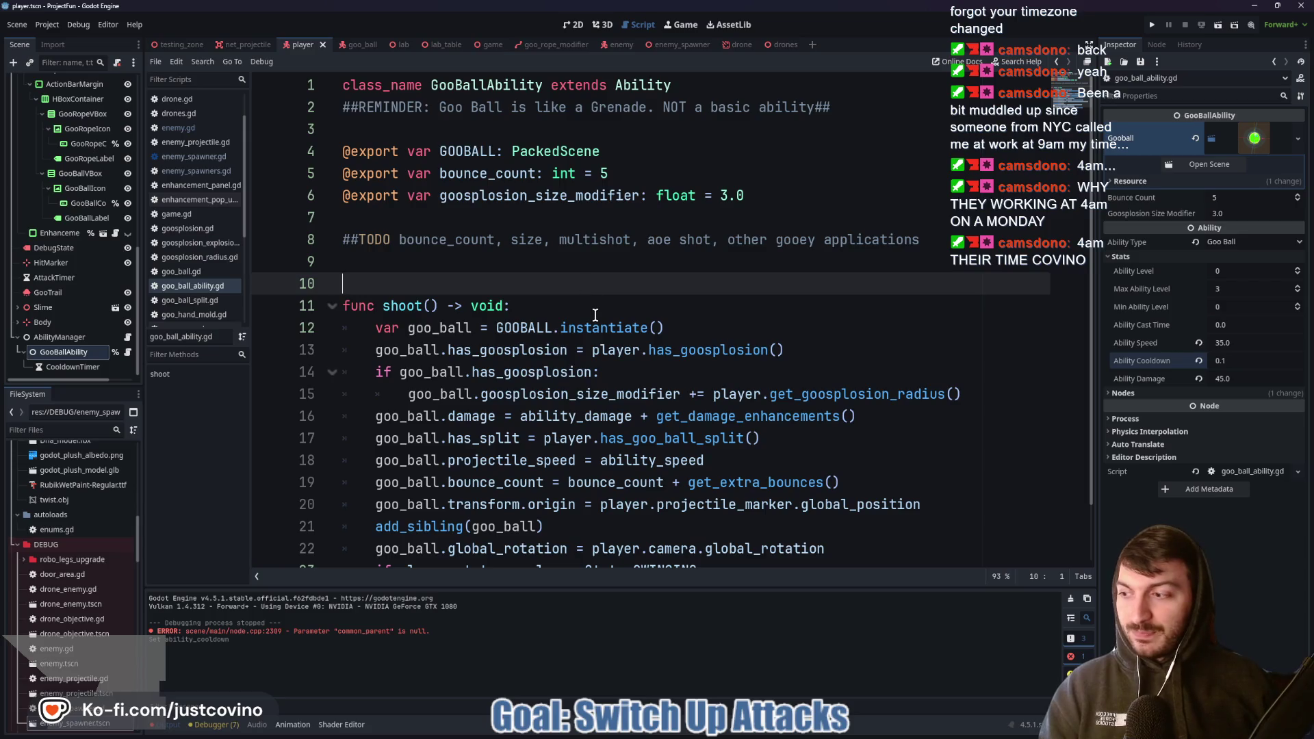
left_click(510, 264)
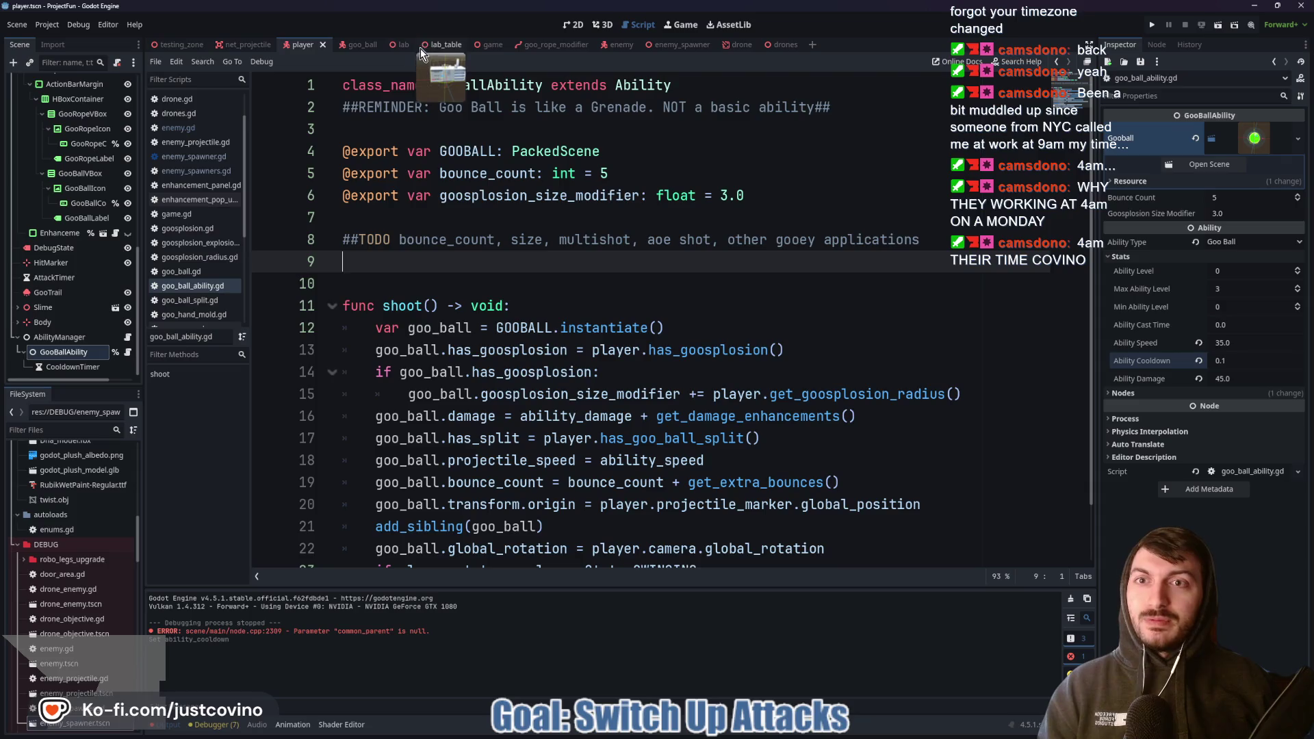
left_click(482, 47)
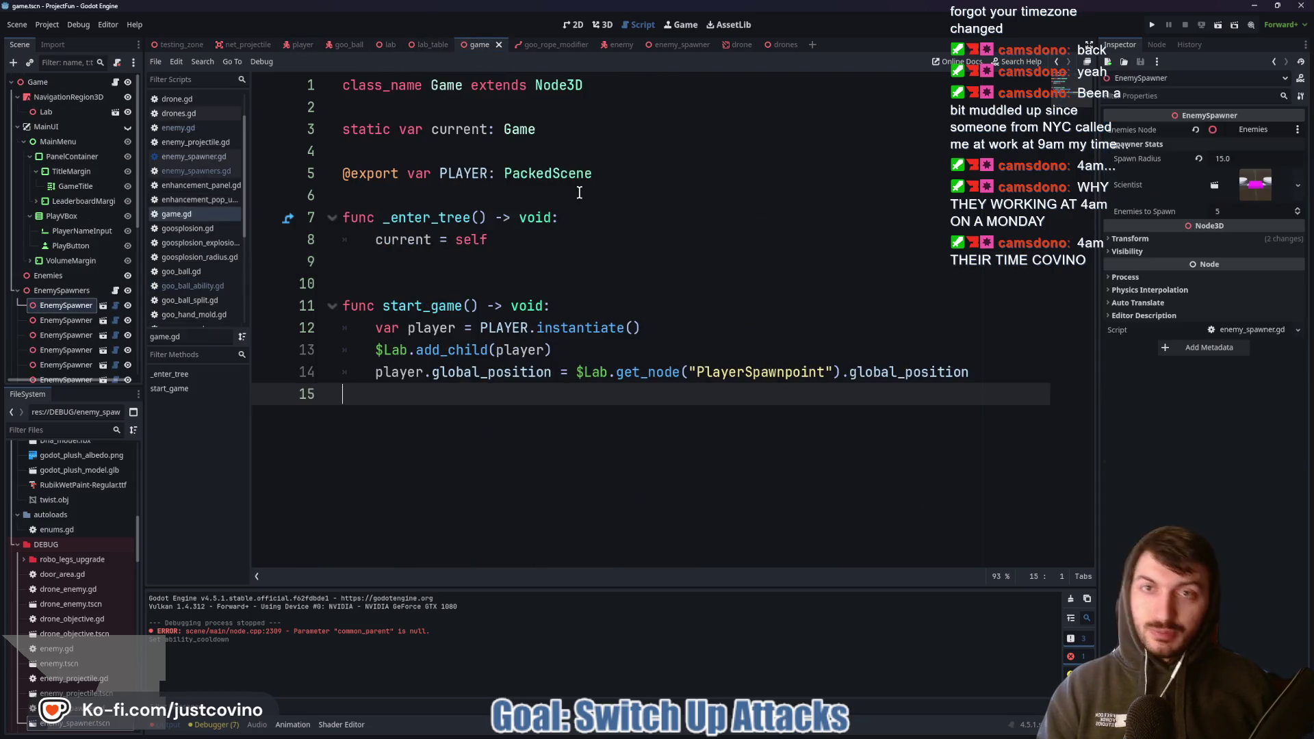
Run the project with F5, firing goo balls and swinging on the goo rope to hit drones.
key("F5")
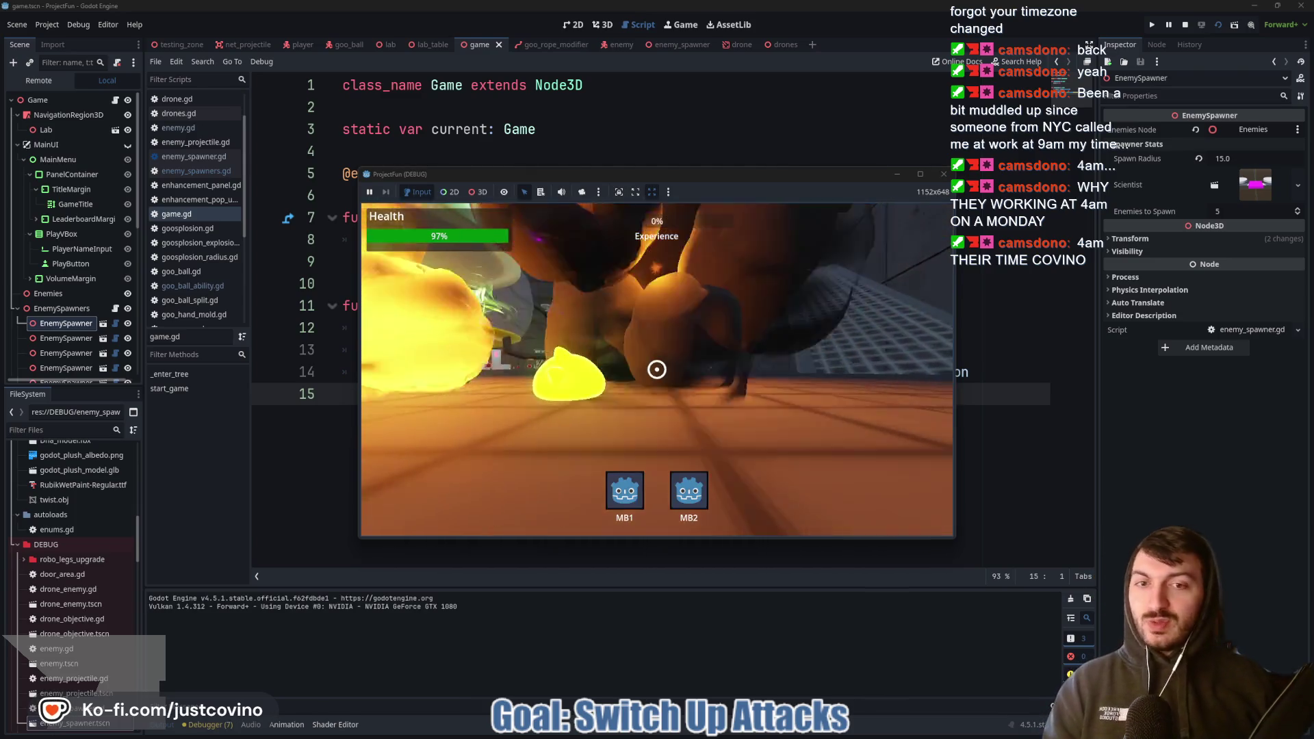
left_click(656, 369)
left_click(657, 370)
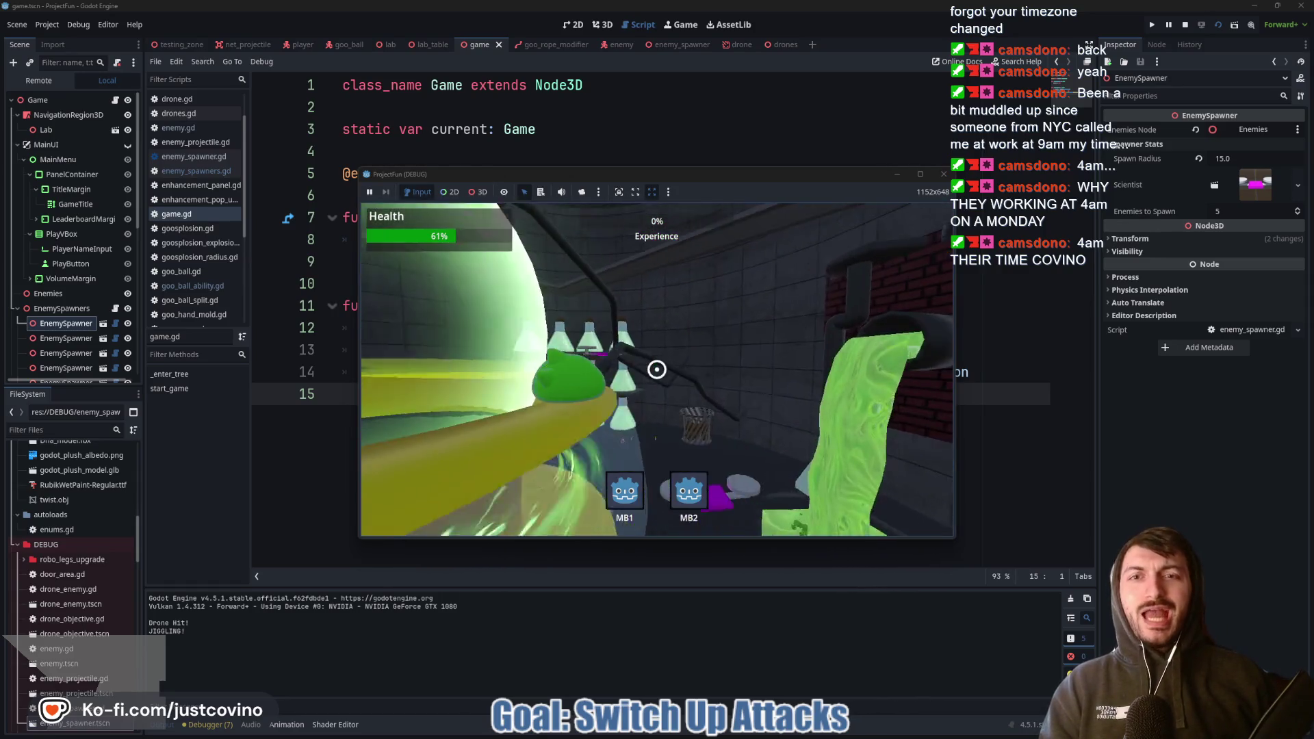
left_click(657, 370)
left_click(657, 370)
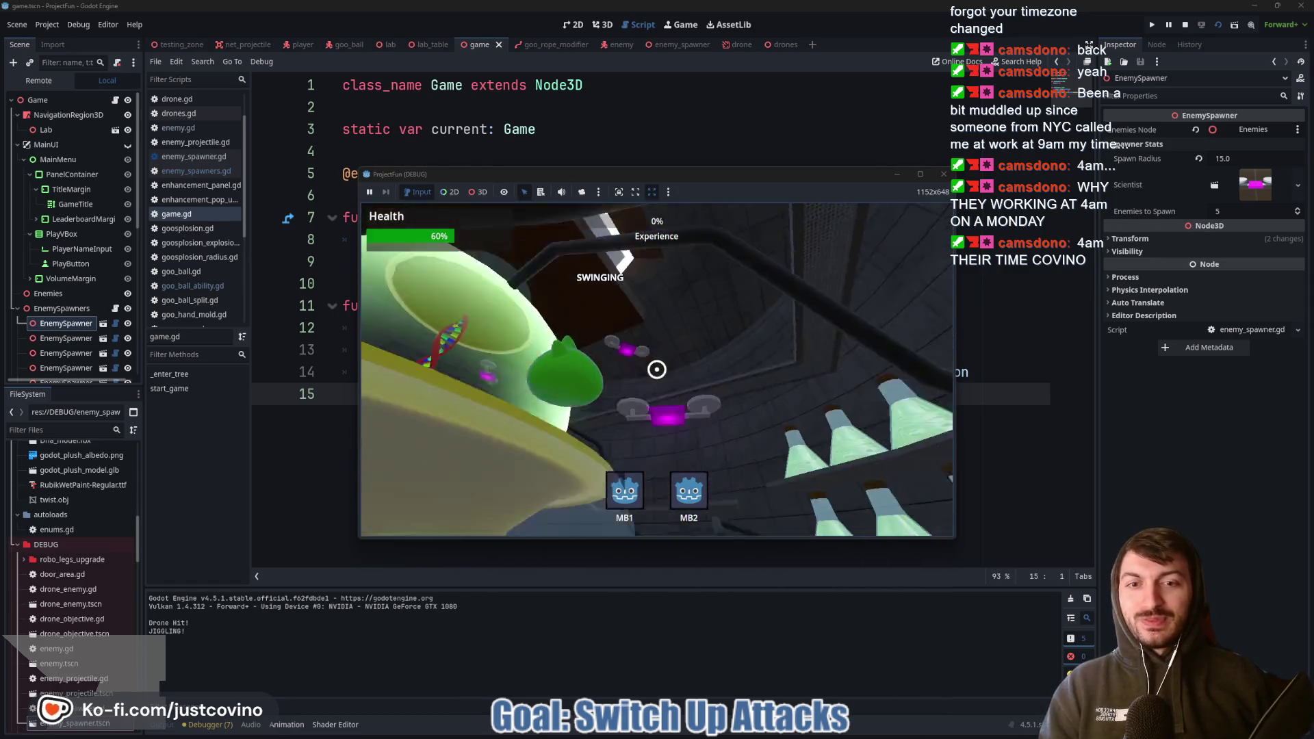
left_click(657, 370)
left_click(656, 370)
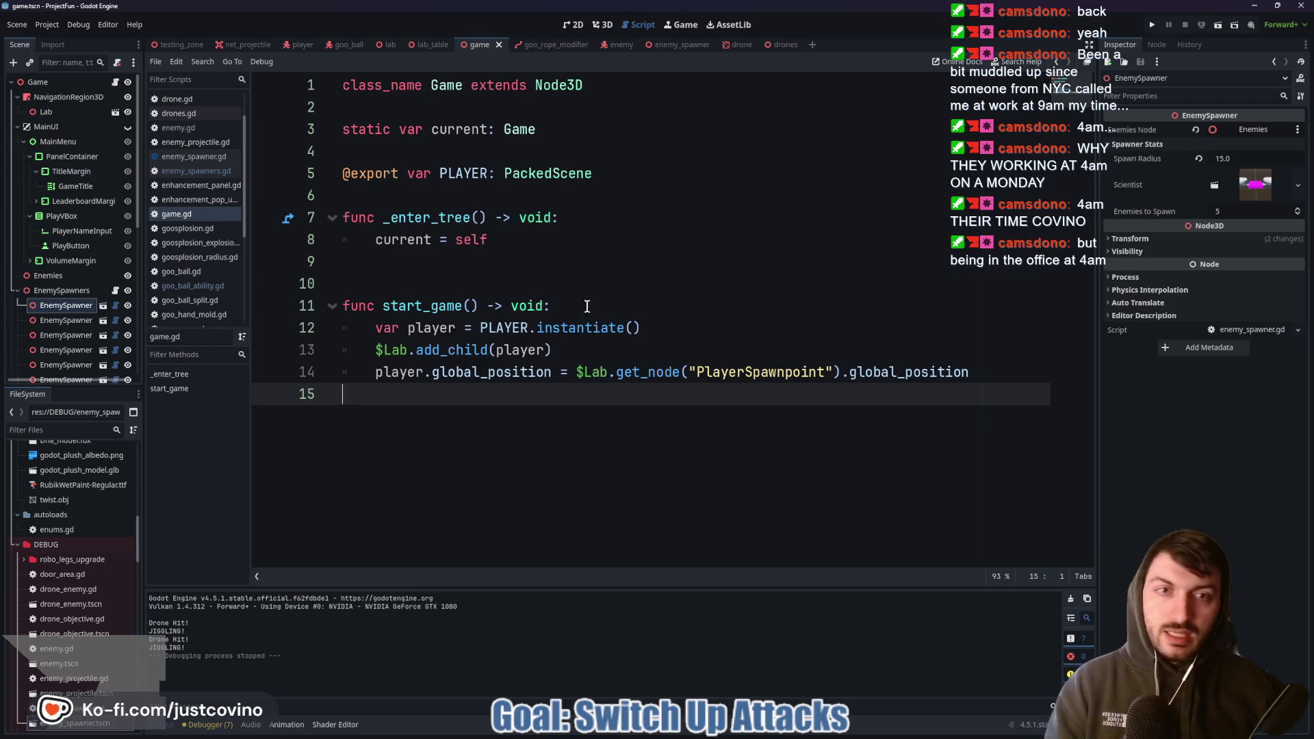
left_click(679, 299)
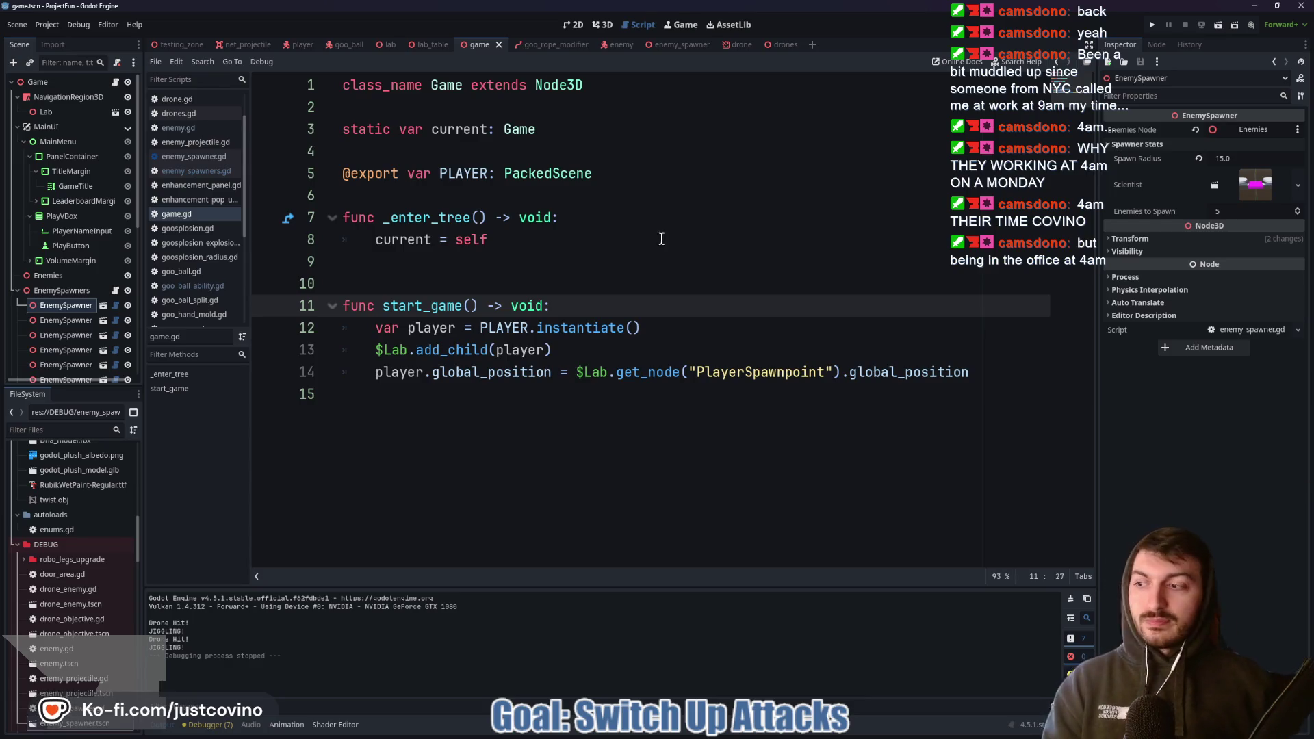
left_click(431, 267)
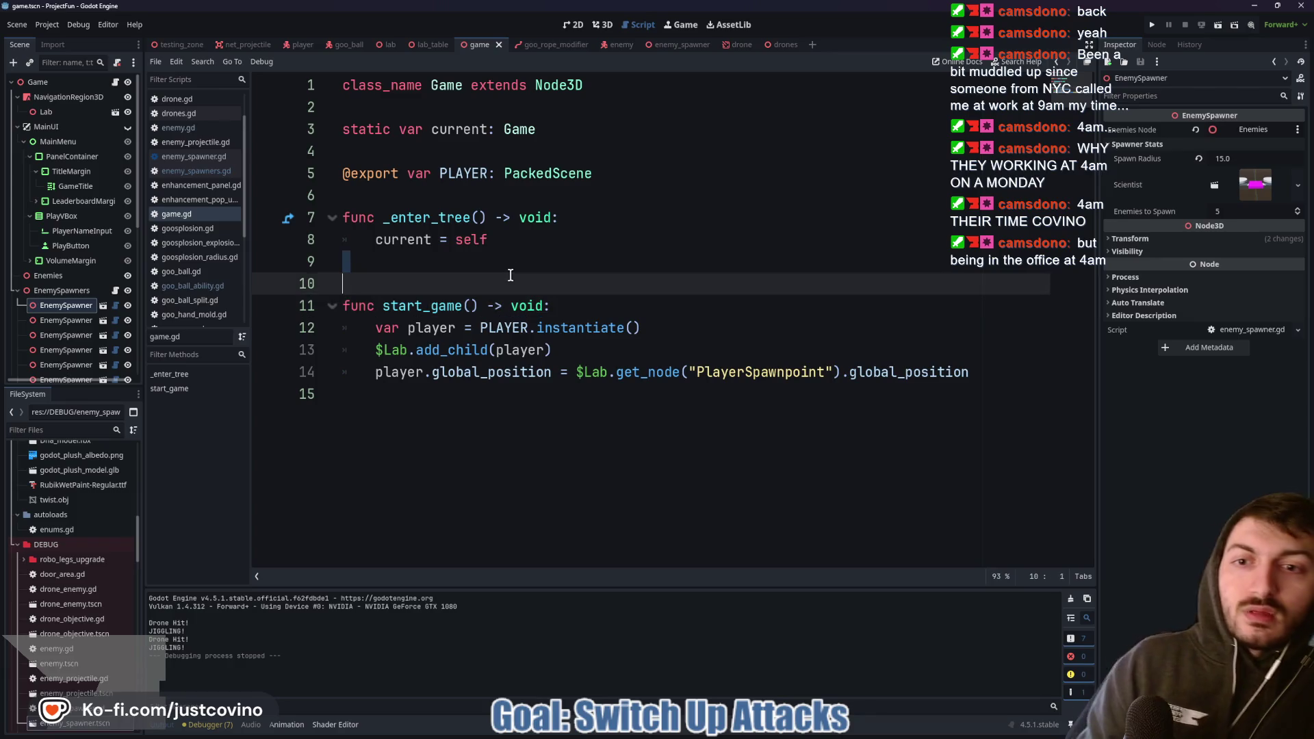
key("ctrl+s")
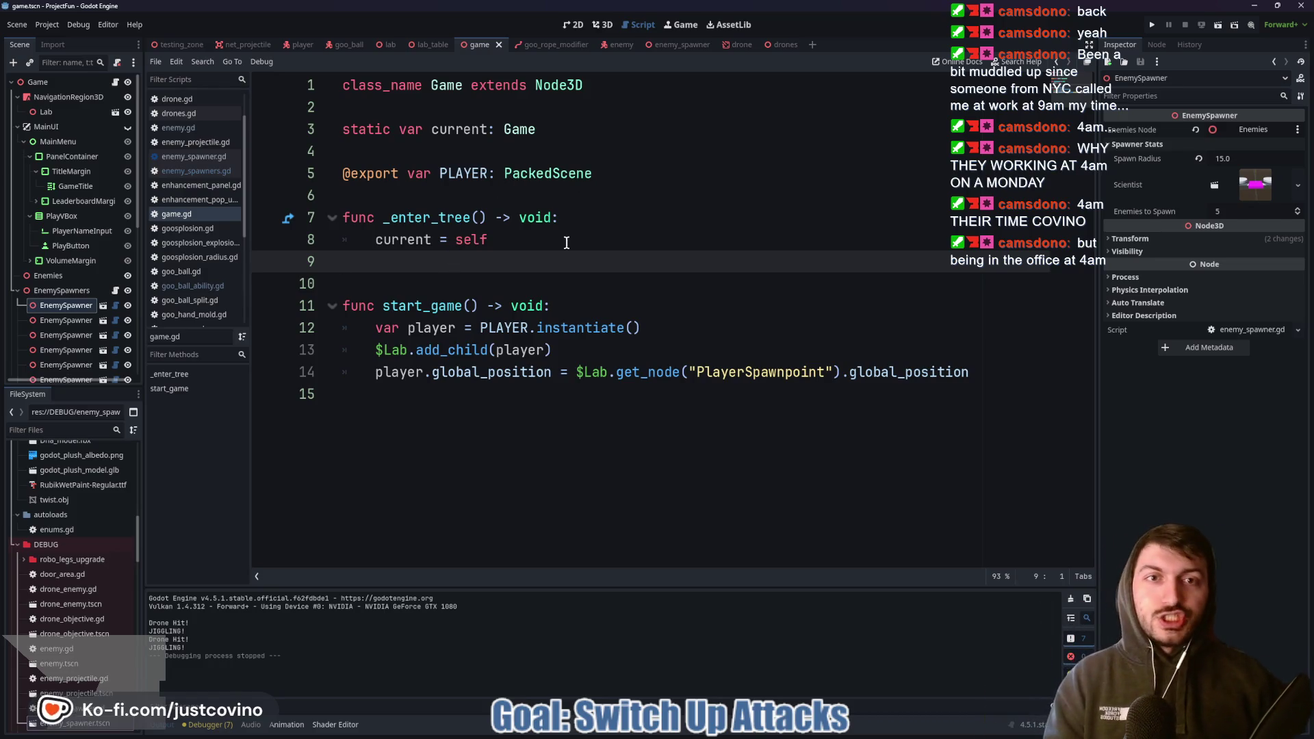
left_click(454, 284)
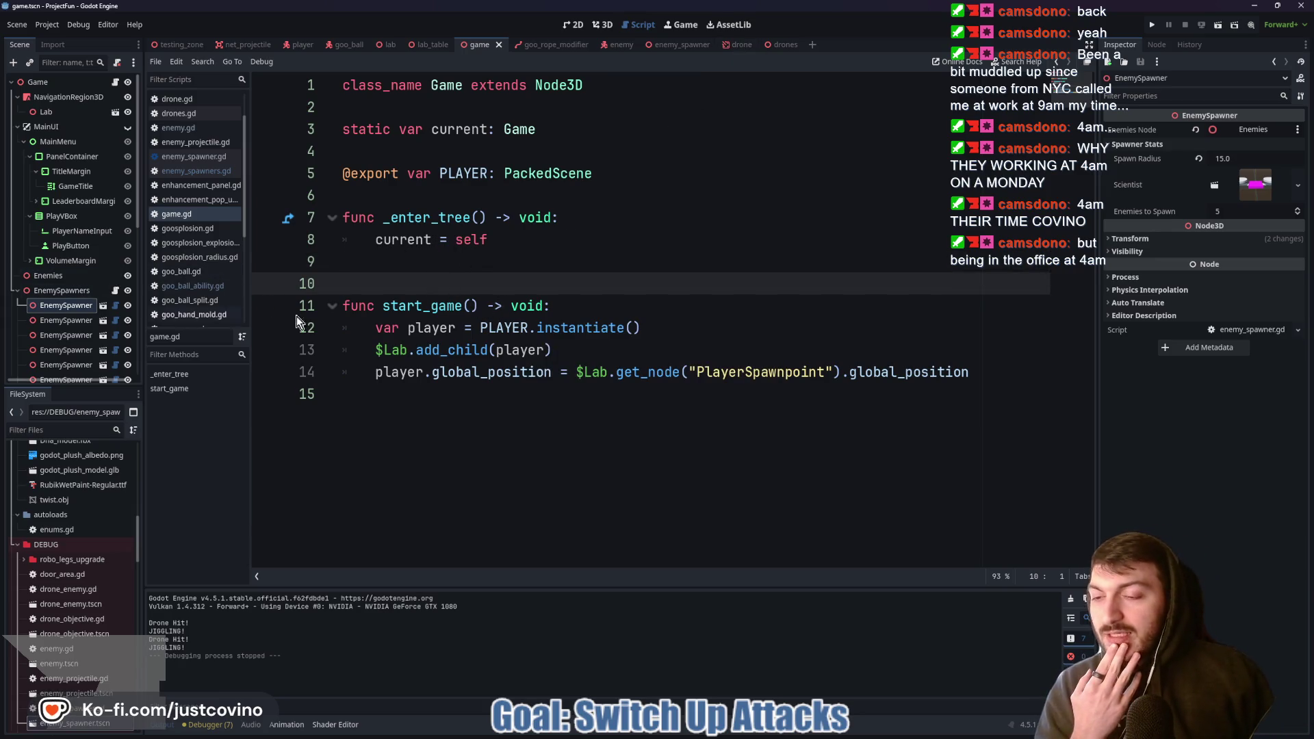
left_click(290, 46)
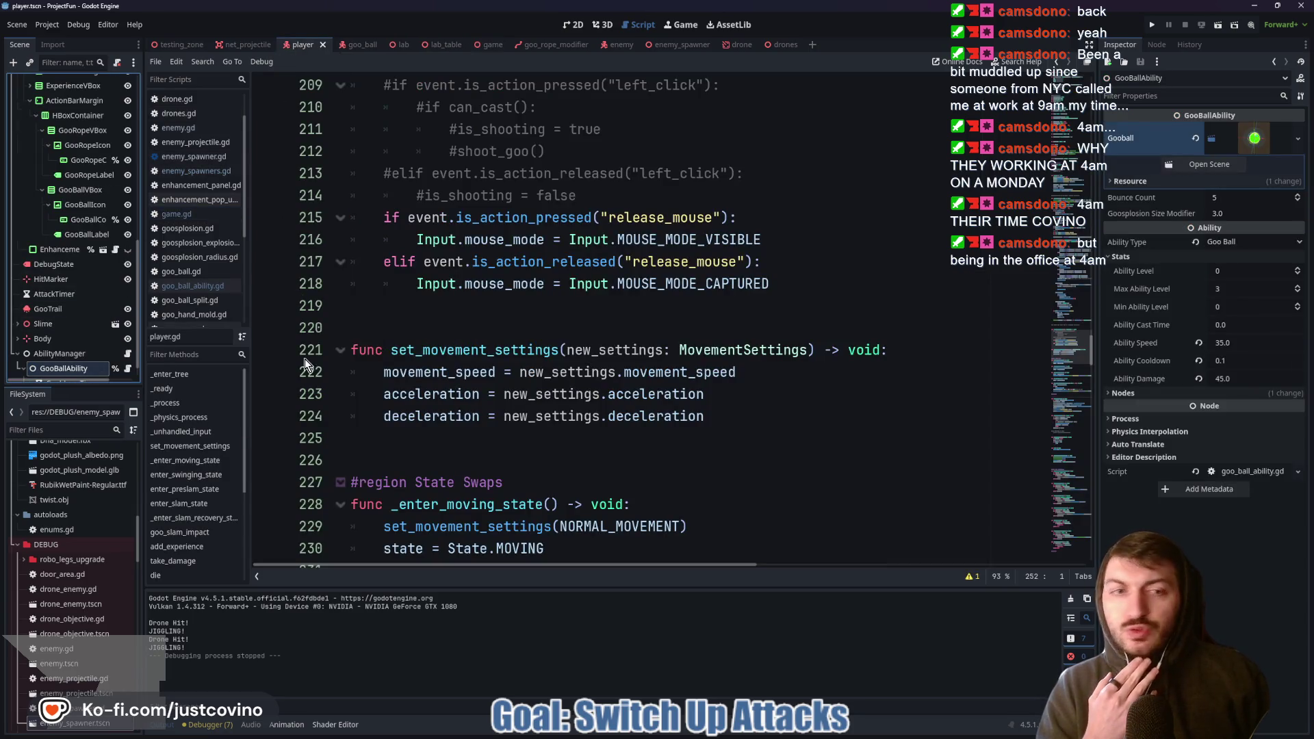
Change the goo ball Ability Cooldown to 0.5 and save the player scene.
left_click(1268, 360)
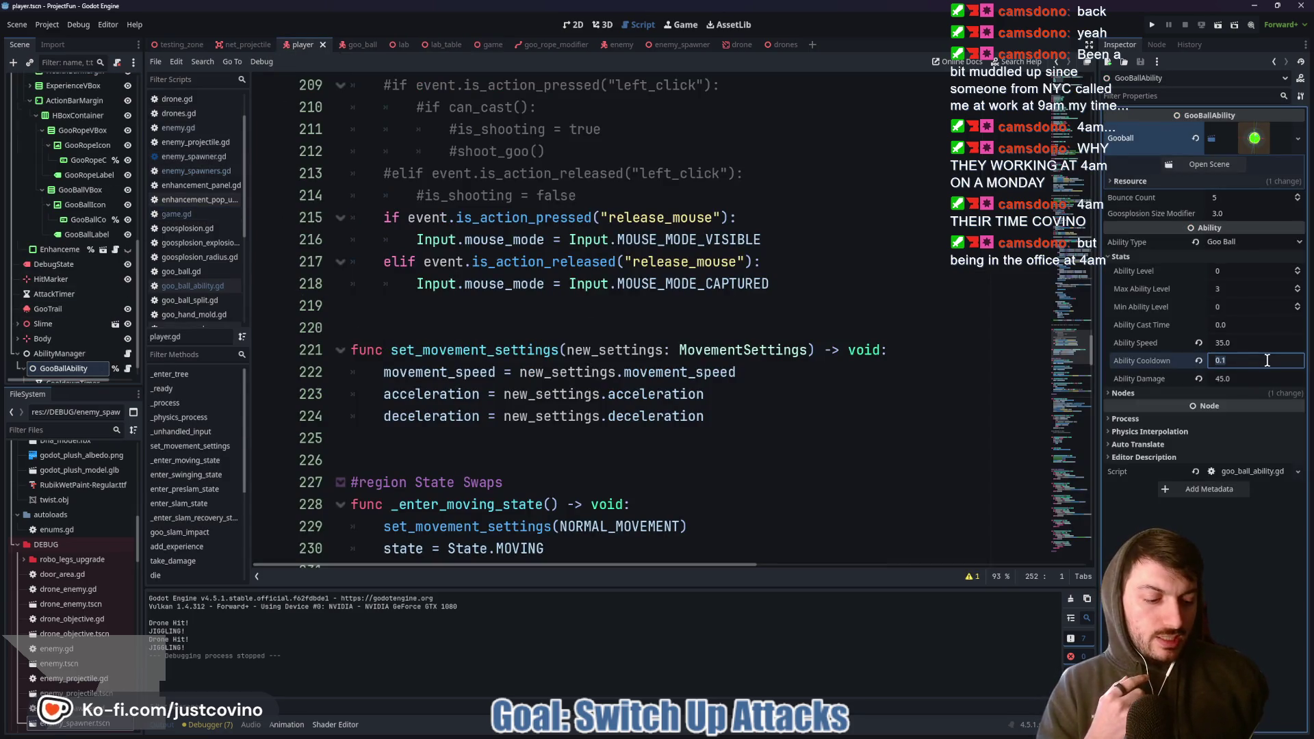
type("0")
key("Return")
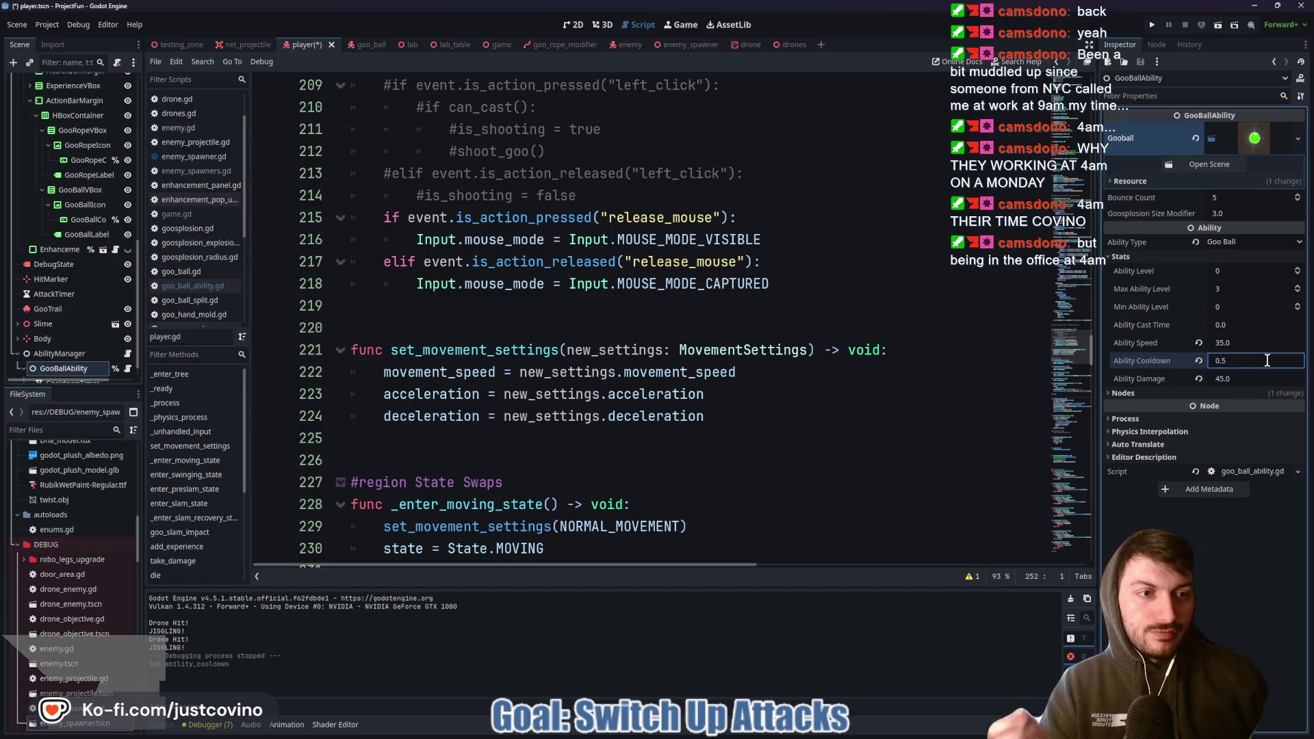
left_click(803, 402)
key("ctrl+s")
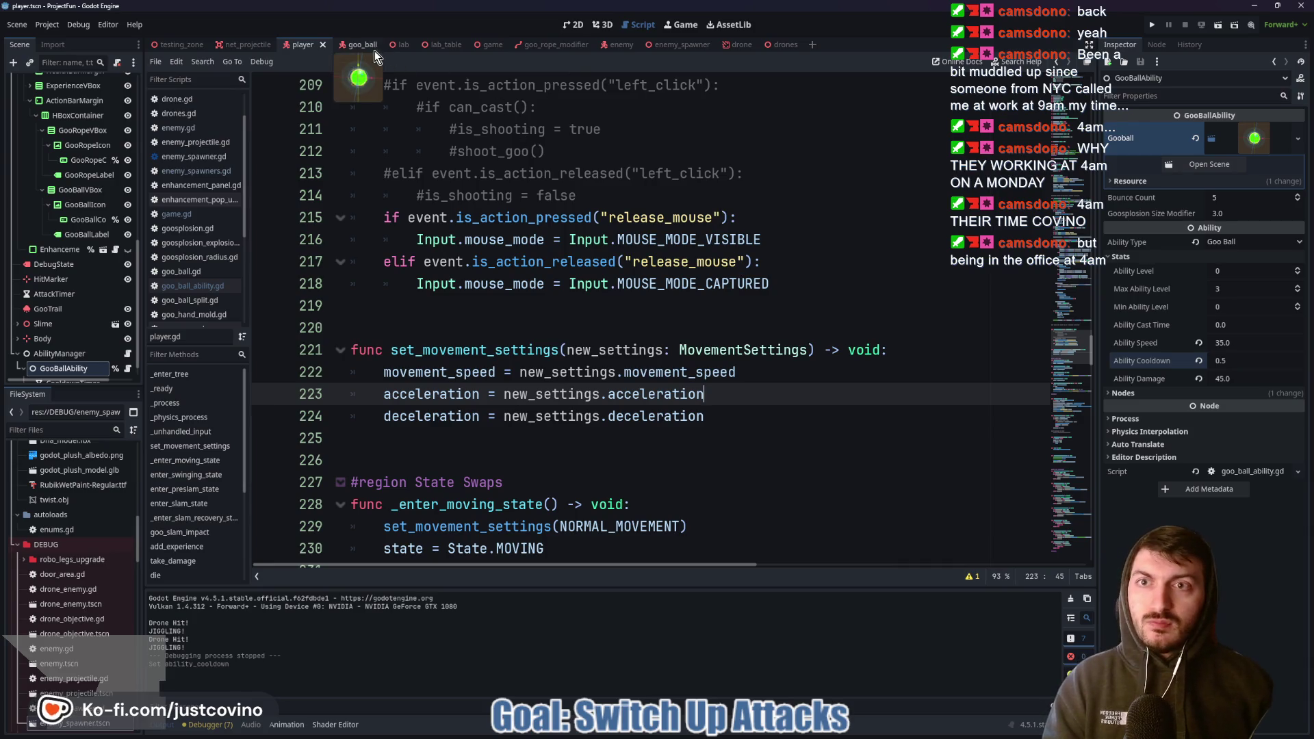
From game.gd, run the game, use the right-click secondary attack on drones, then stop with F8.
left_click(500, 45)
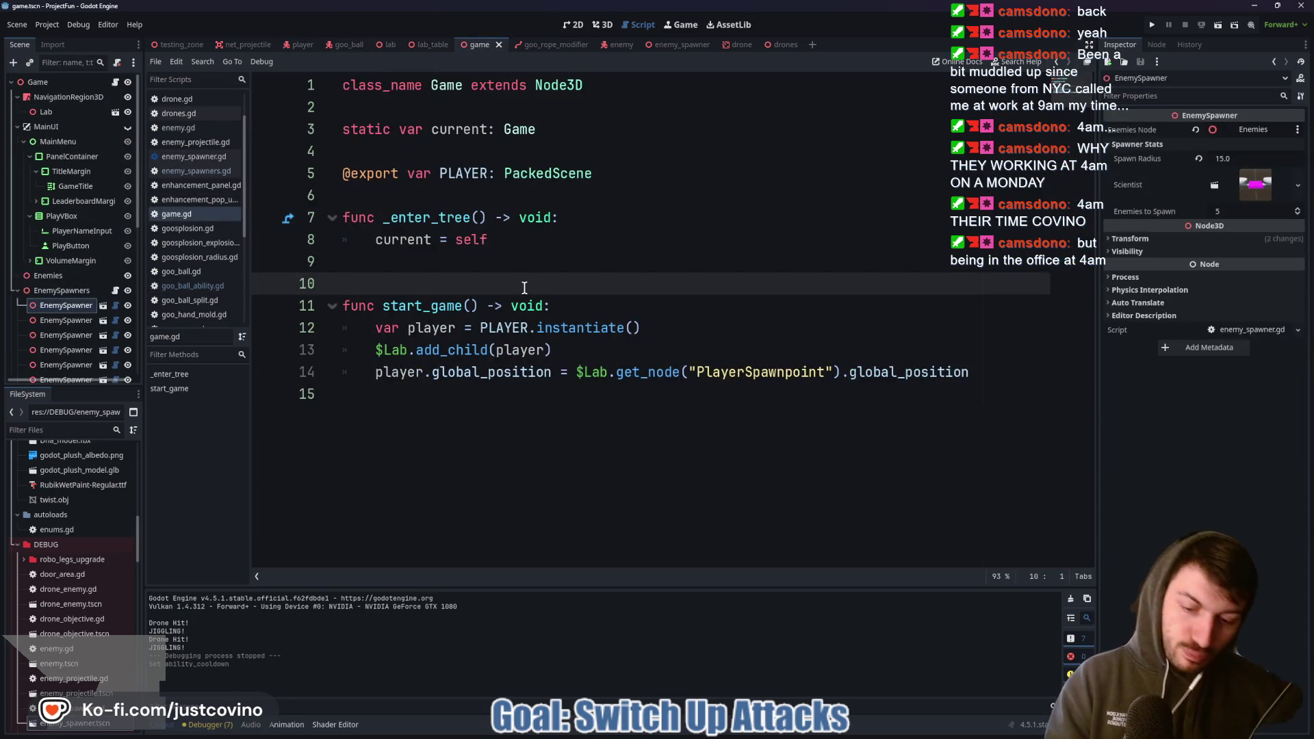
key("F5")
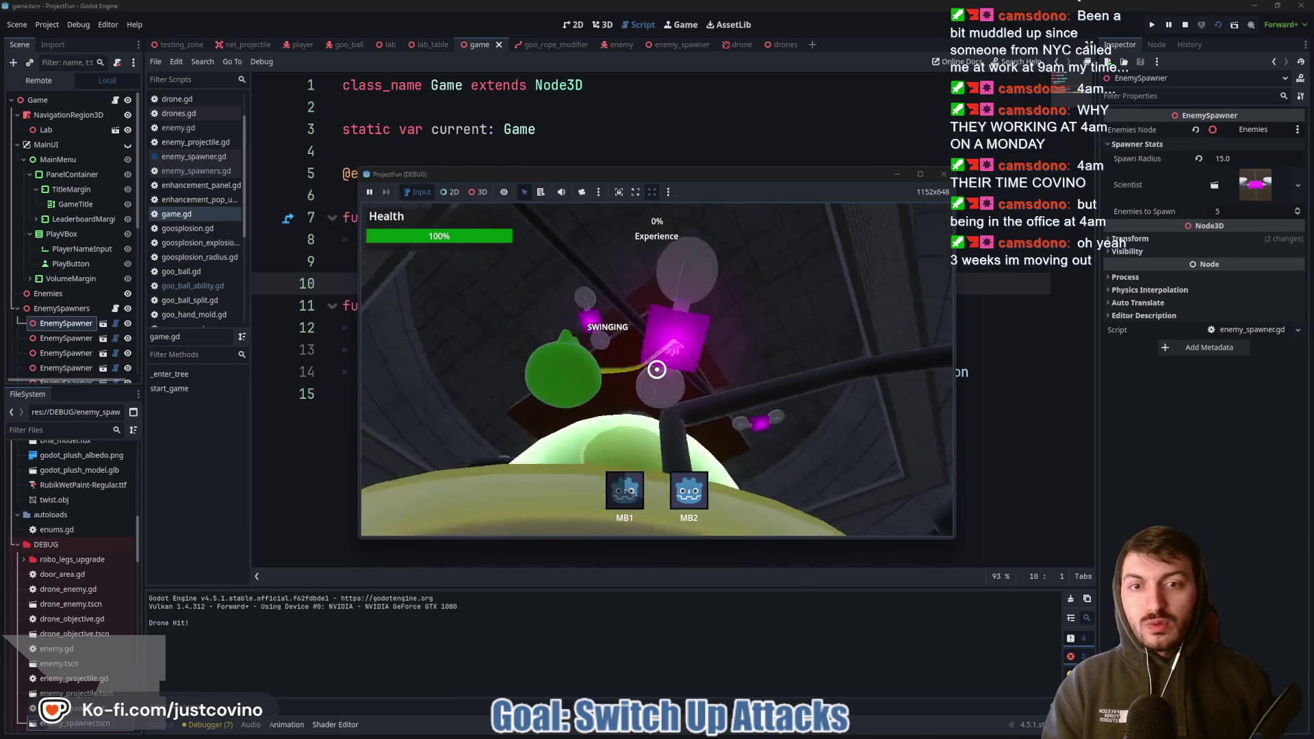
right_click(657, 369)
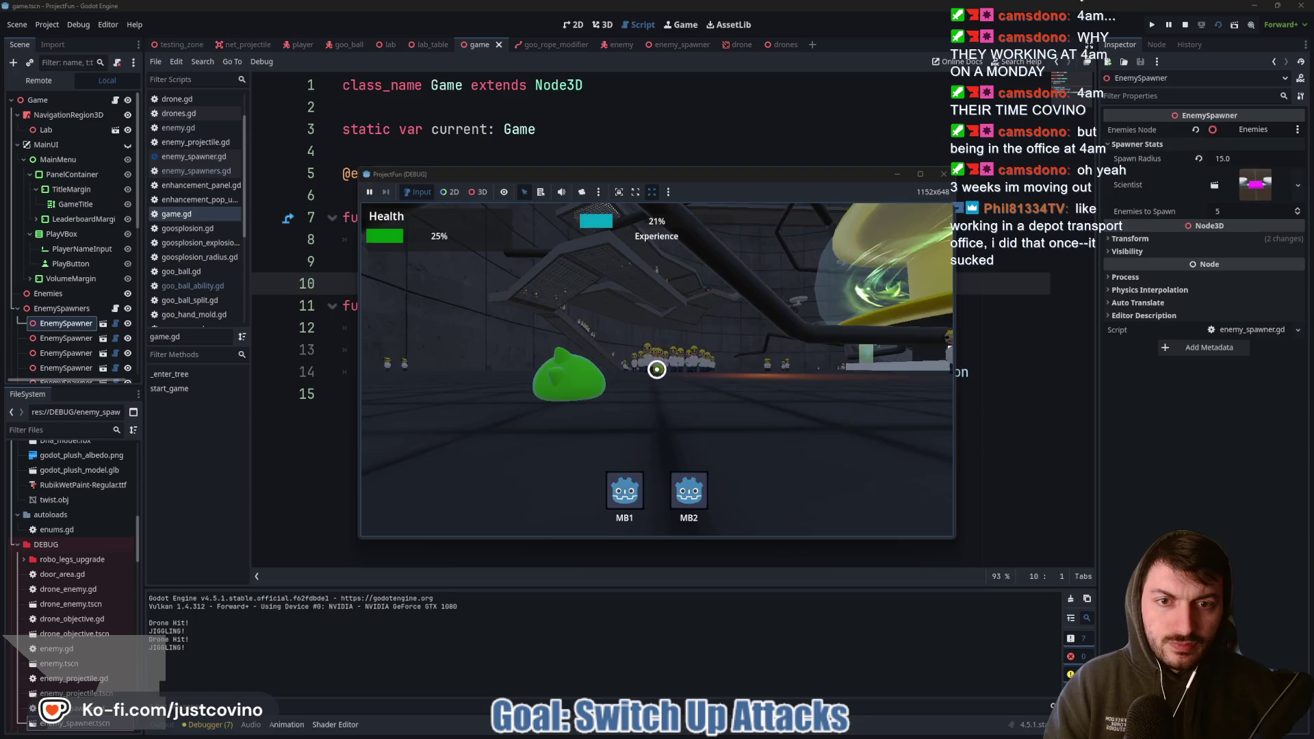
right_click(657, 370)
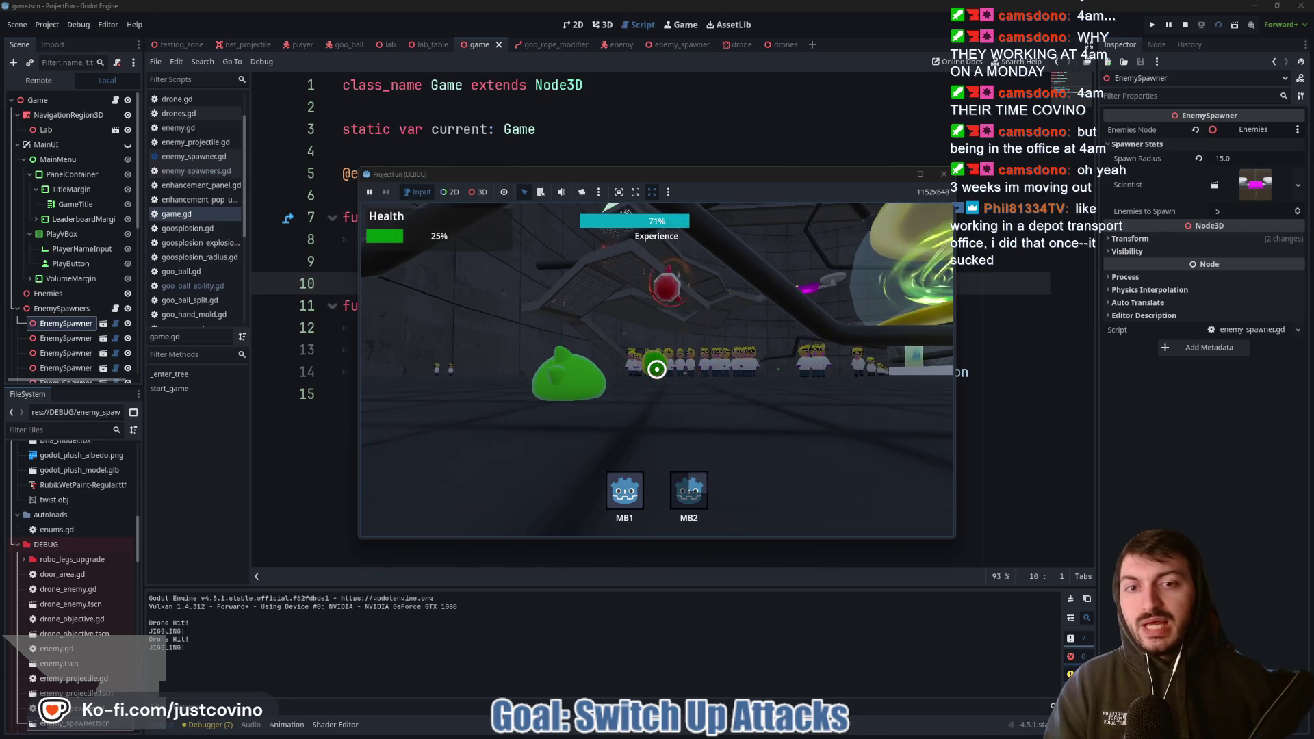
key("F8")
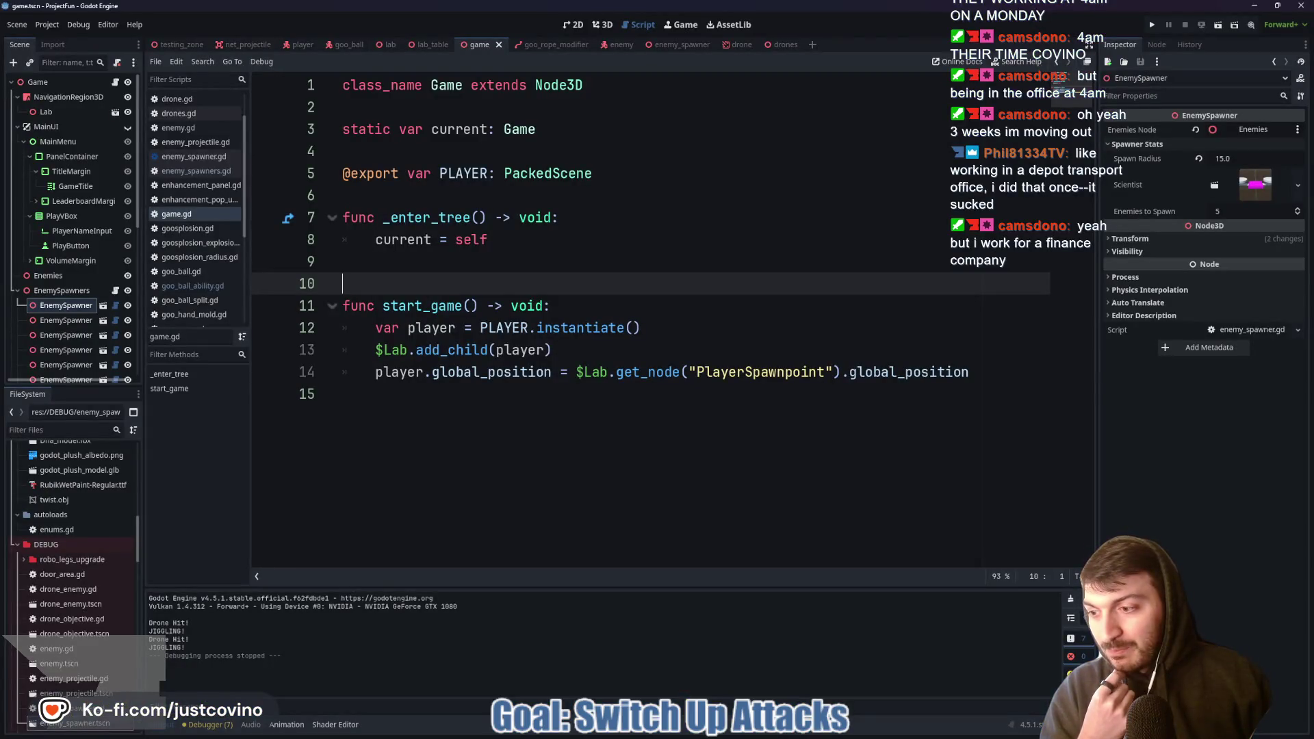
Save, then insert a blank line after line 6 of game.gd so _enter_tree moves to line 8.
left_click(515, 395)
key("ctrl+s")
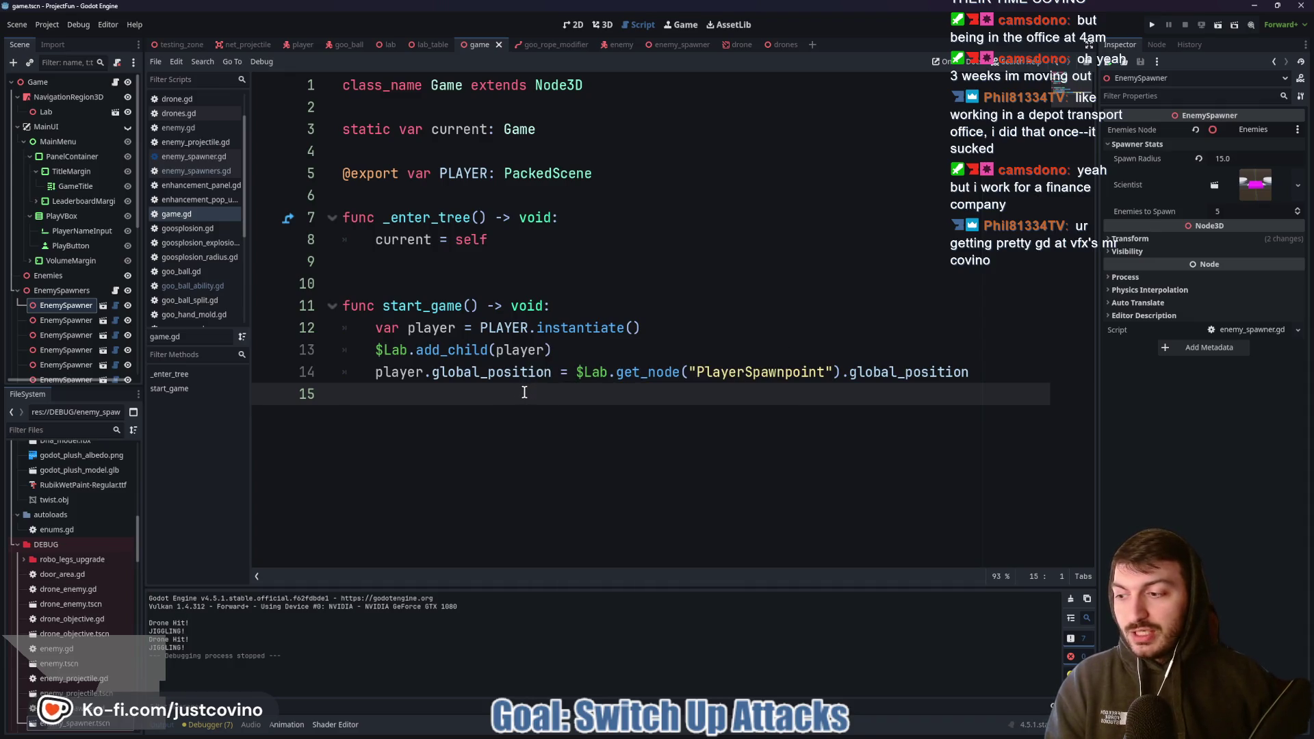
left_click(445, 281)
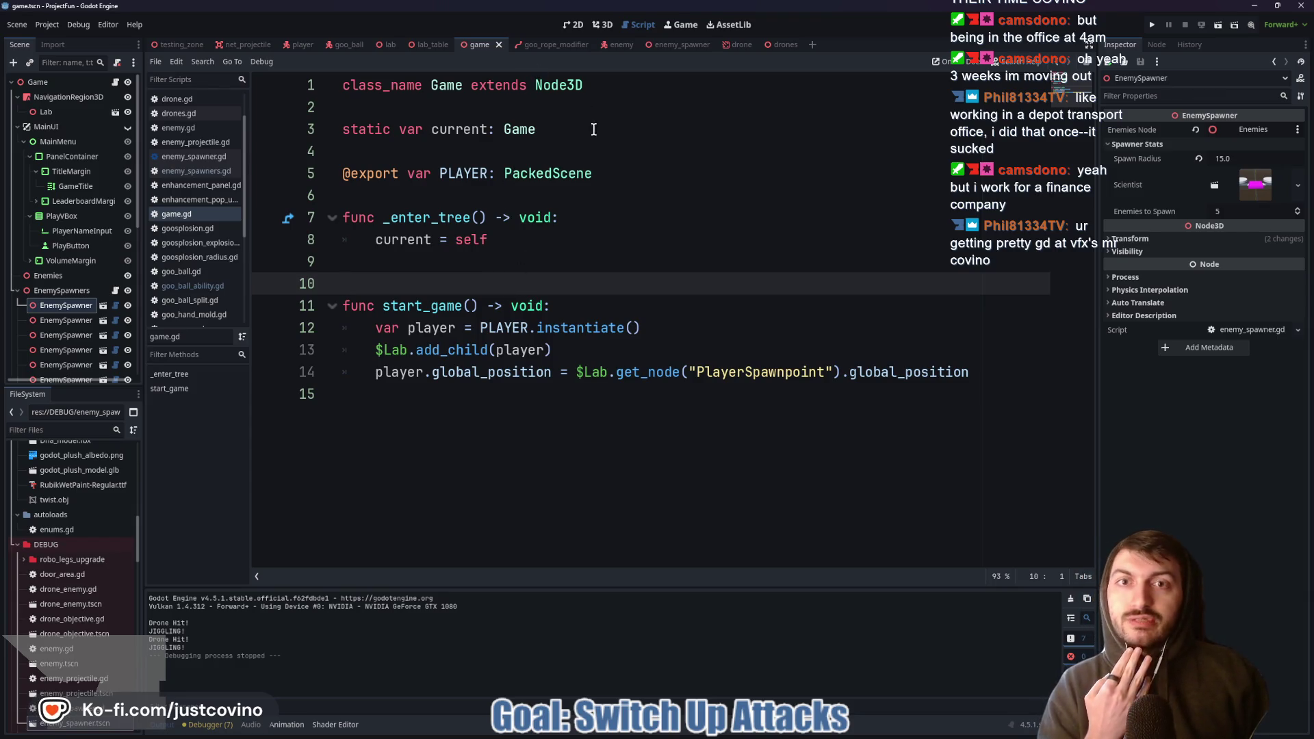
left_click(419, 197)
left_click(428, 281)
left_click(414, 198)
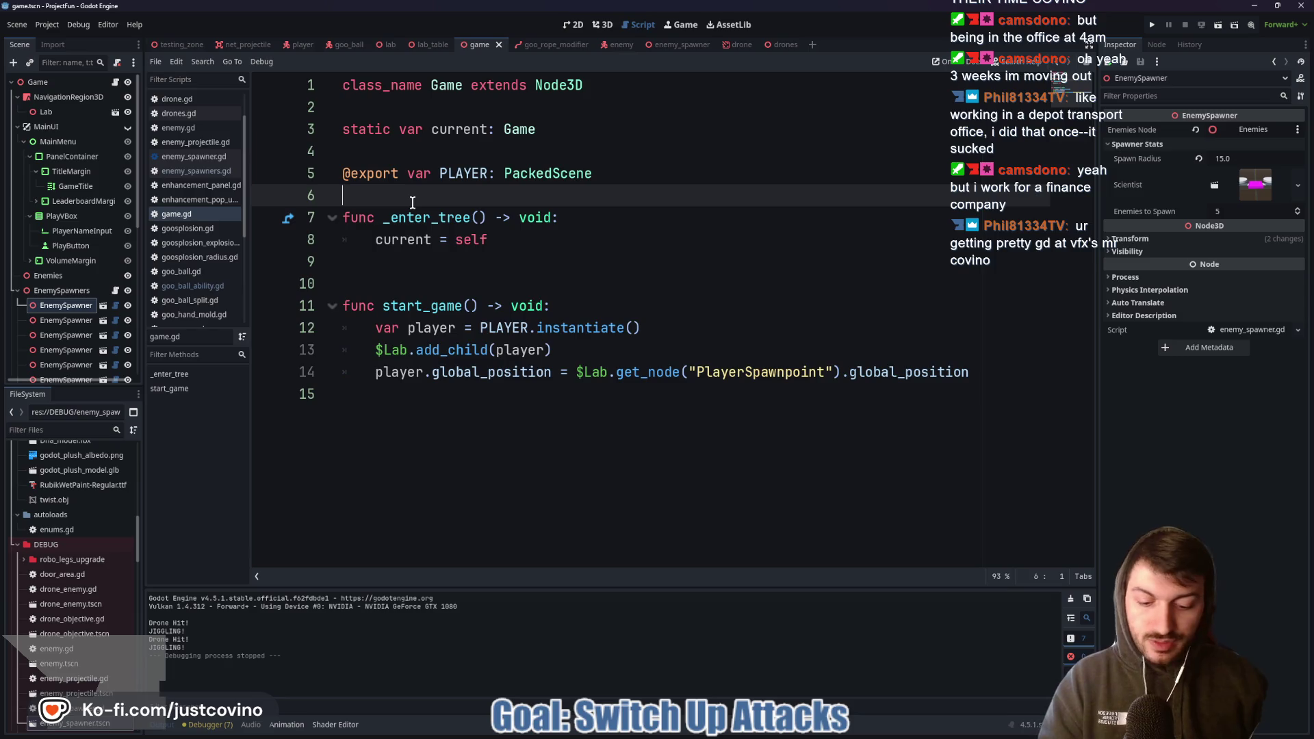
key("Return")
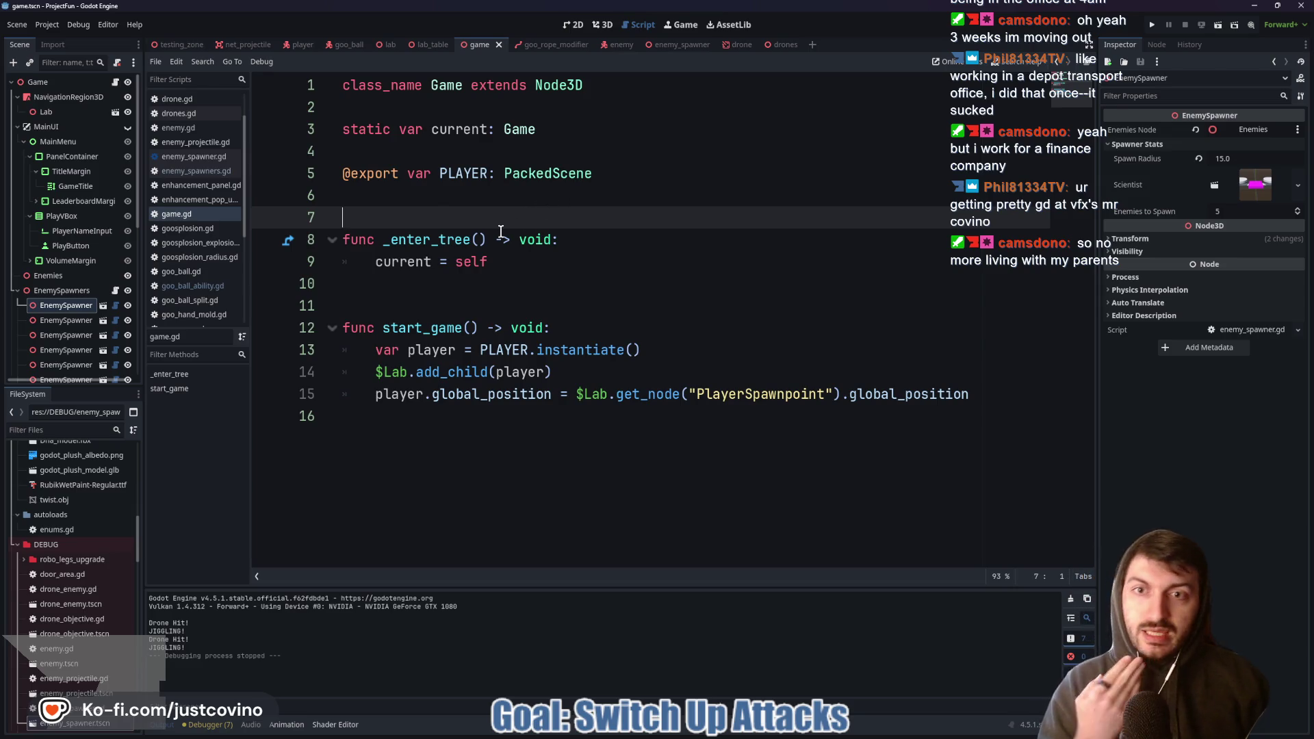
left_click(433, 200)
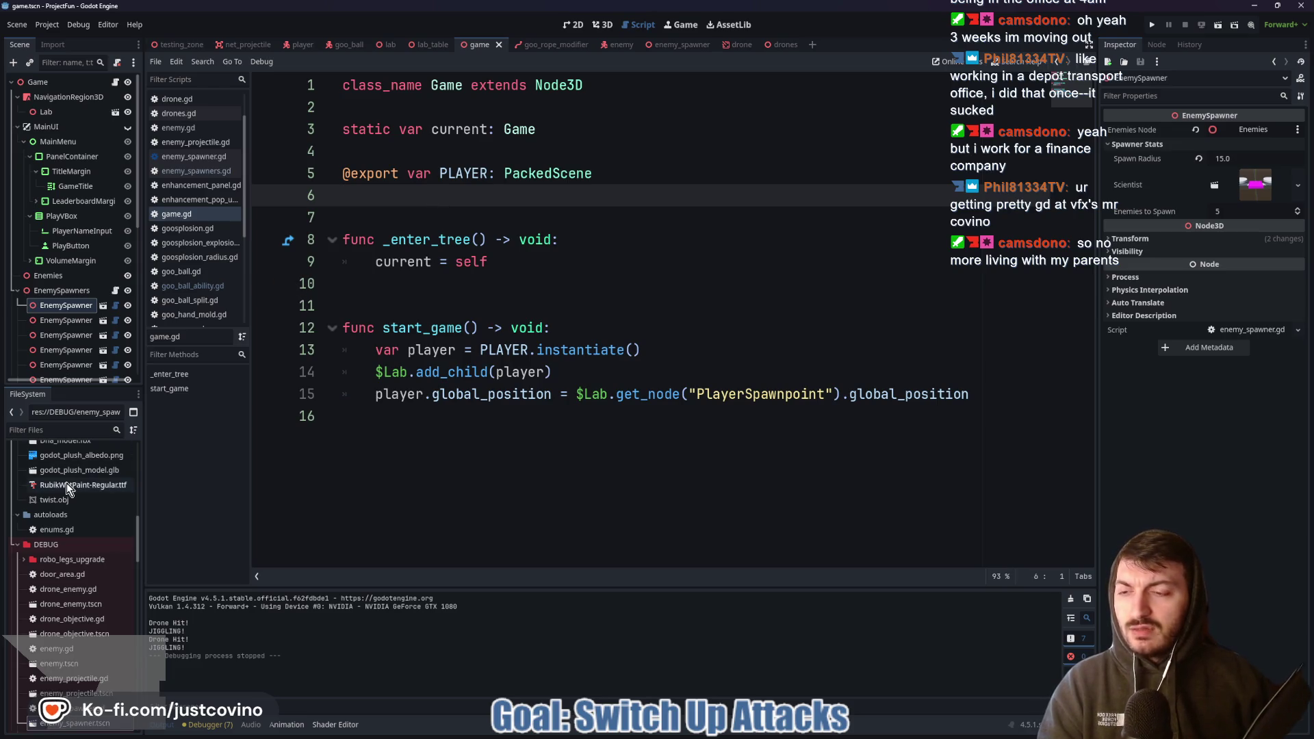
Collapse the DEBUG and maps folders in the FileSystem dock and save the scene with Ctrl+S.
left_click(19, 547)
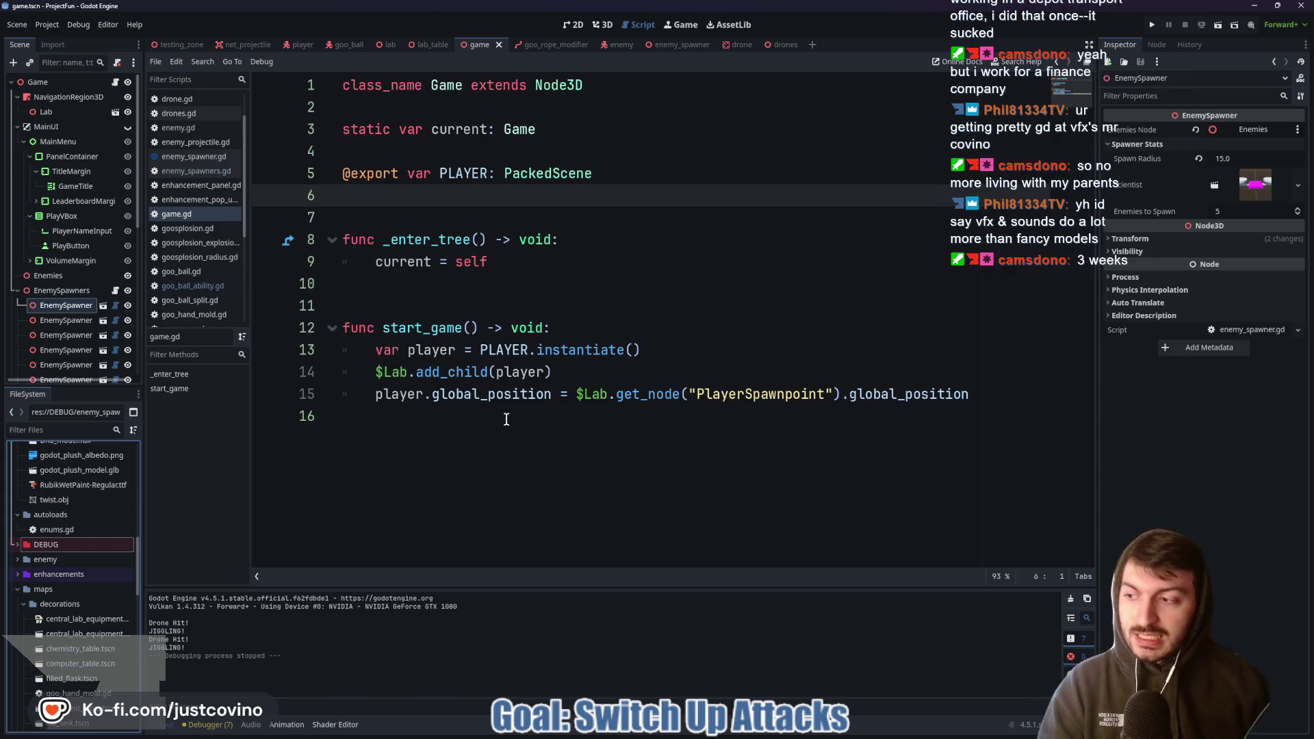
left_click(411, 305)
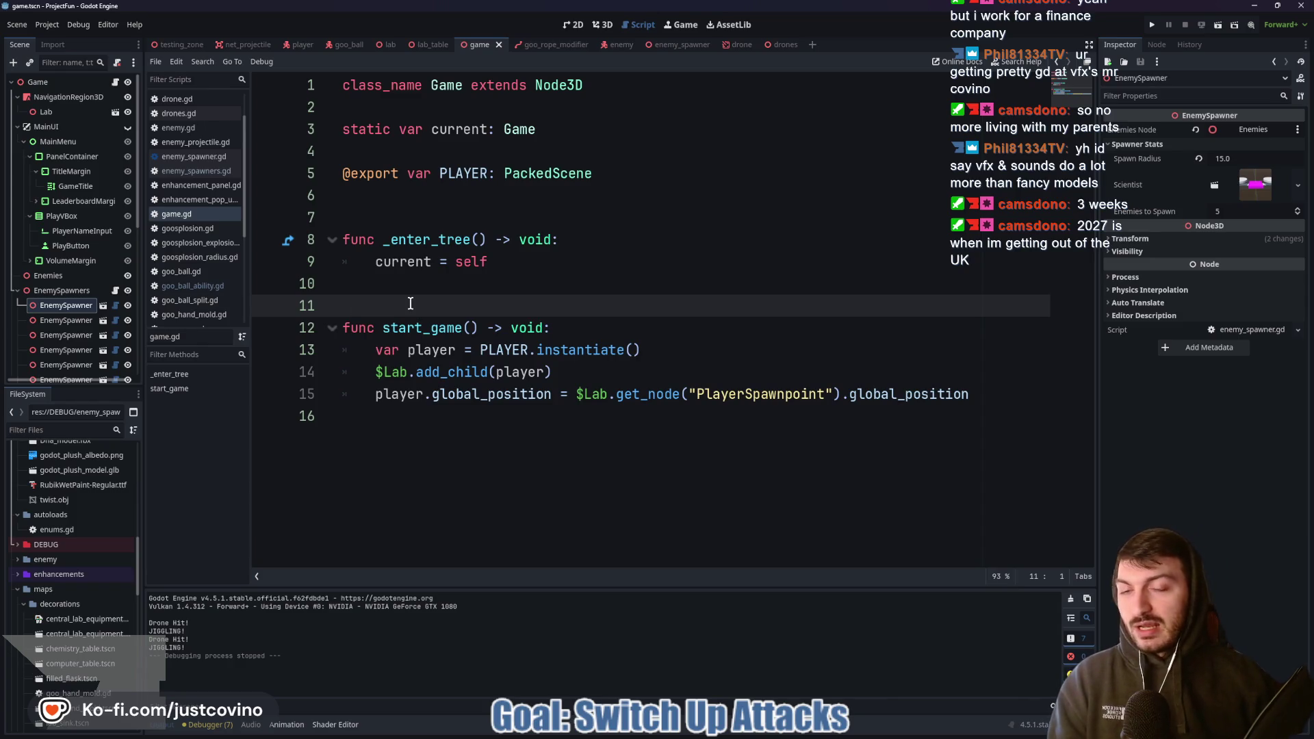
key("ctrl+s")
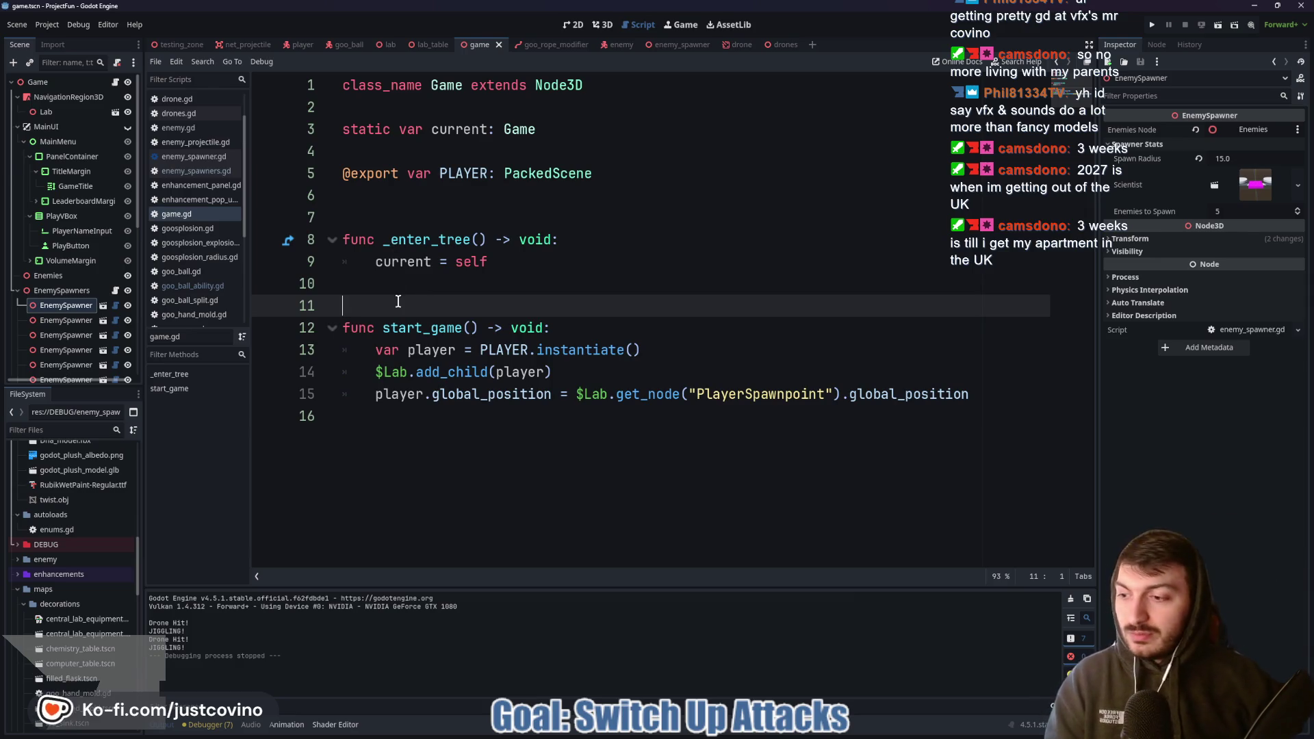
left_click(433, 217)
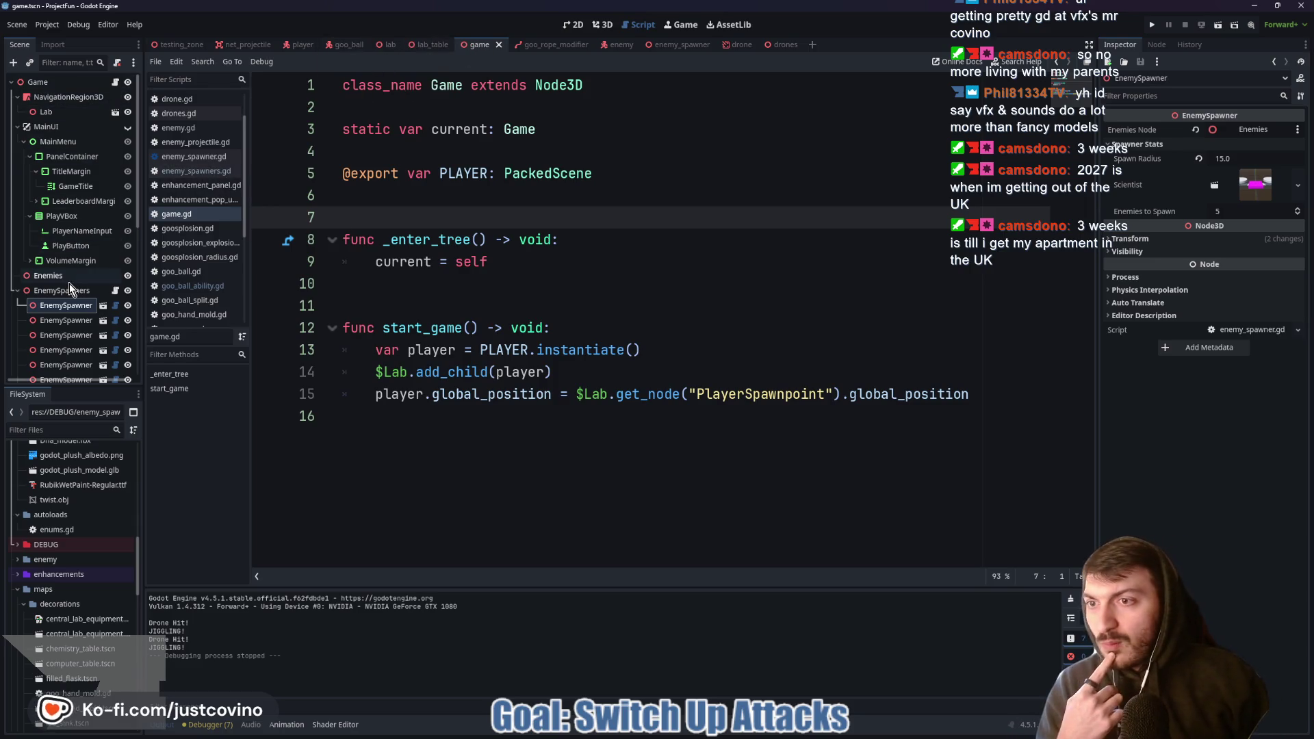
scroll(81, 473, "down", 2)
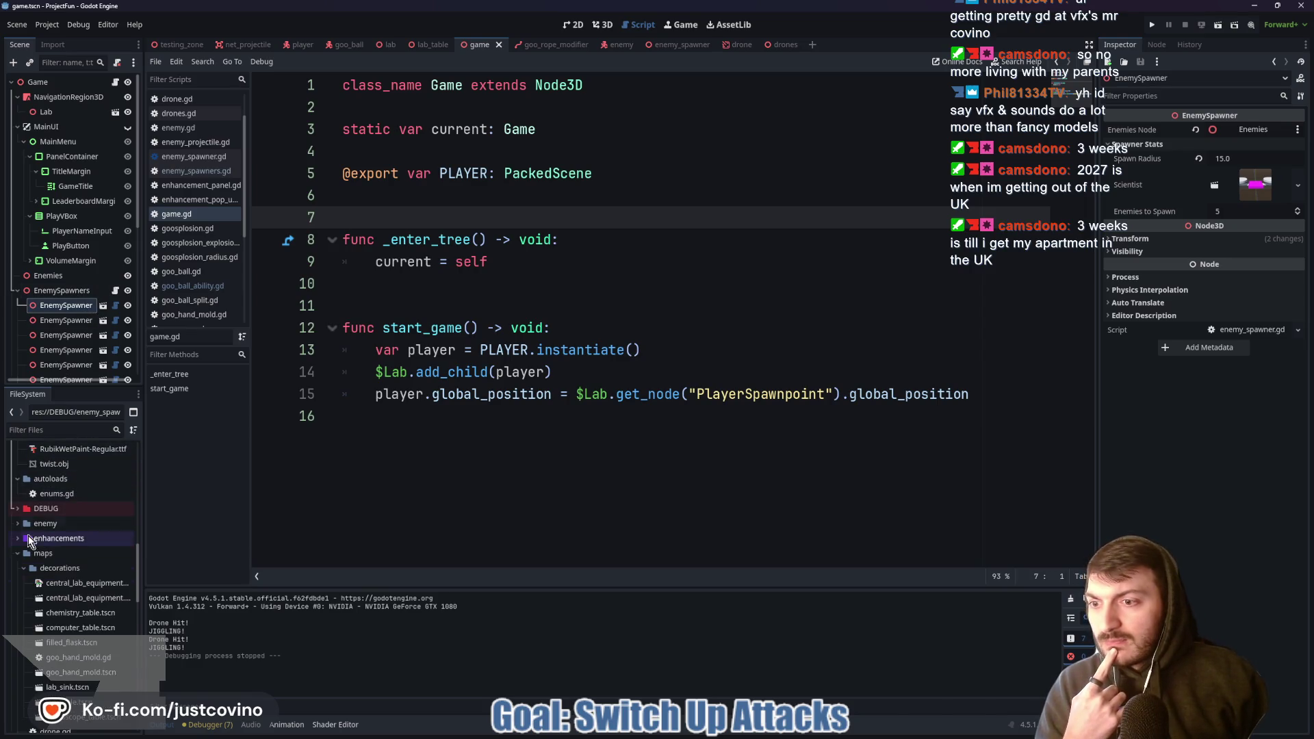
left_click(16, 554)
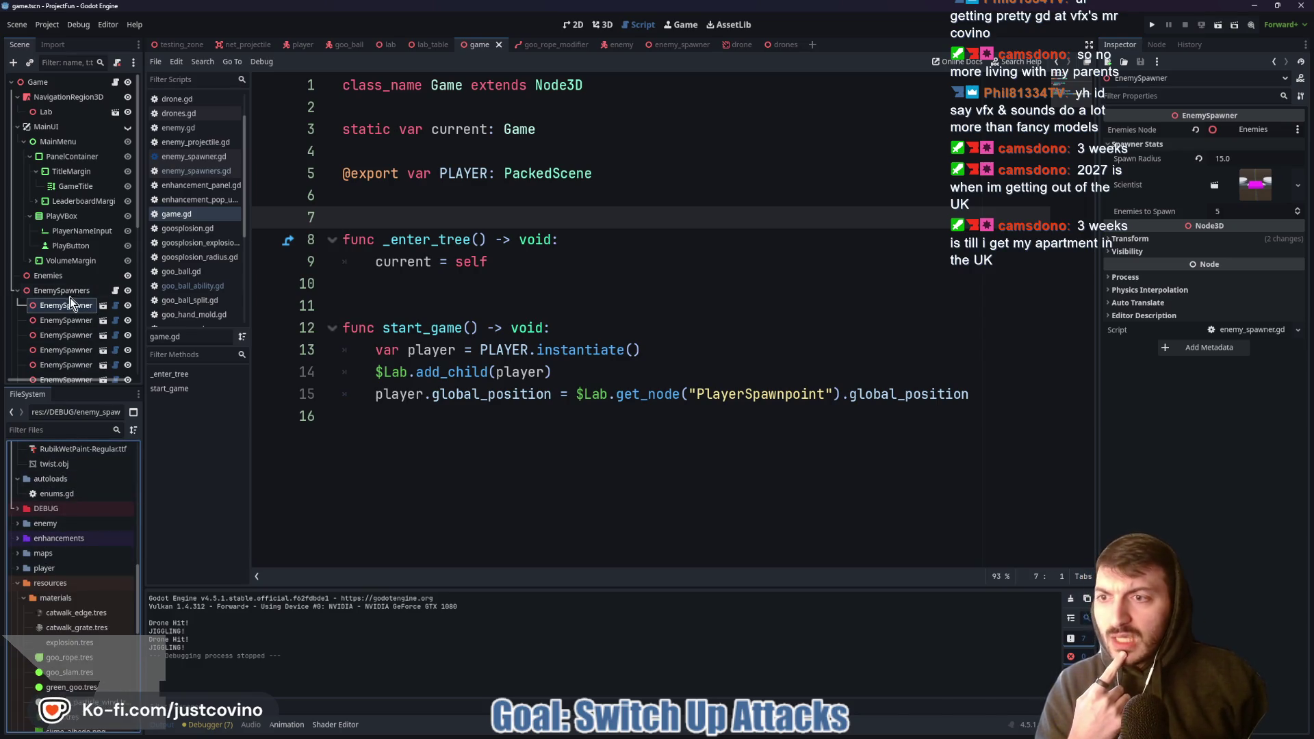
scroll(68, 308, "down", 5)
scroll(85, 319, "up", 3)
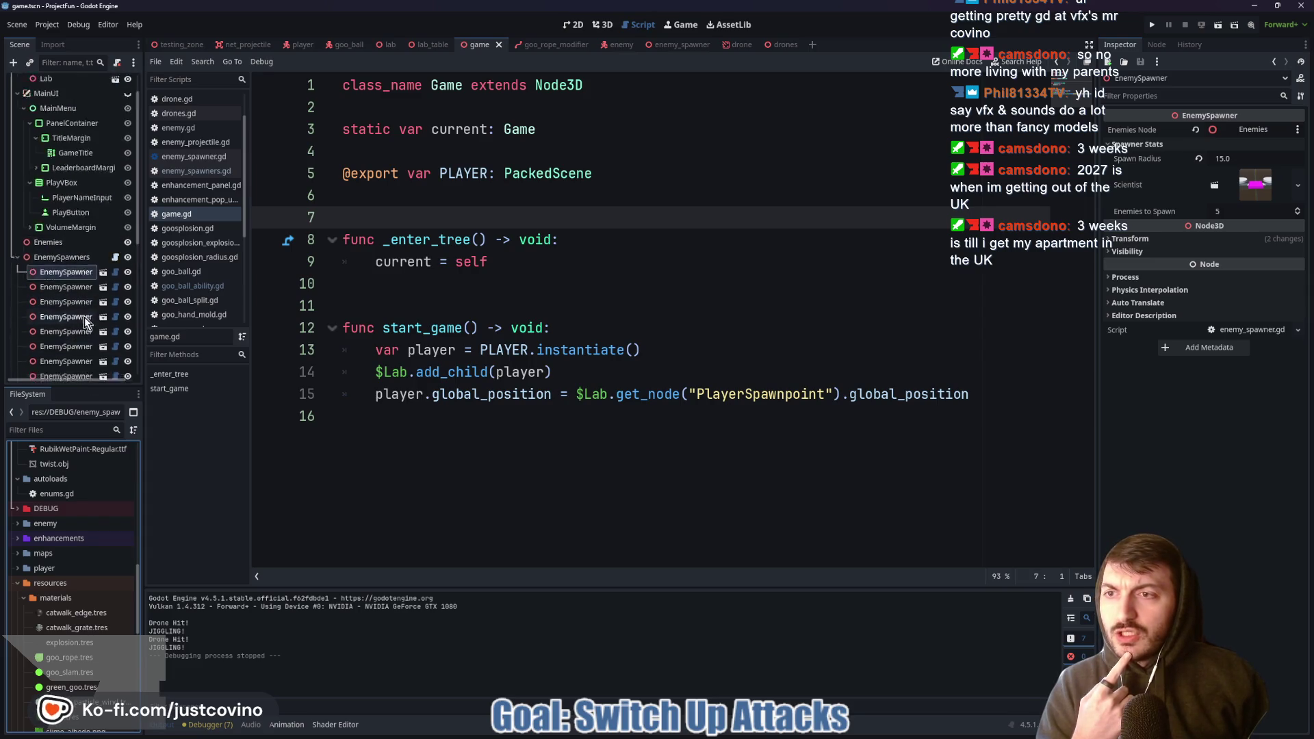
Switch to the player scene tab and open goo_ball_ability.gd from GooBallAbility's script icon.
left_click(299, 44)
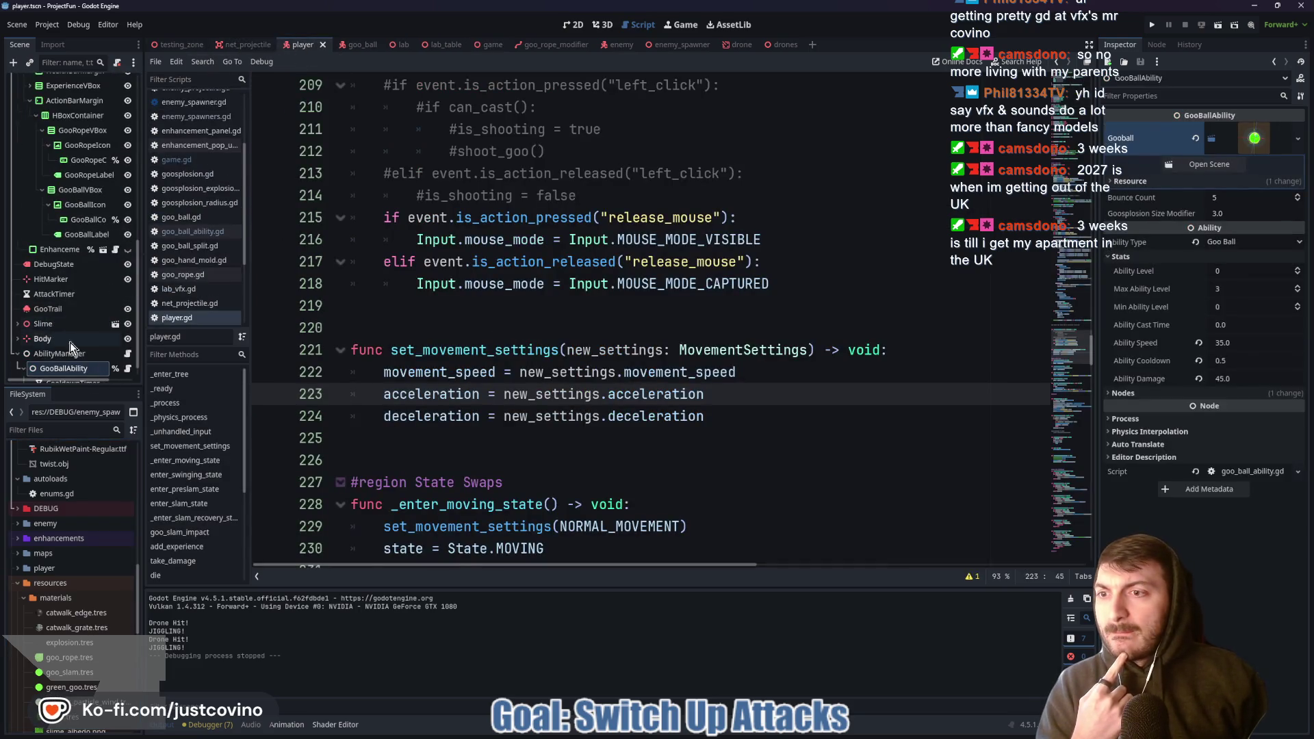
left_click(127, 368)
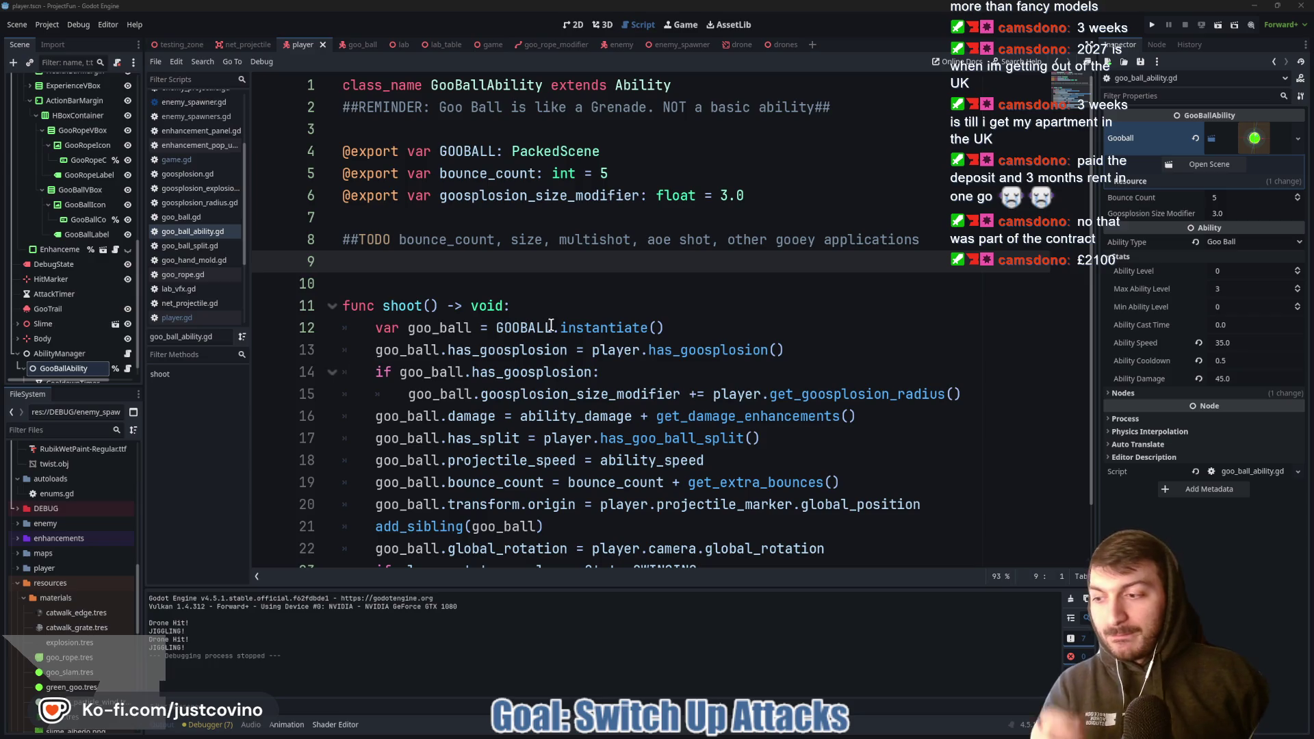
mouse_move(554, 326)
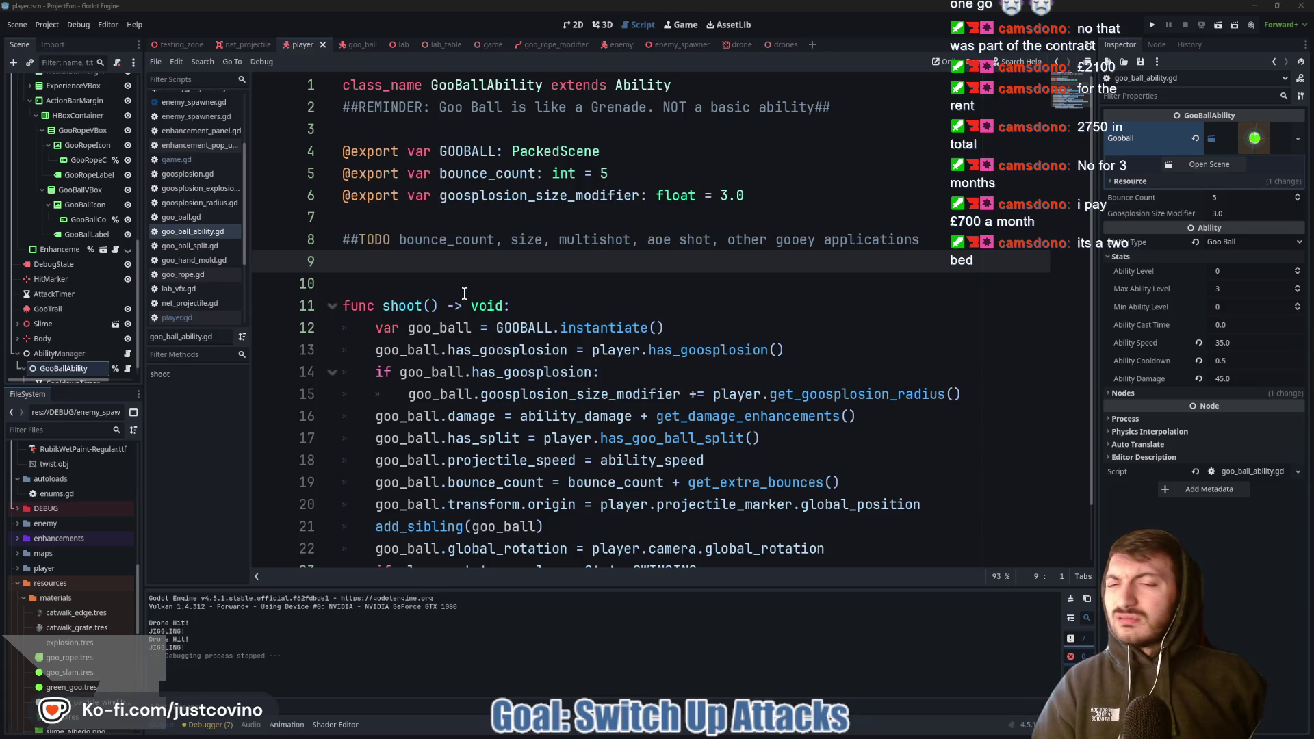
left_click(473, 286)
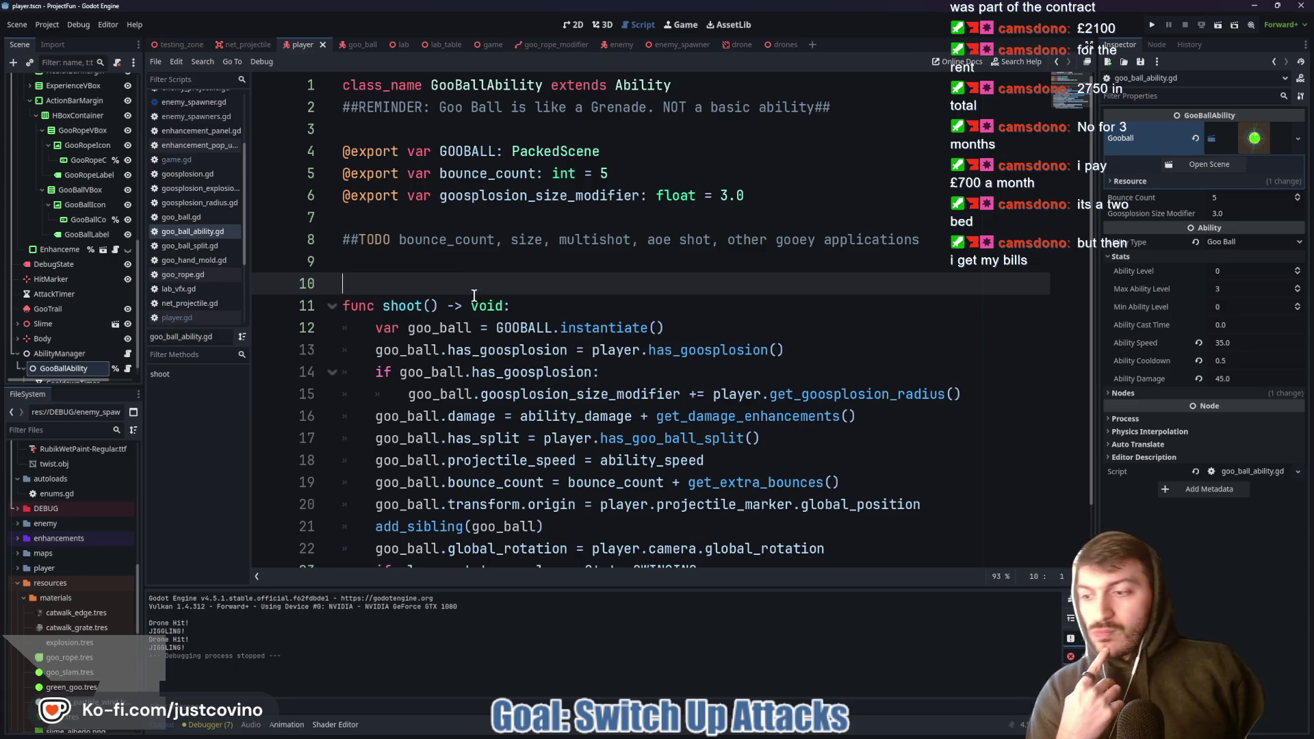
scroll(538, 273, "down", 1)
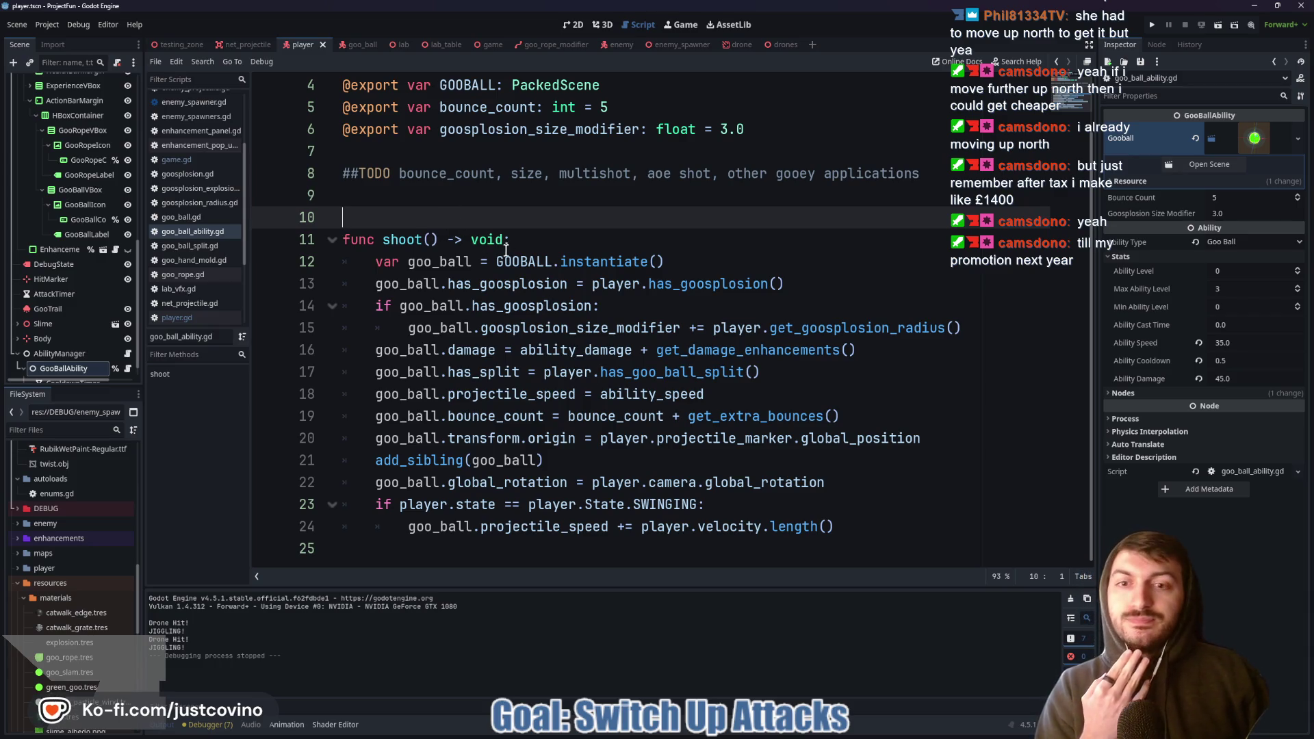
left_click(629, 314)
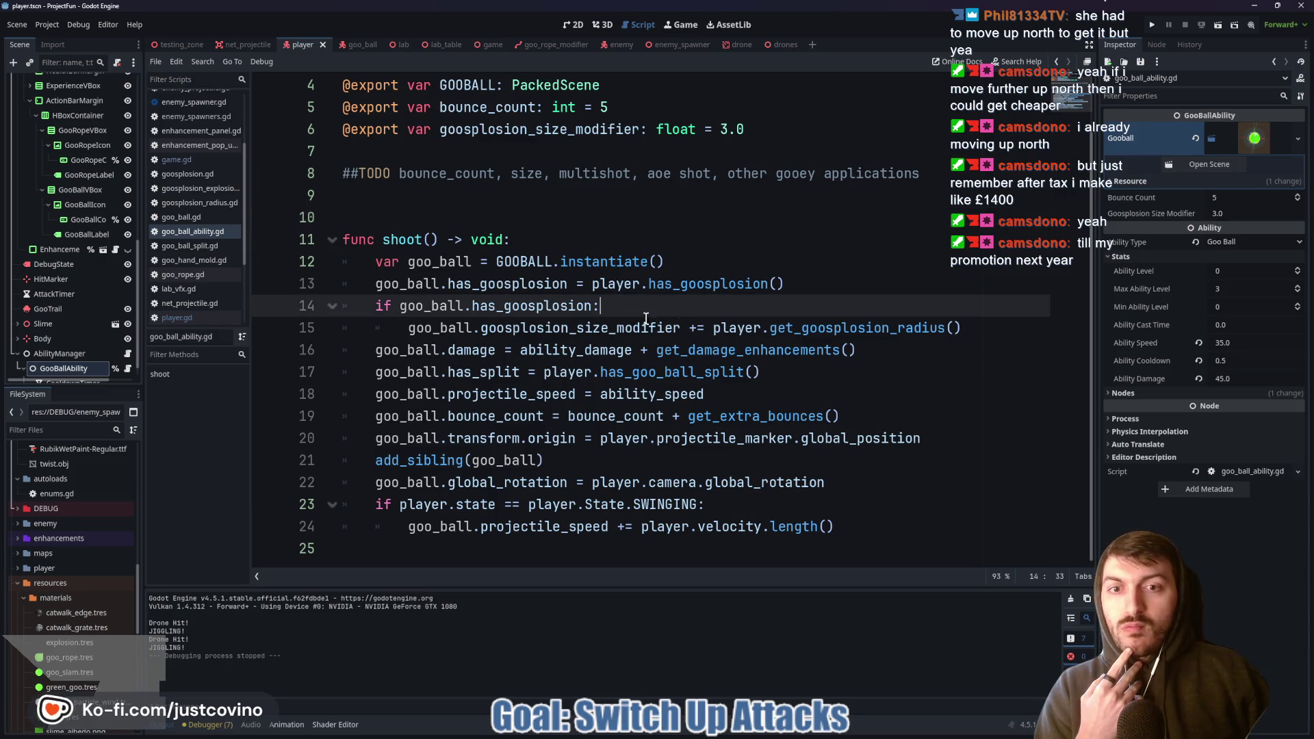
left_click(868, 350)
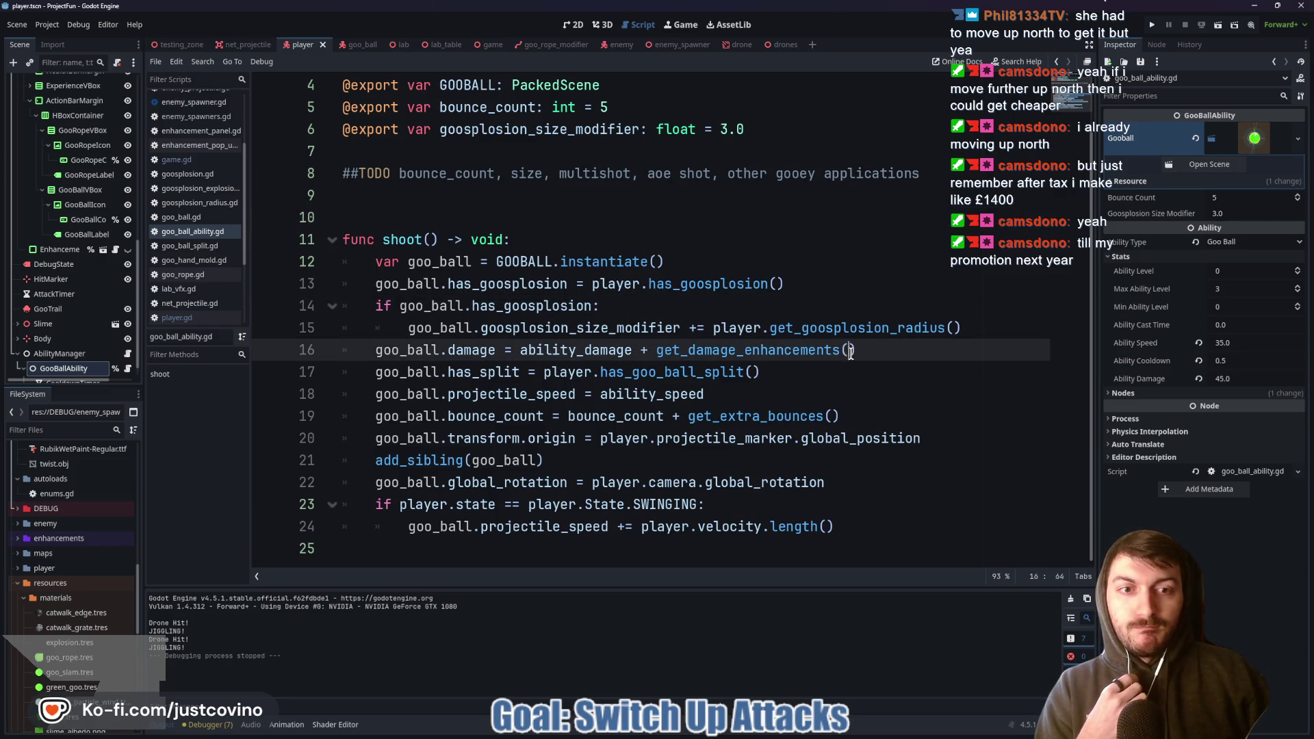
left_click(754, 375)
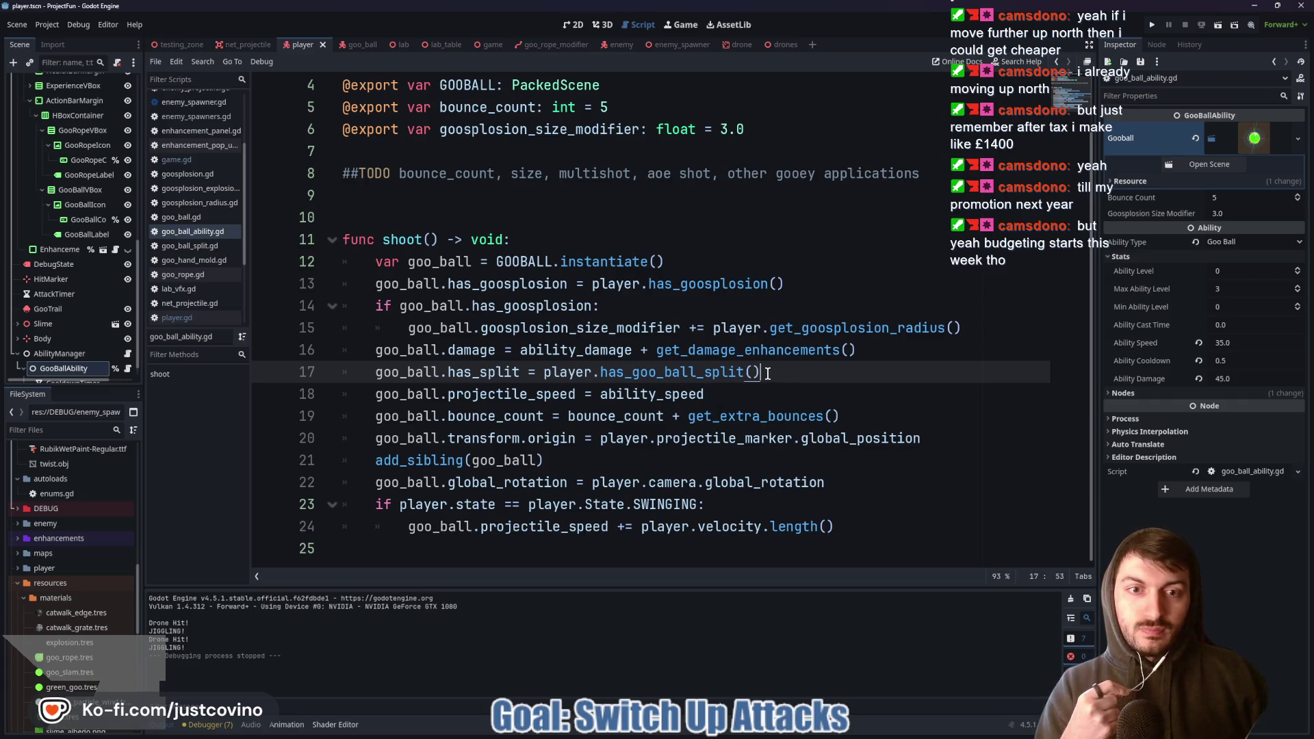
left_click(866, 353)
left_click(951, 329)
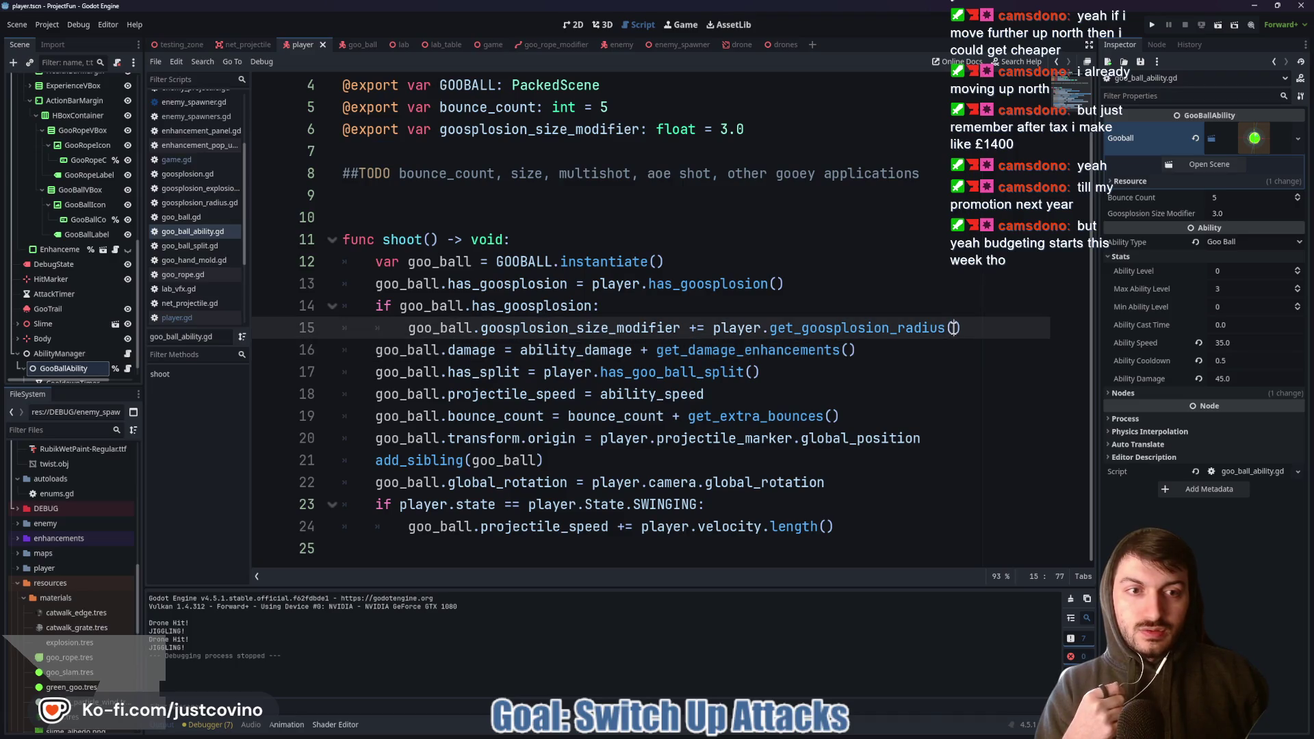
left_click(648, 311)
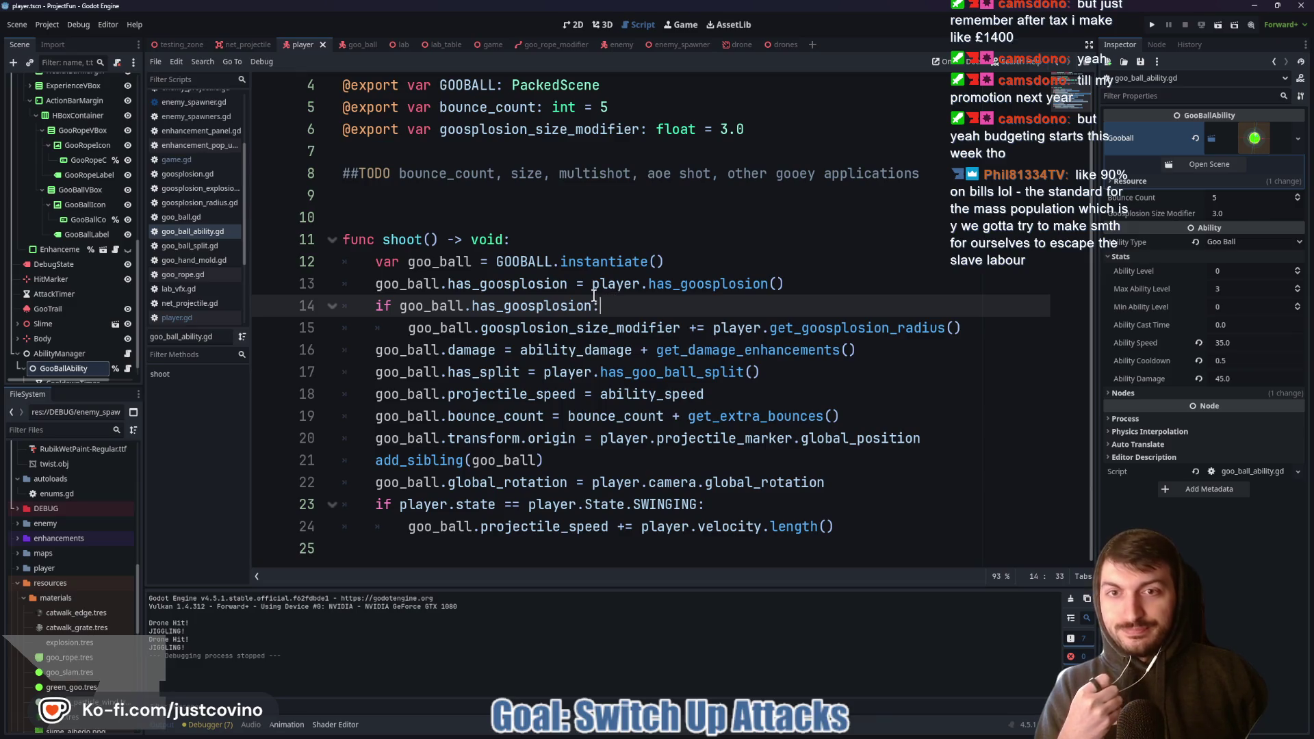
left_click(504, 192)
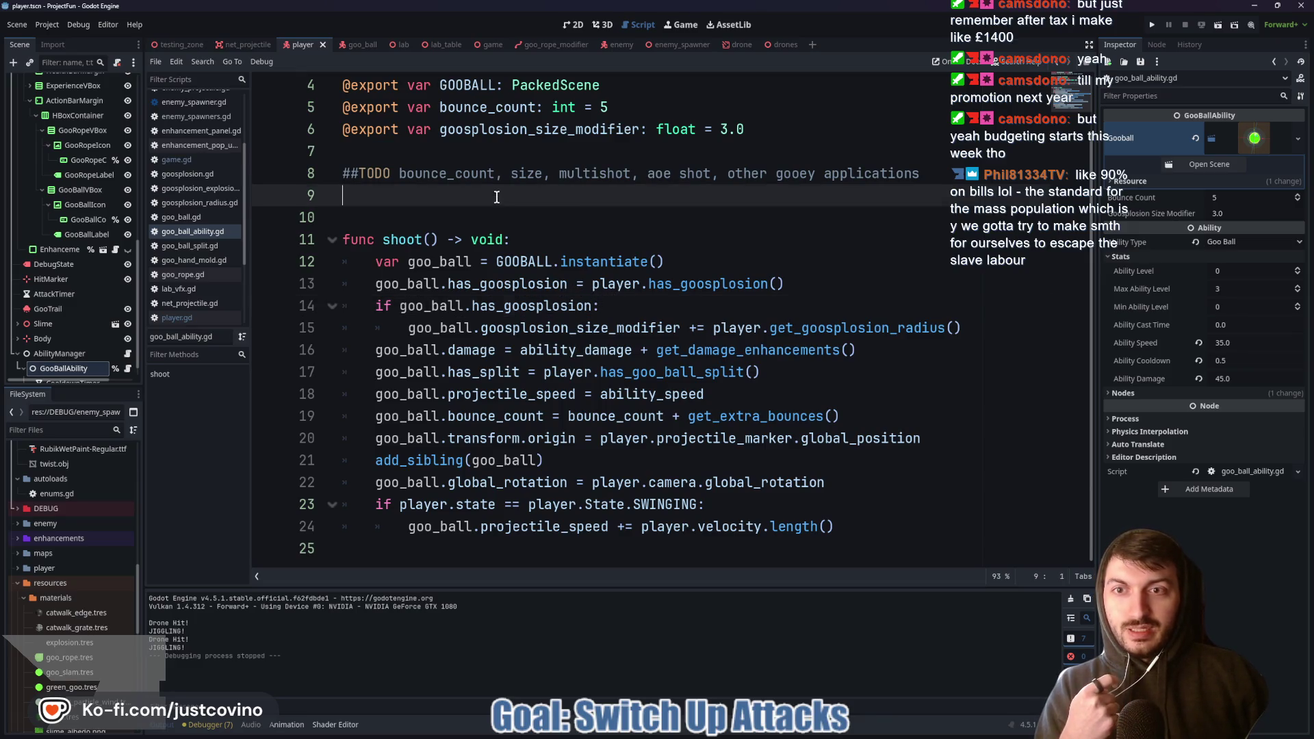
scroll(497, 233, "up", 3)
key("Up")
key("Up")
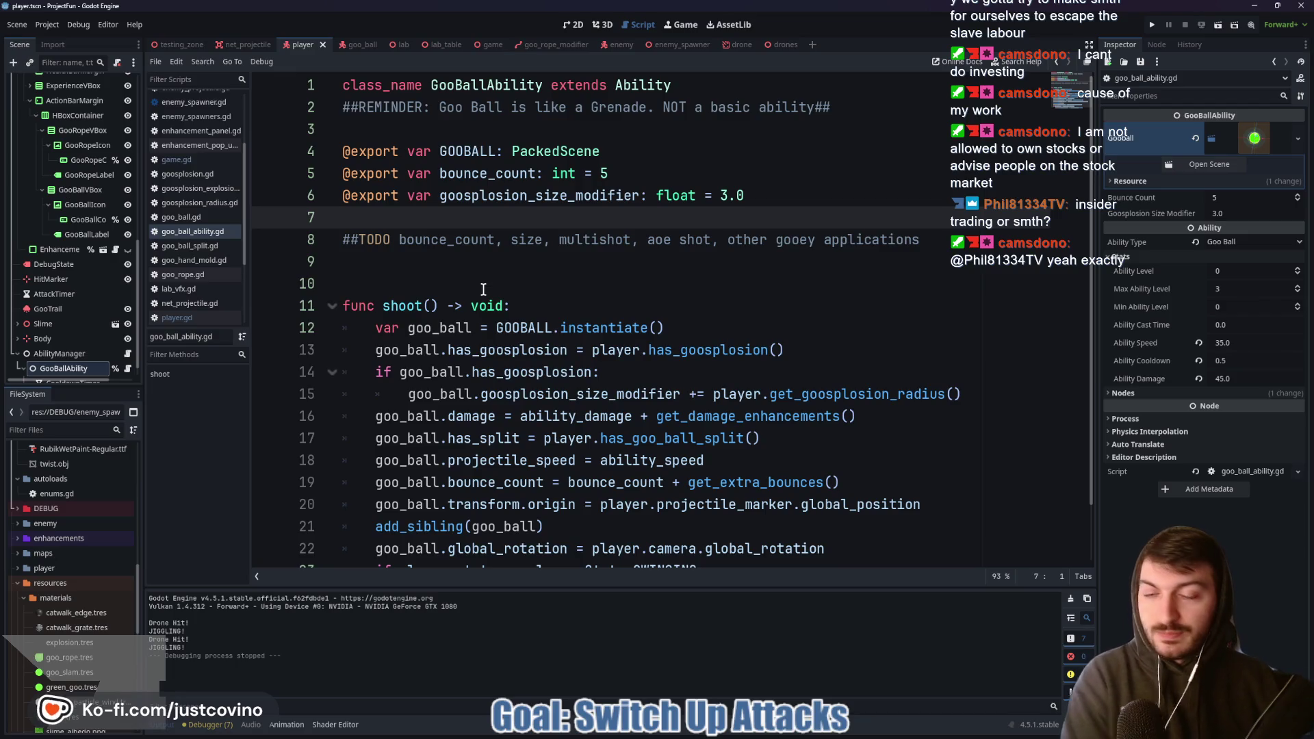
left_click(492, 265)
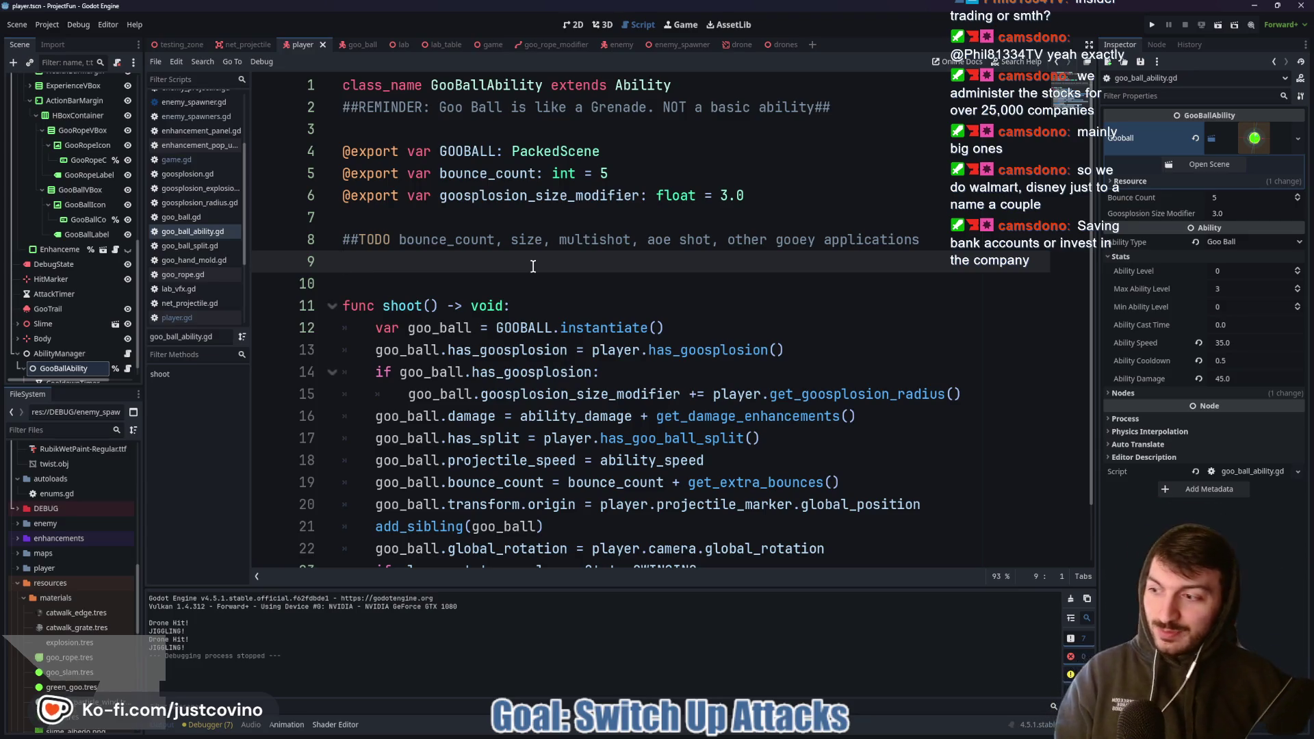
left_click(482, 279)
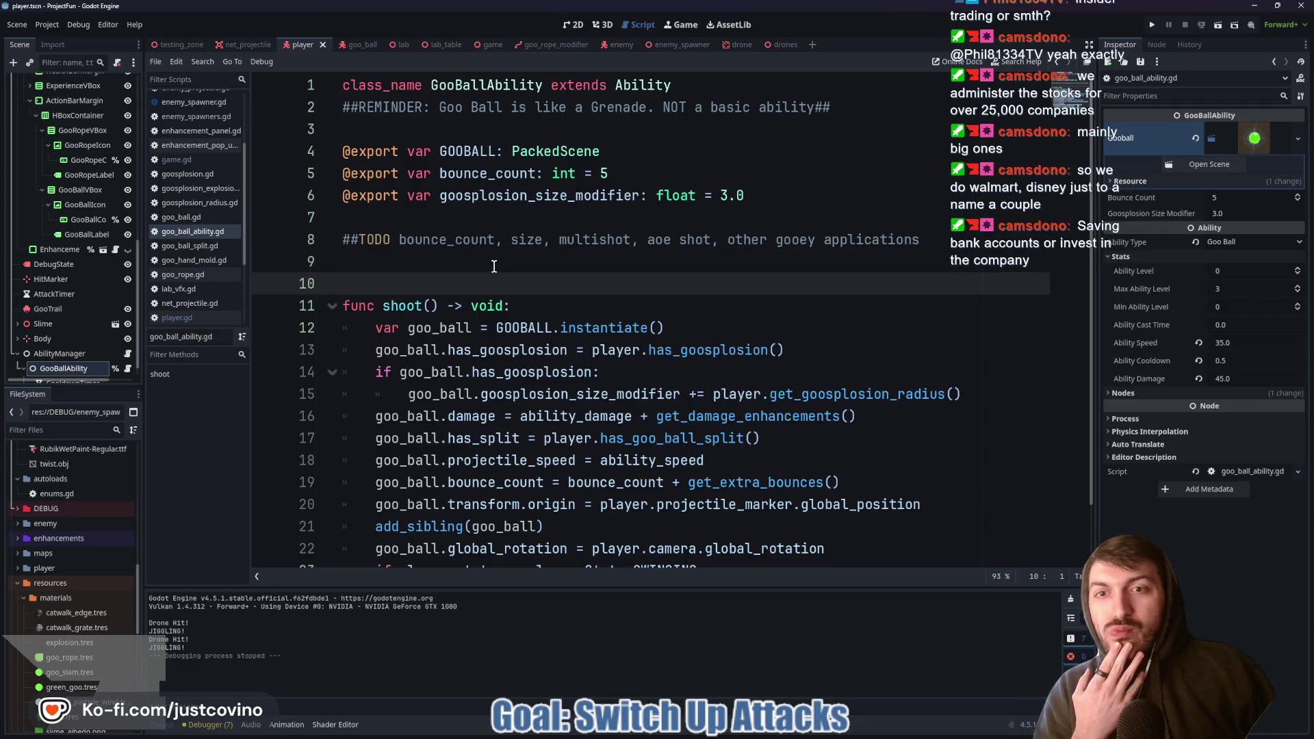
left_click(499, 218)
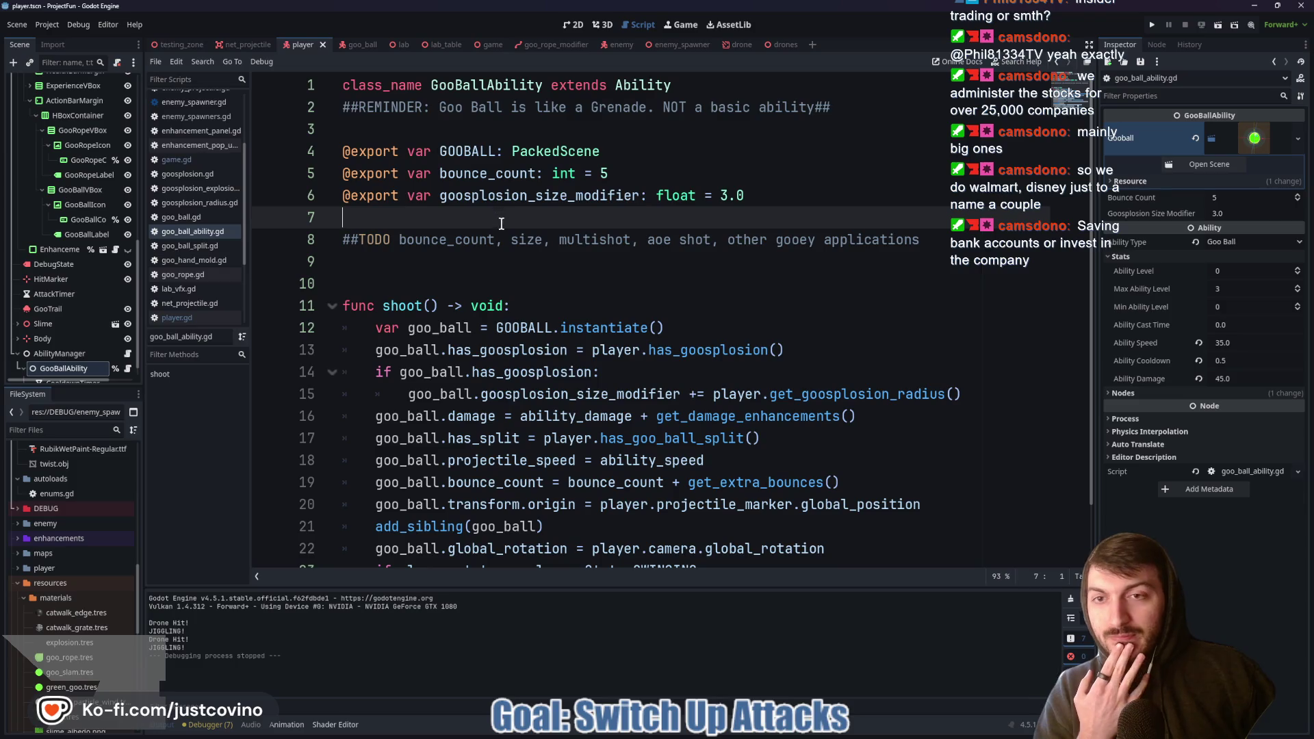
left_click(472, 260)
scroll(513, 248, "down", 1)
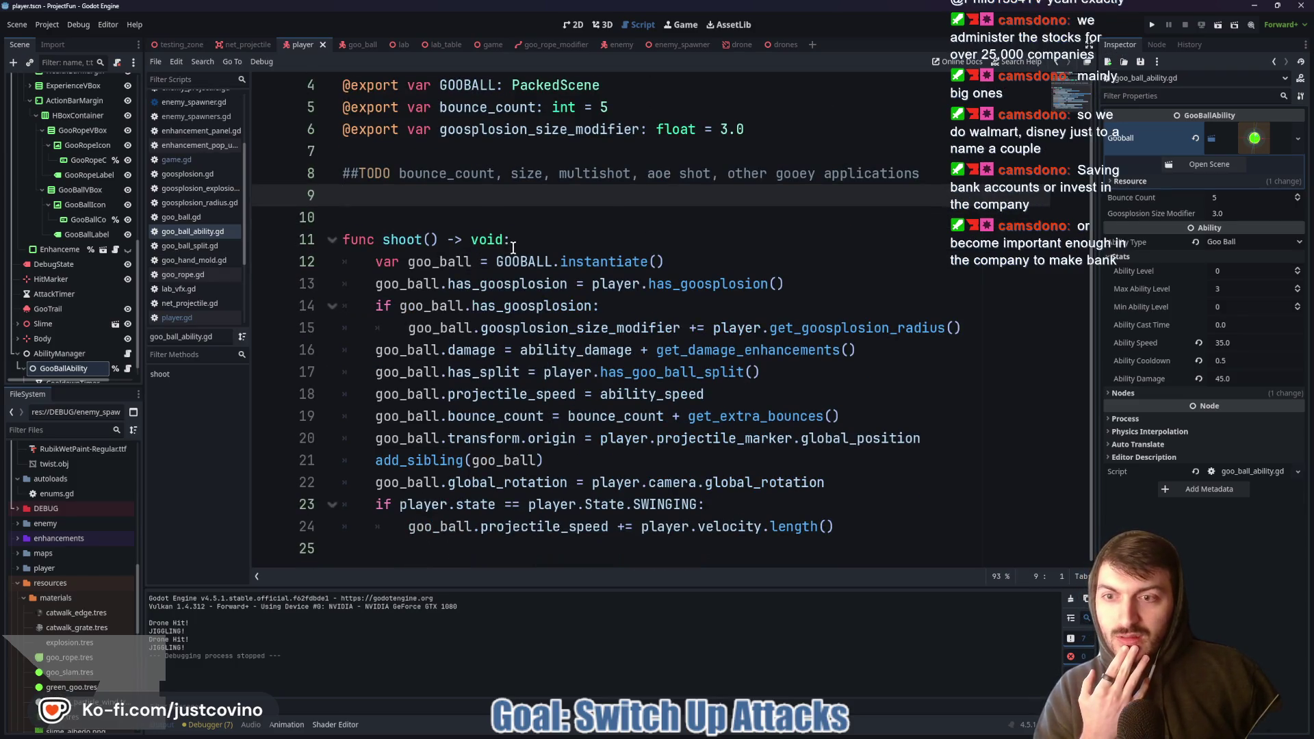
scroll(513, 248, "up", 1)
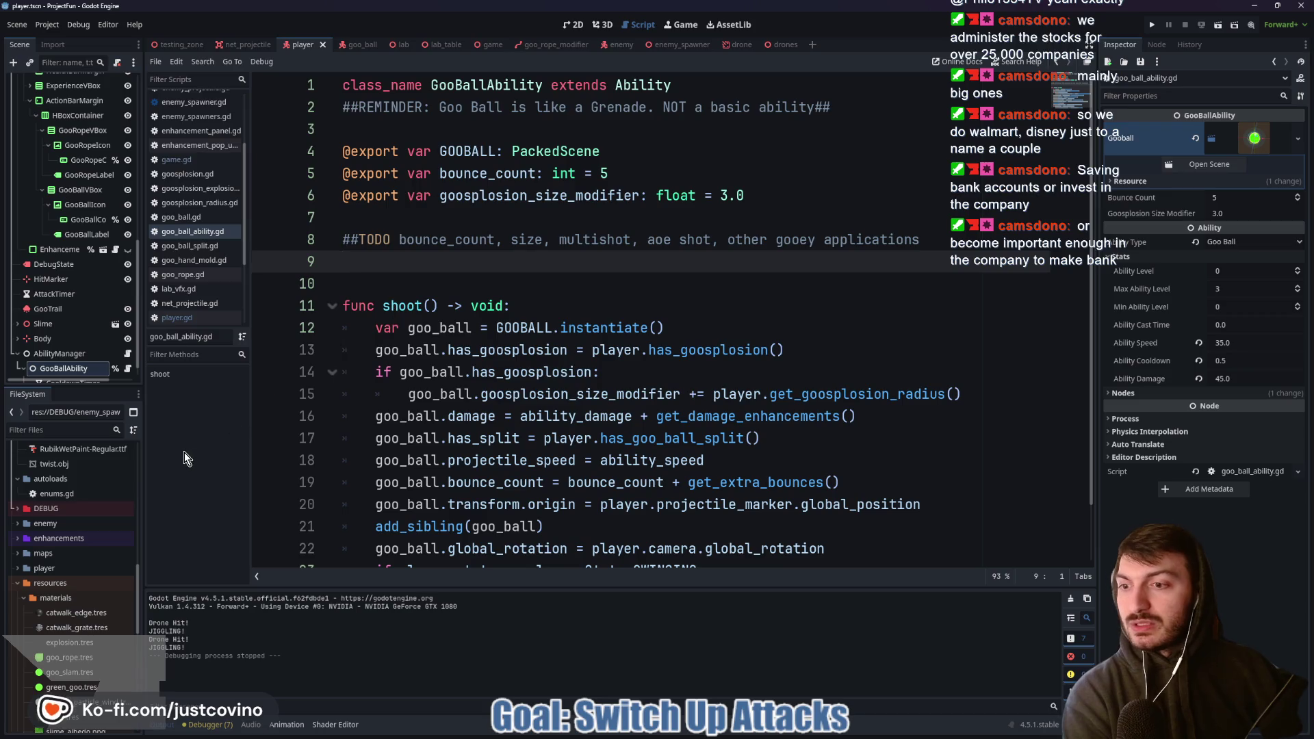
Collapse the resources folder in the FileSystem dock.
left_click(17, 582)
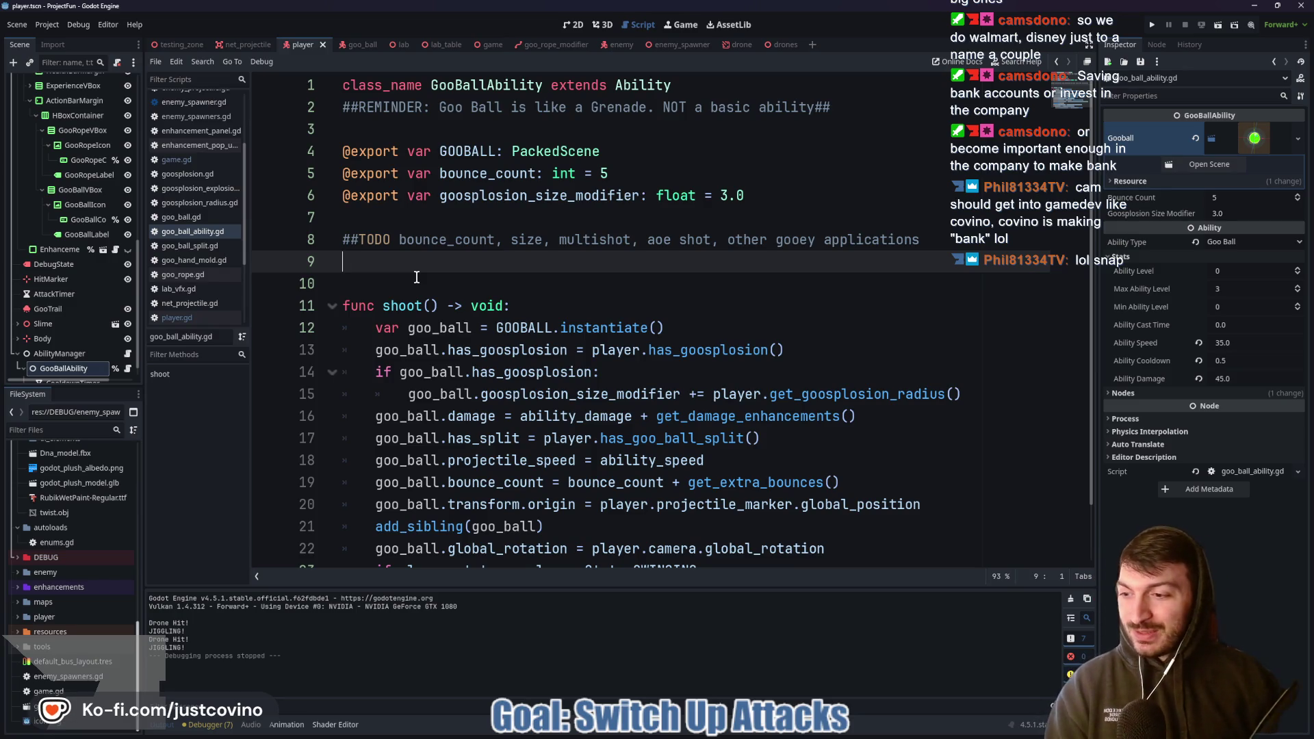
left_click(416, 277)
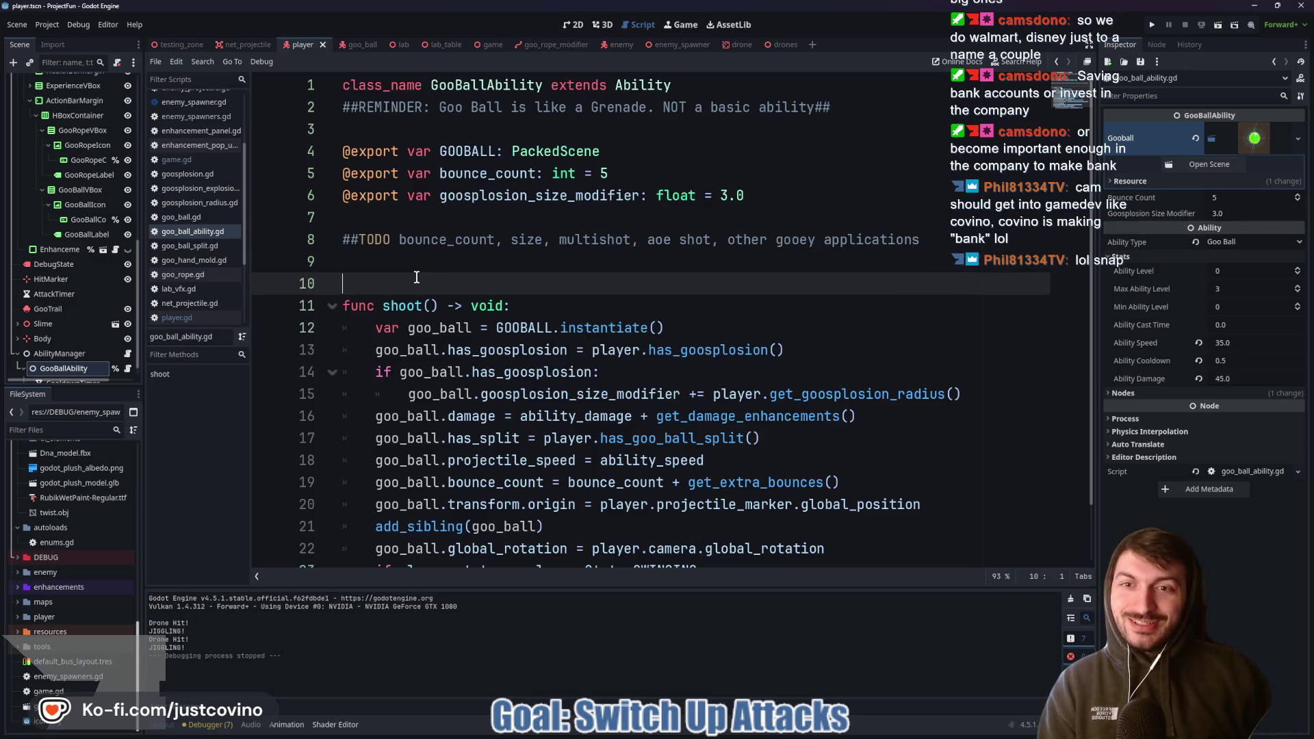
key("Up")
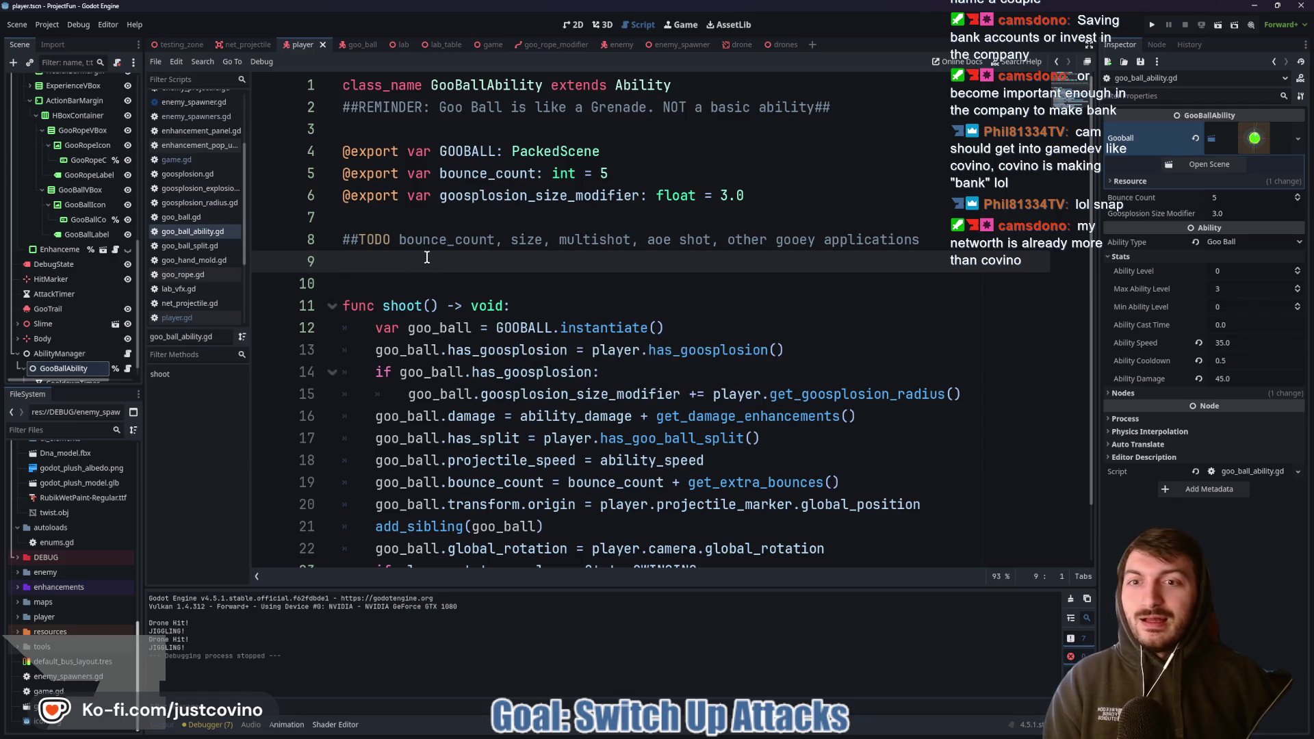
left_click(411, 287)
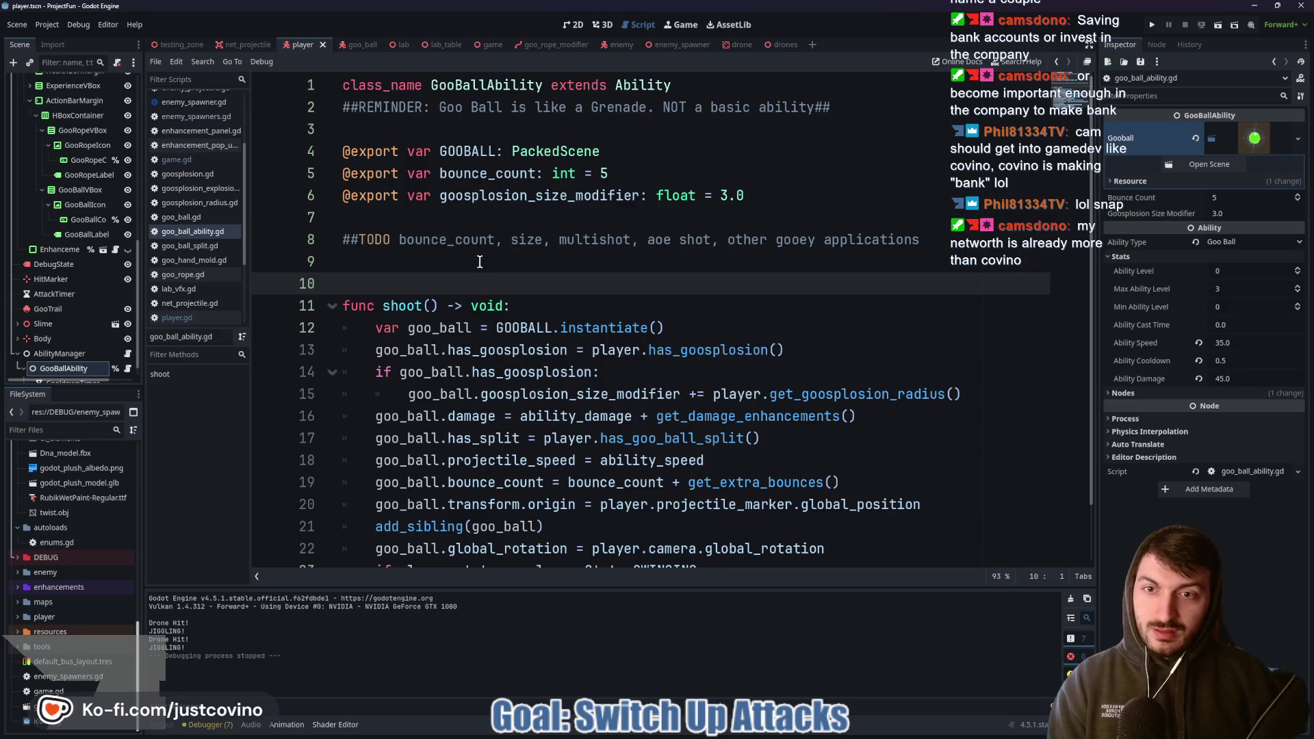
Review the shoot() function in goo_ball_ability.gd, briefly selecting its signature on line 11.
scroll(486, 274, "down", 2)
left_click(433, 241)
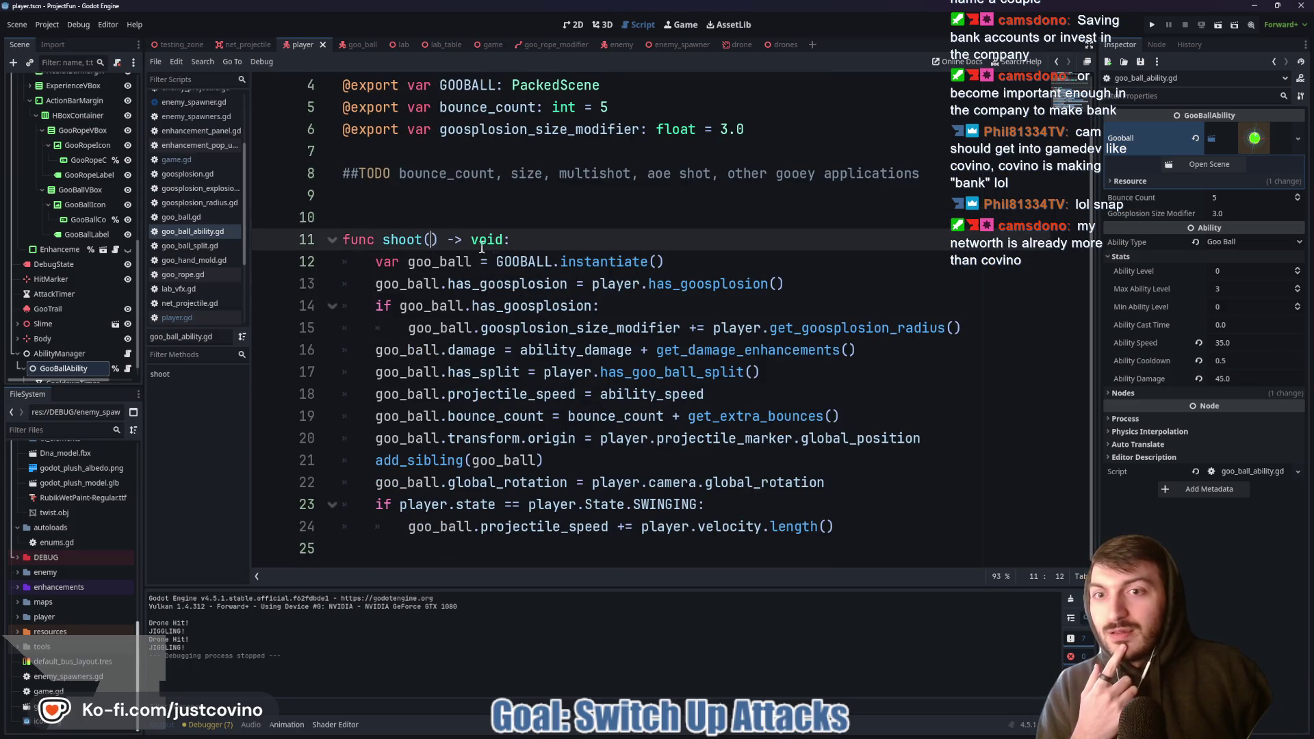
left_click_drag(504, 240, 381, 243)
left_click(455, 219)
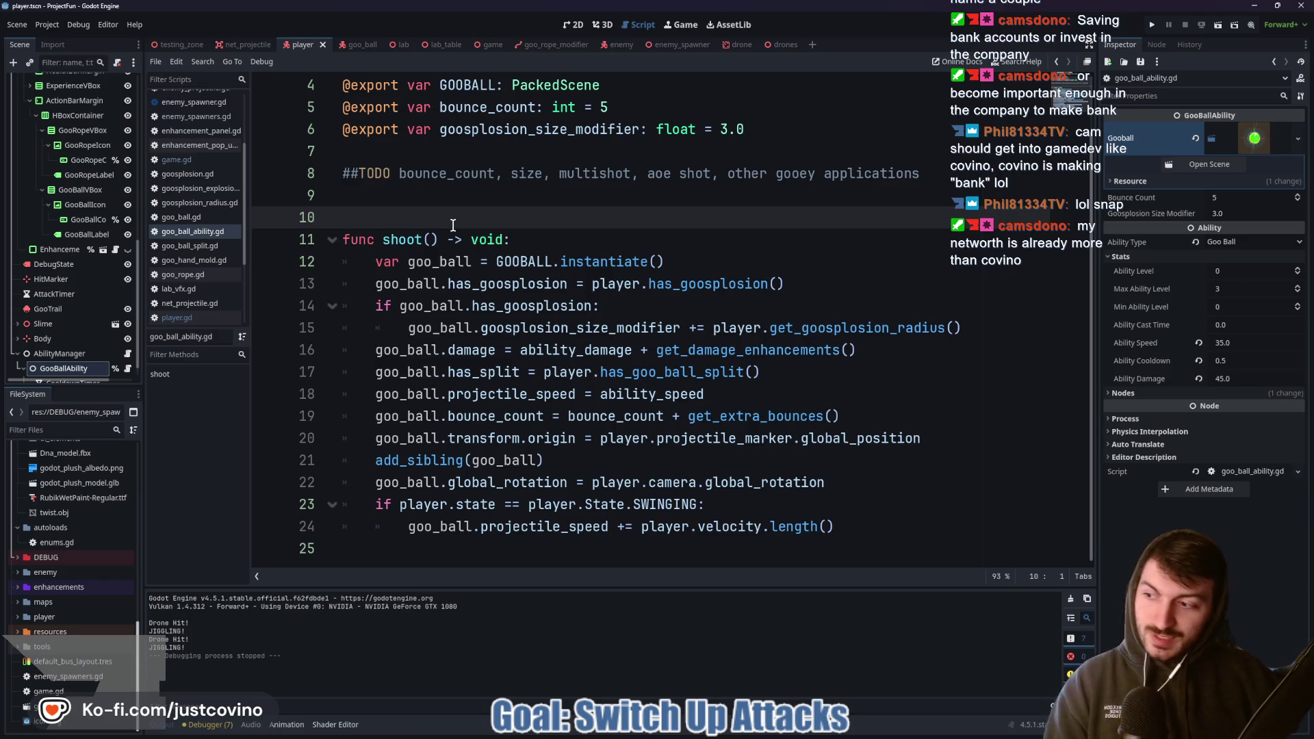
left_click(452, 200)
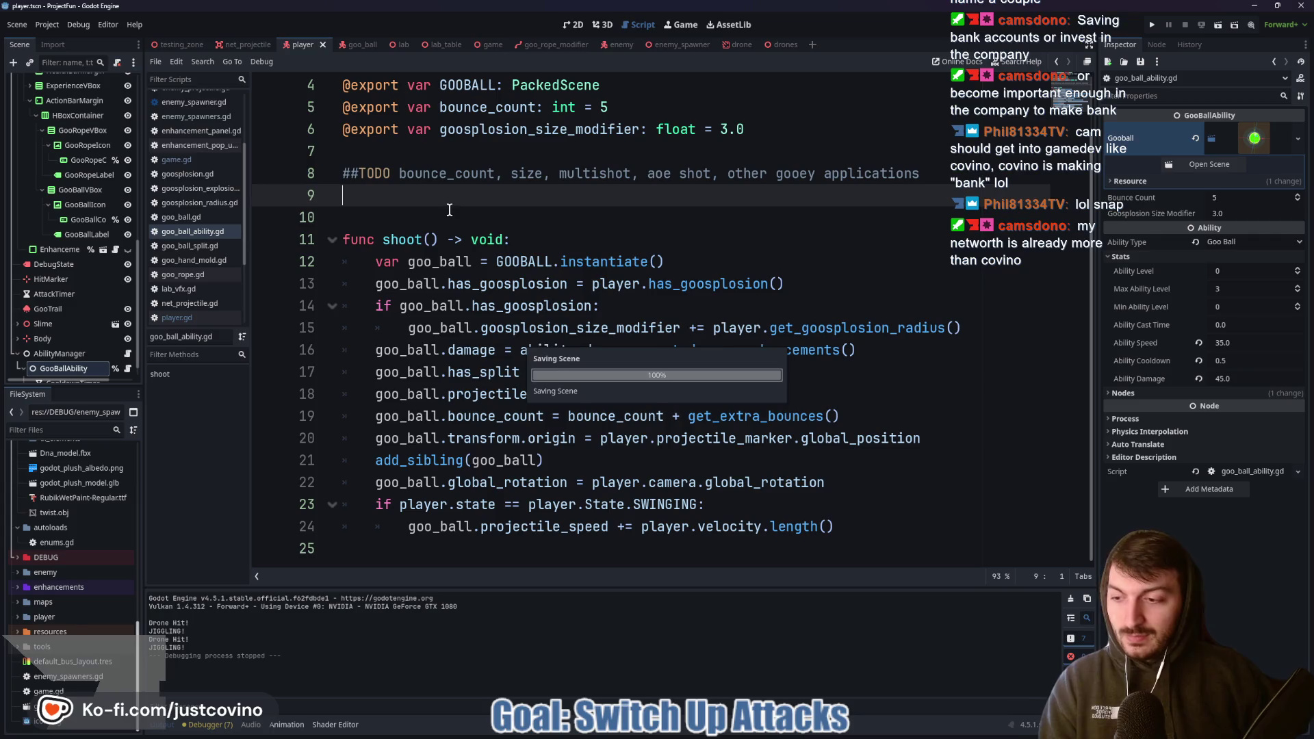
left_click(437, 213)
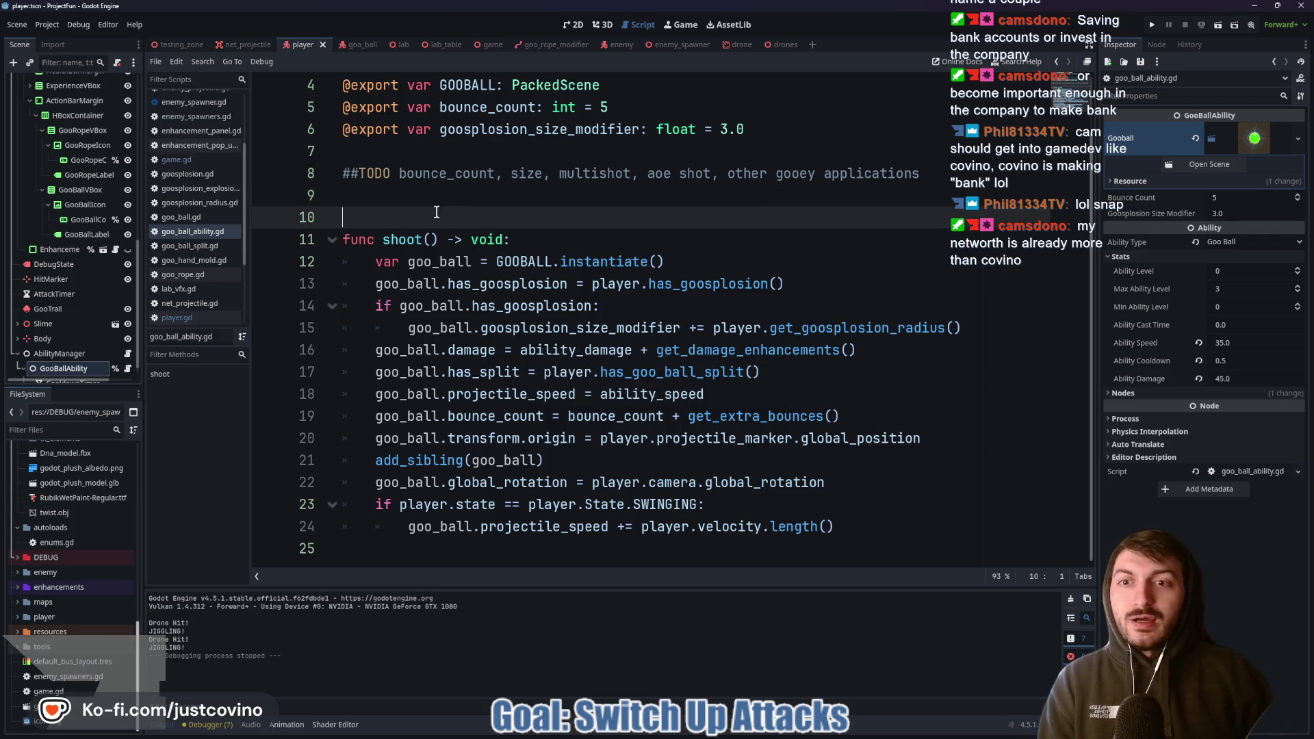
scroll(213, 235, "down", 4)
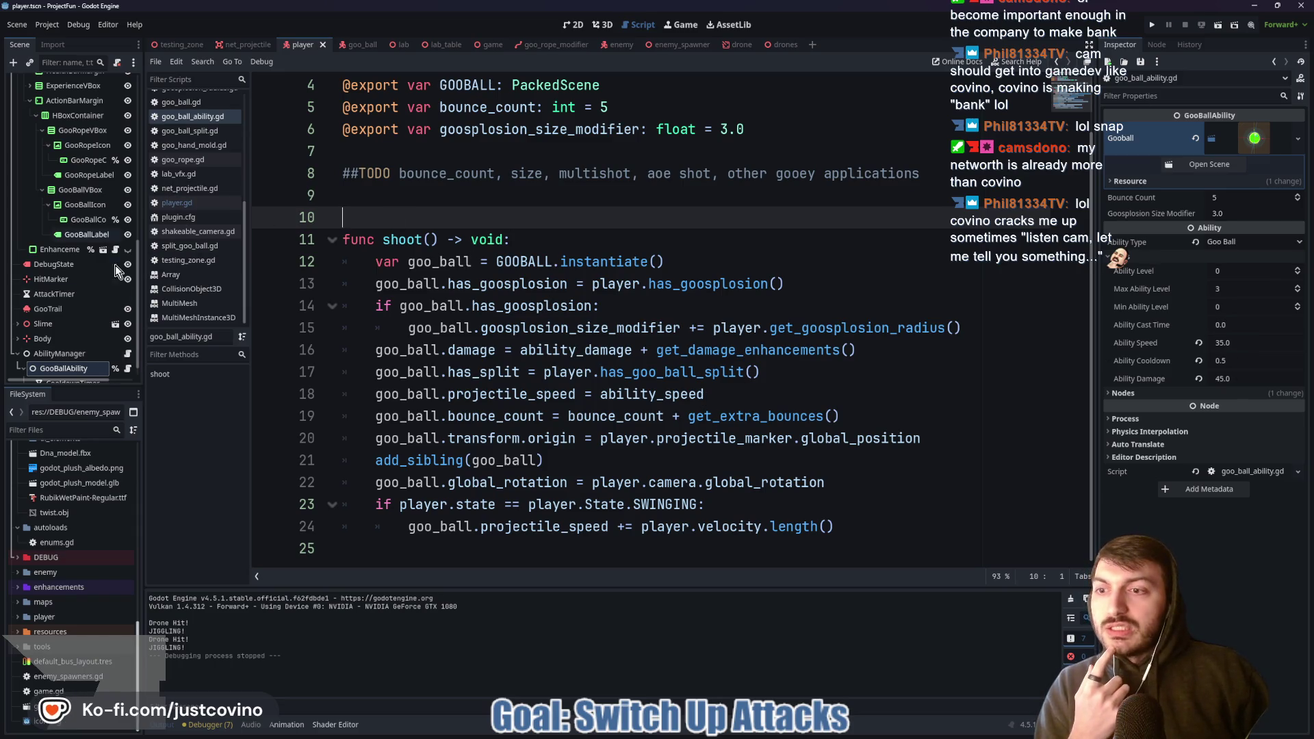
scroll(110, 363, "down", 1)
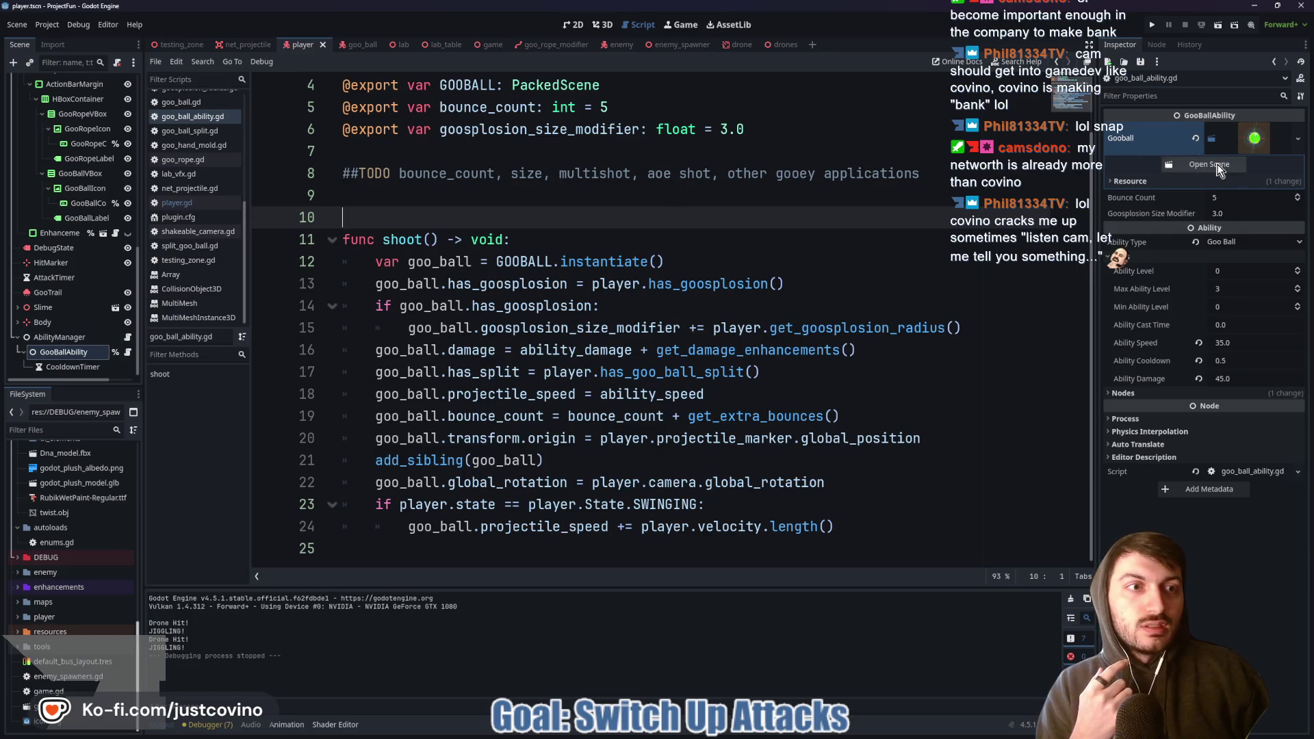
Open the goo_ball scene, launch GooseDesktop from Windows search, and switch to the 3D workspace.
left_click(1212, 165)
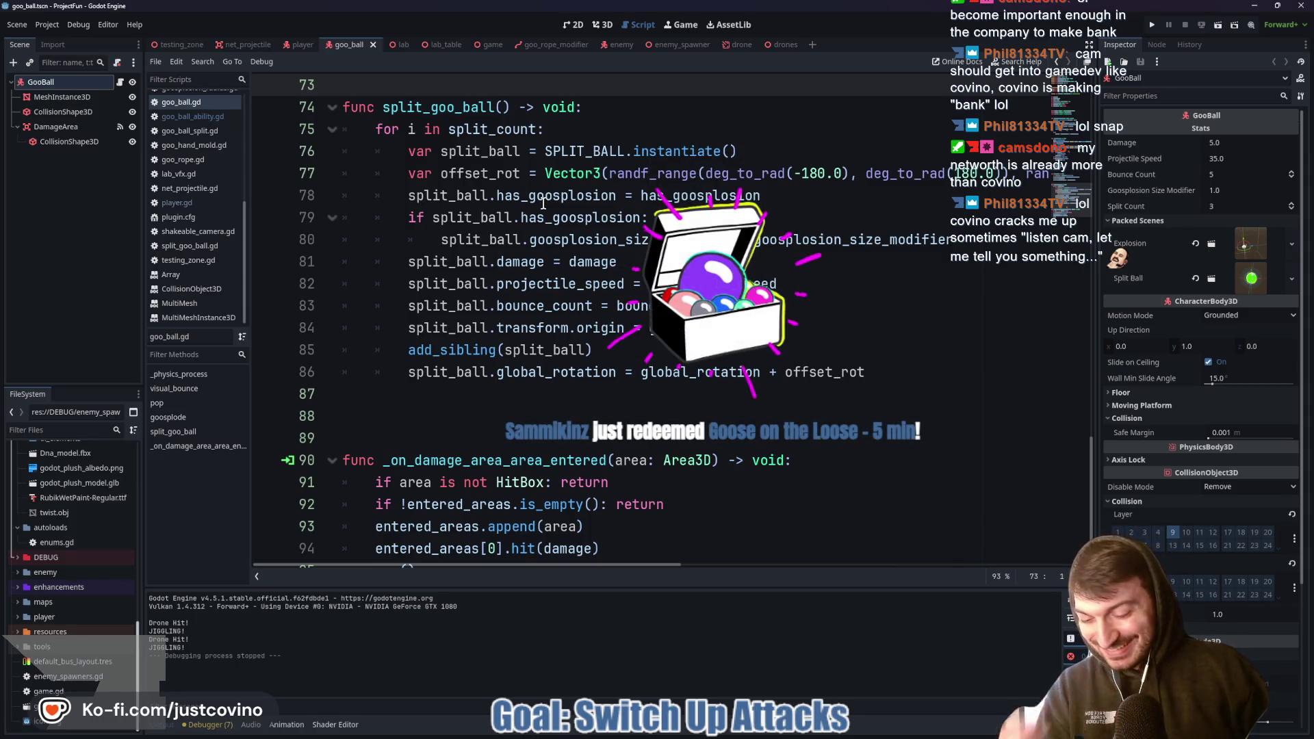
key("super")
type("goose")
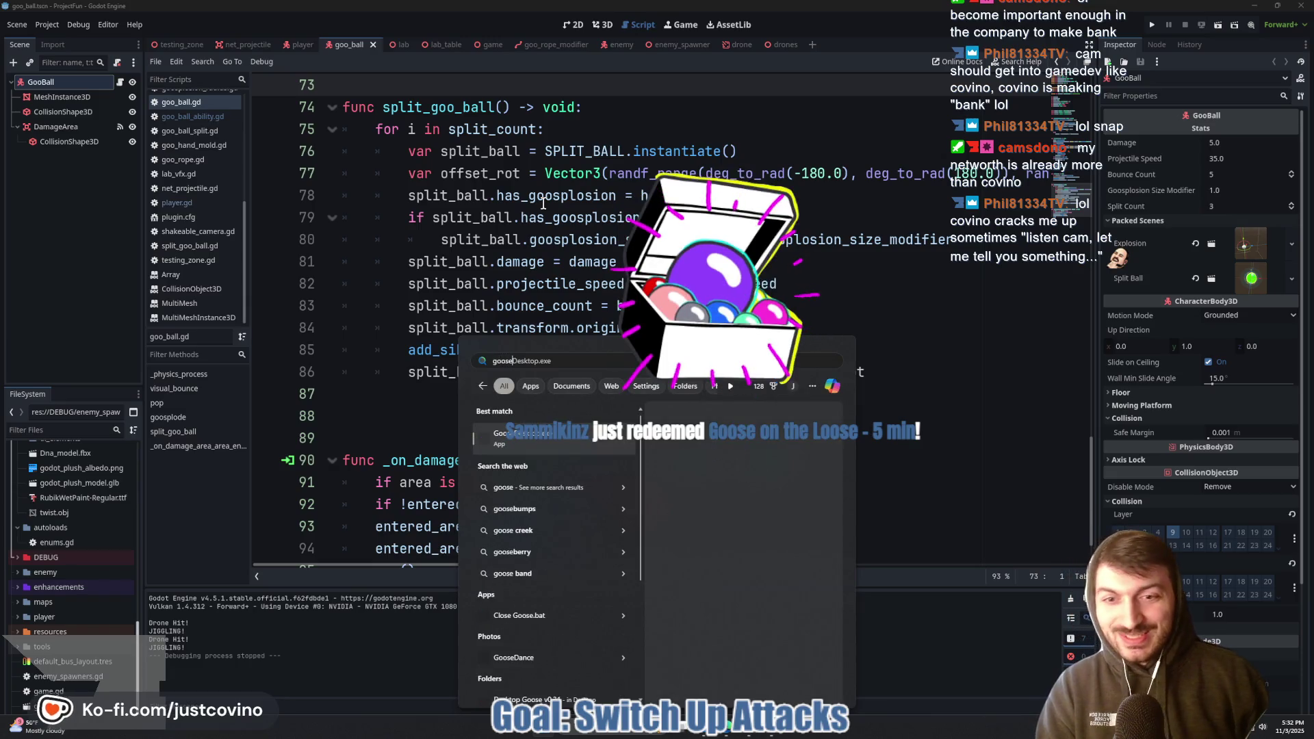
key("Return")
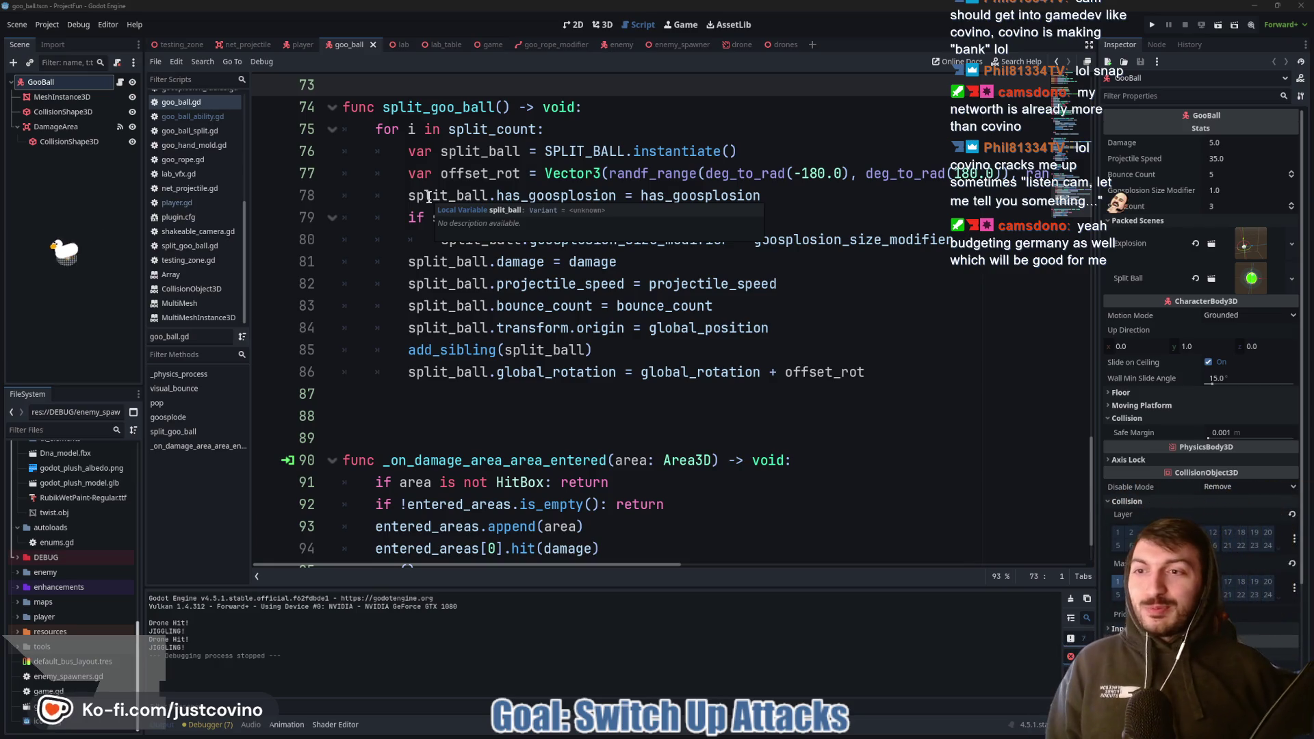
left_click(603, 26)
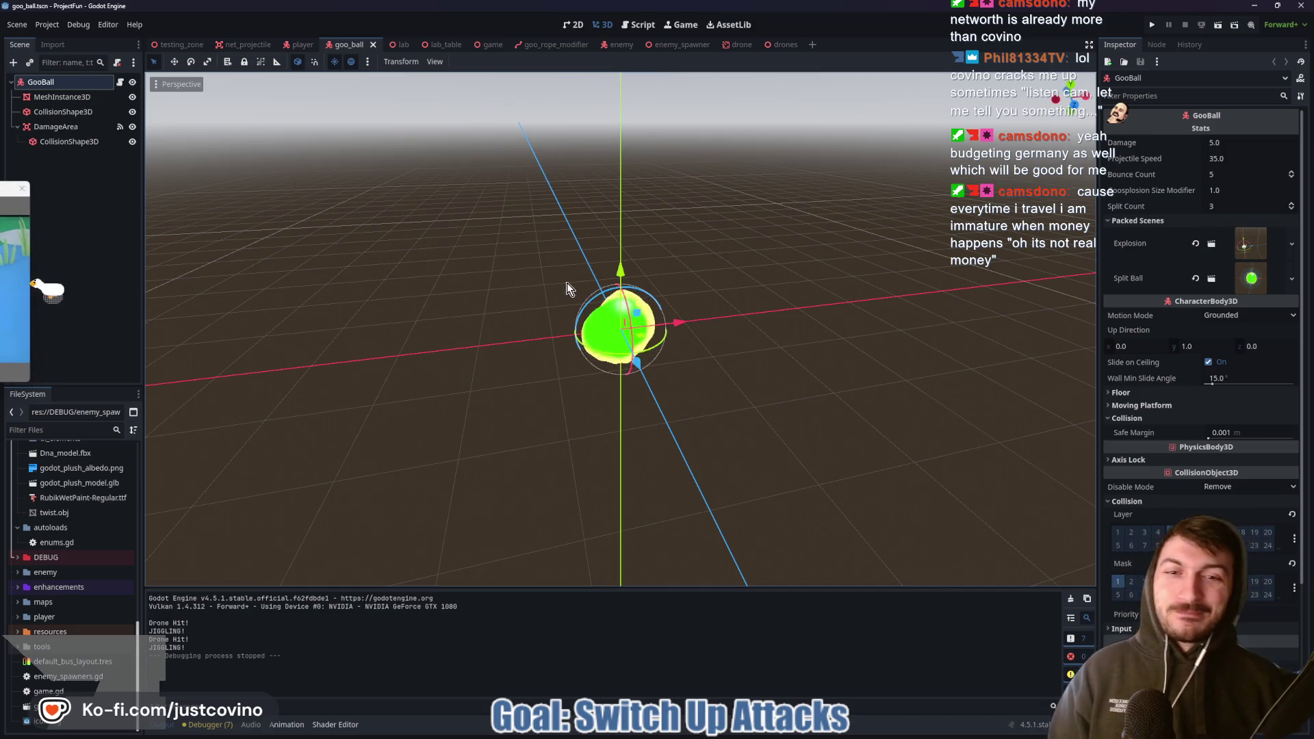
Orbit the goo ball, save, select its DamageArea, then open the enemy scene and orbit it.
left_click_drag(774, 314, 736, 317)
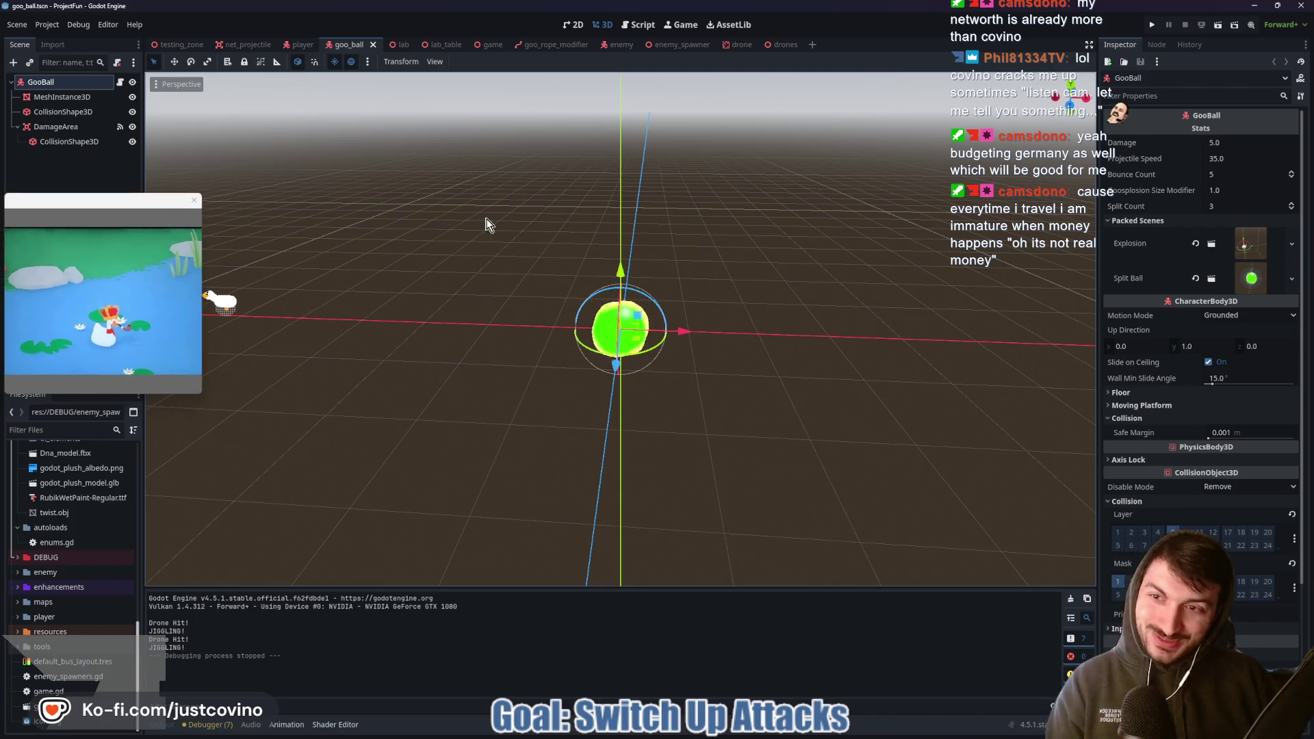
mouse_move(484, 220)
left_mouse_down()
mouse_move(358, 220)
mouse_move(493, 217)
left_mouse_up()
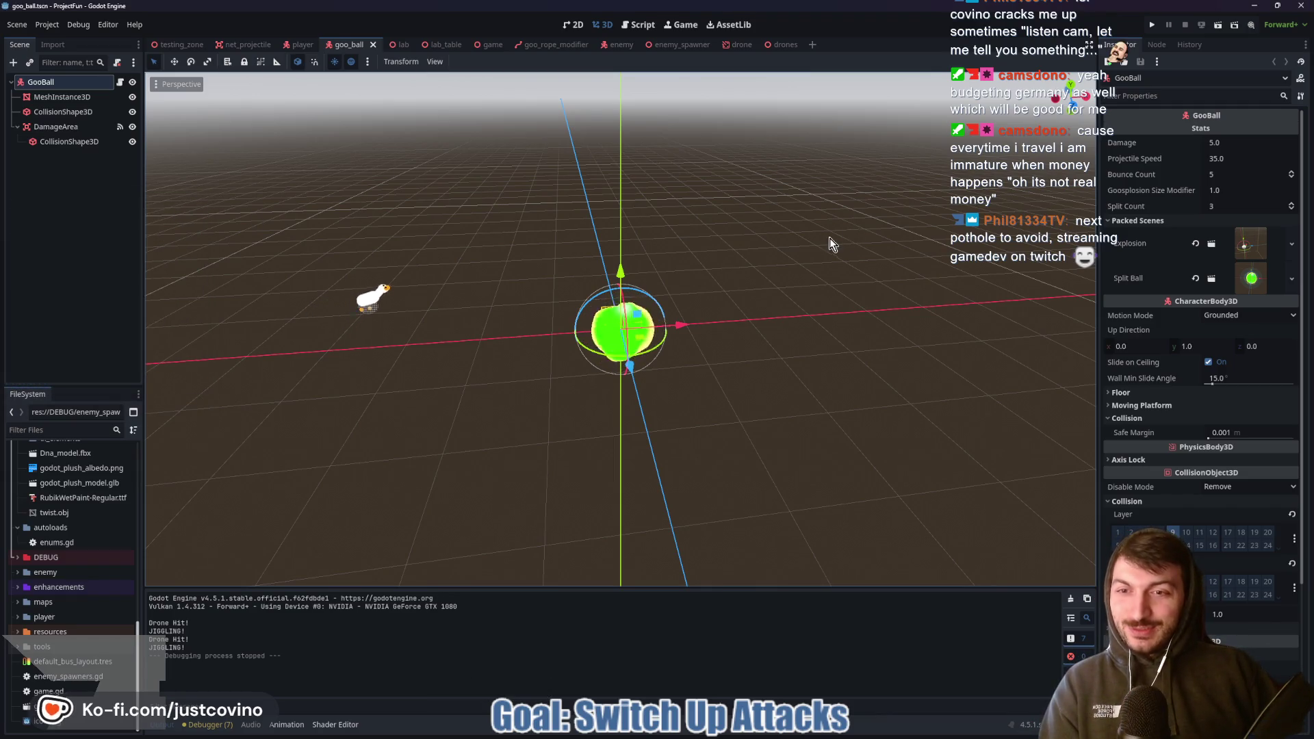
key("ctrl+s")
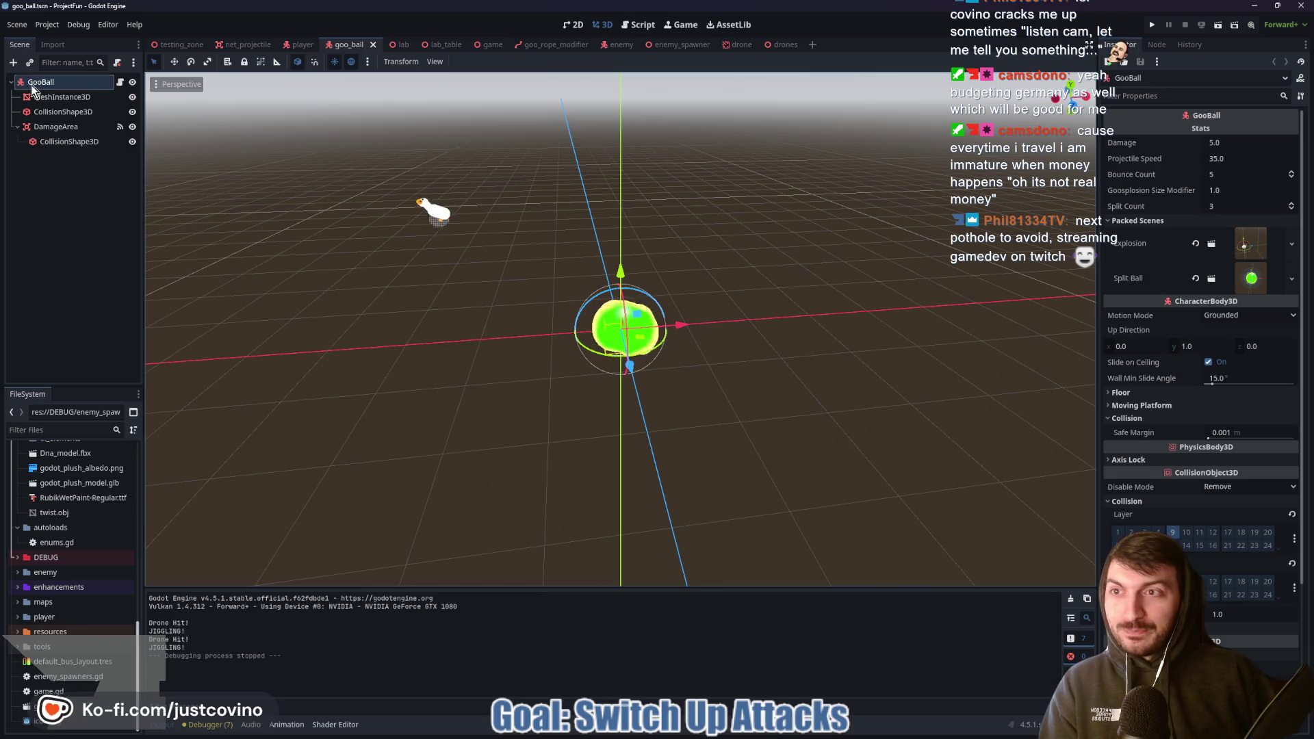
left_click(39, 131)
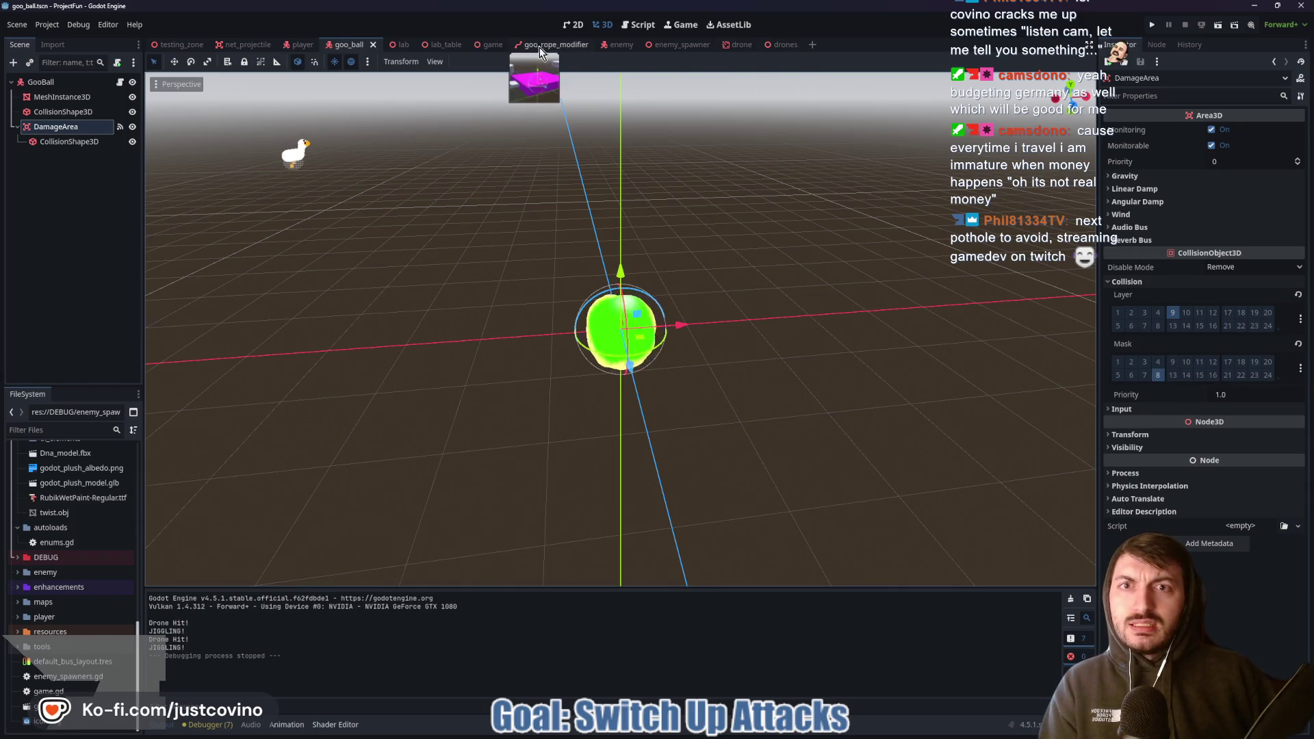
left_click(611, 45)
mouse_move(475, 220)
left_mouse_down()
mouse_move(757, 211)
mouse_move(567, 186)
mouse_move(696, 190)
left_mouse_up()
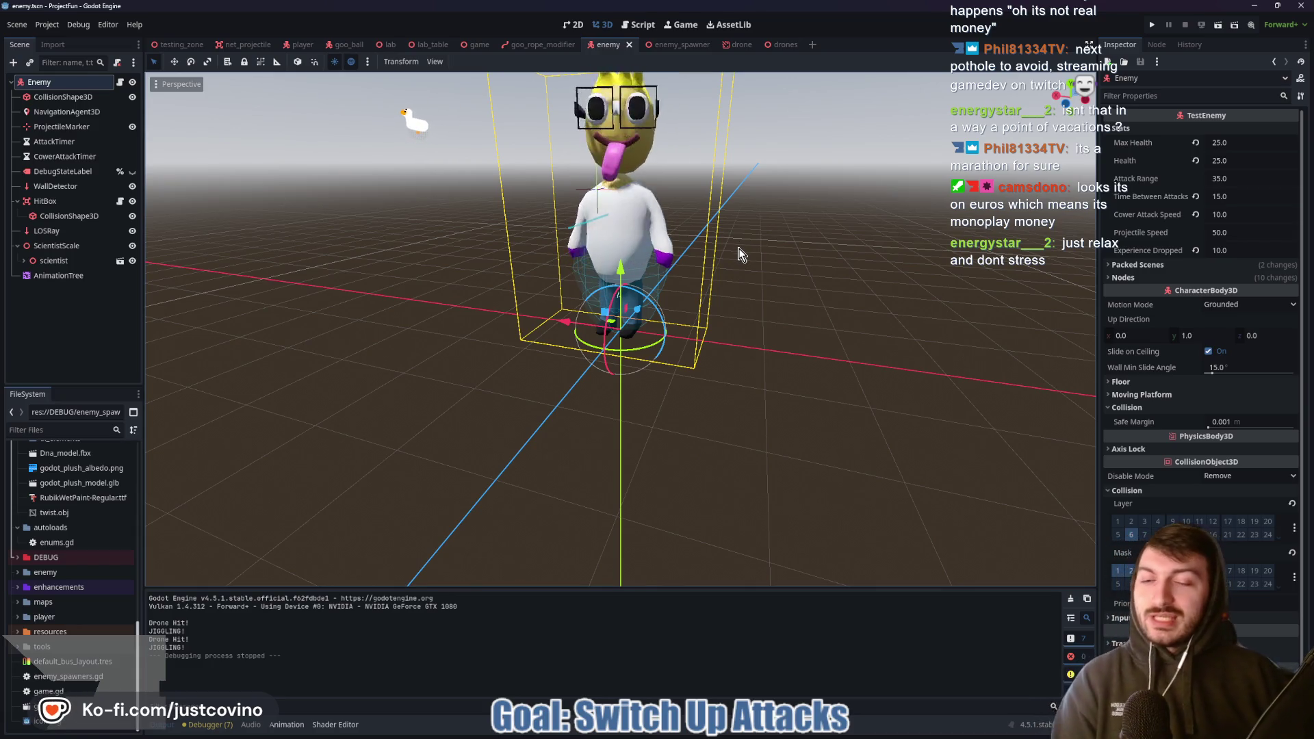
Move the HitBox collision sphere up so it sits on the scientist's head.
left_click(54, 217)
mouse_move(604, 205)
left_mouse_down()
mouse_move(774, 217)
mouse_move(680, 209)
mouse_move(747, 229)
mouse_move(593, 216)
mouse_move(840, 207)
left_mouse_up()
mouse_move(621, 255)
left_mouse_down()
mouse_move(651, 171)
mouse_move(734, 158)
left_mouse_up()
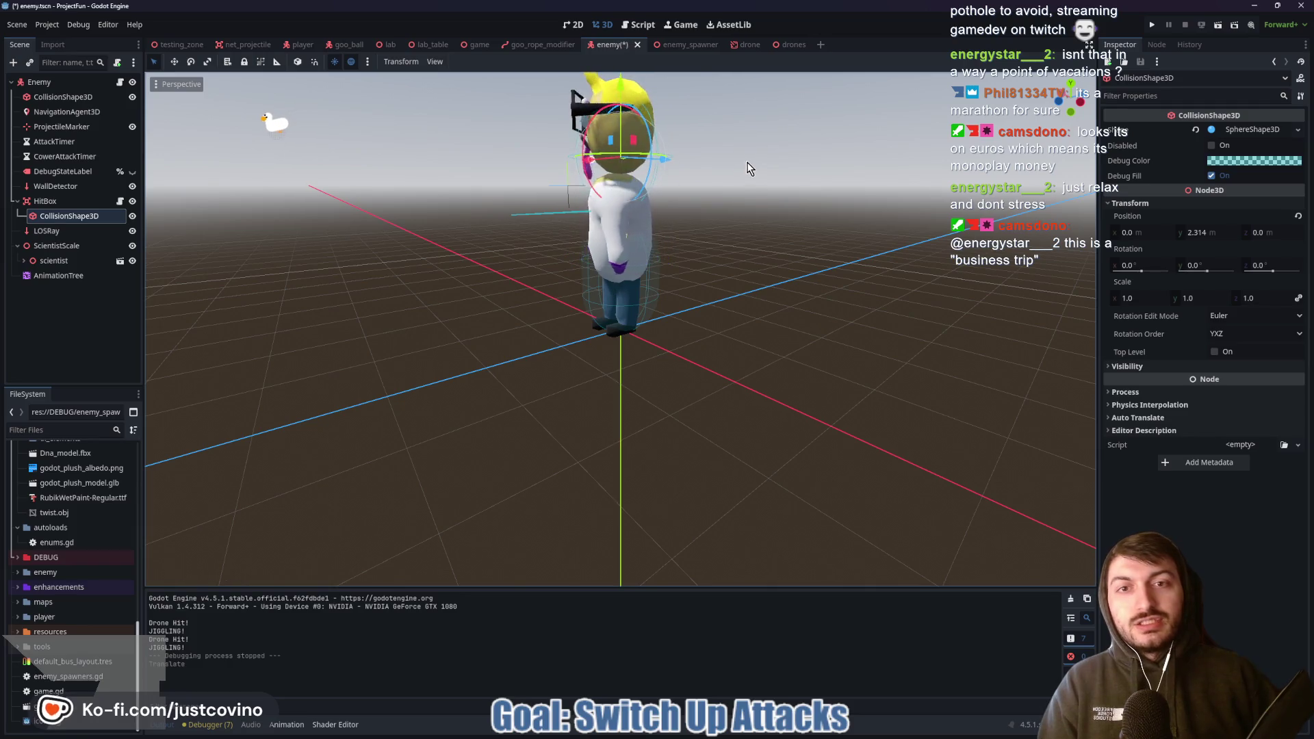
key("f")
mouse_move(624, 263)
left_mouse_down()
mouse_move(626, 236)
mouse_move(792, 233)
left_mouse_up()
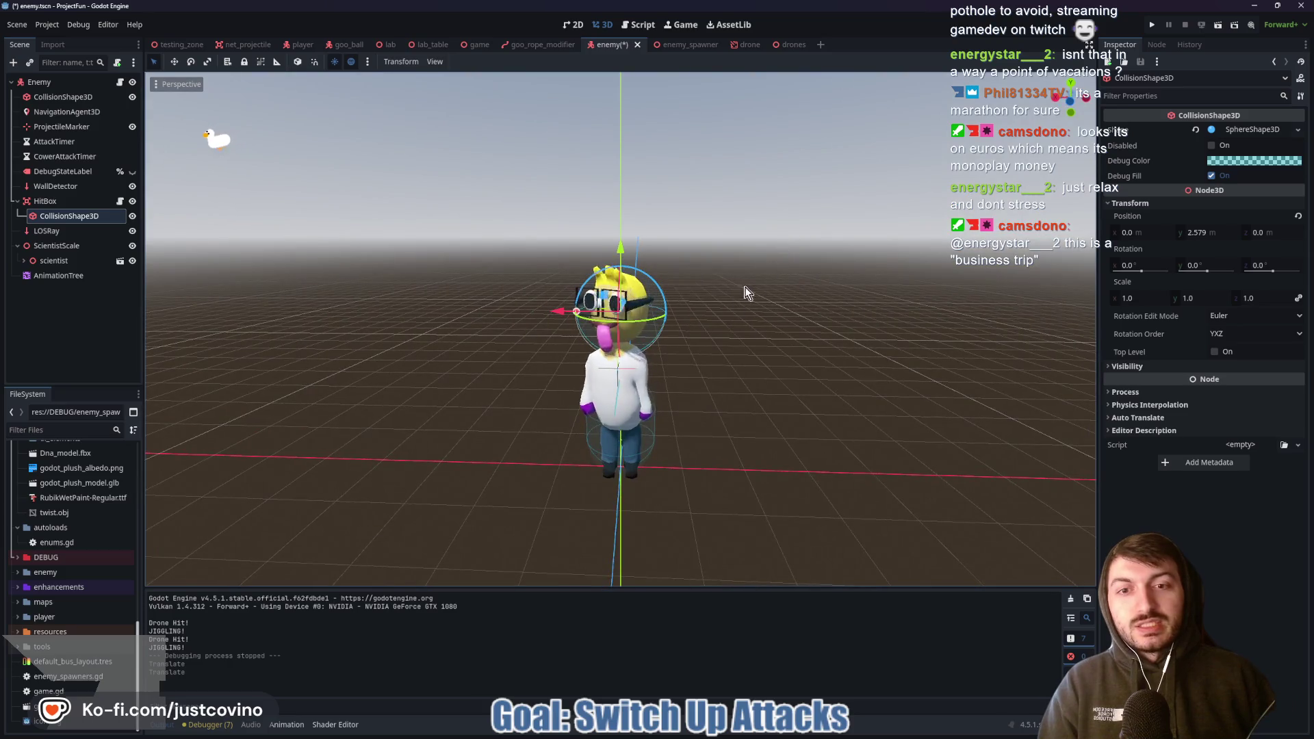
Stretch the enemy's collision capsule taller over the body and save the enemy scene.
left_click(652, 427)
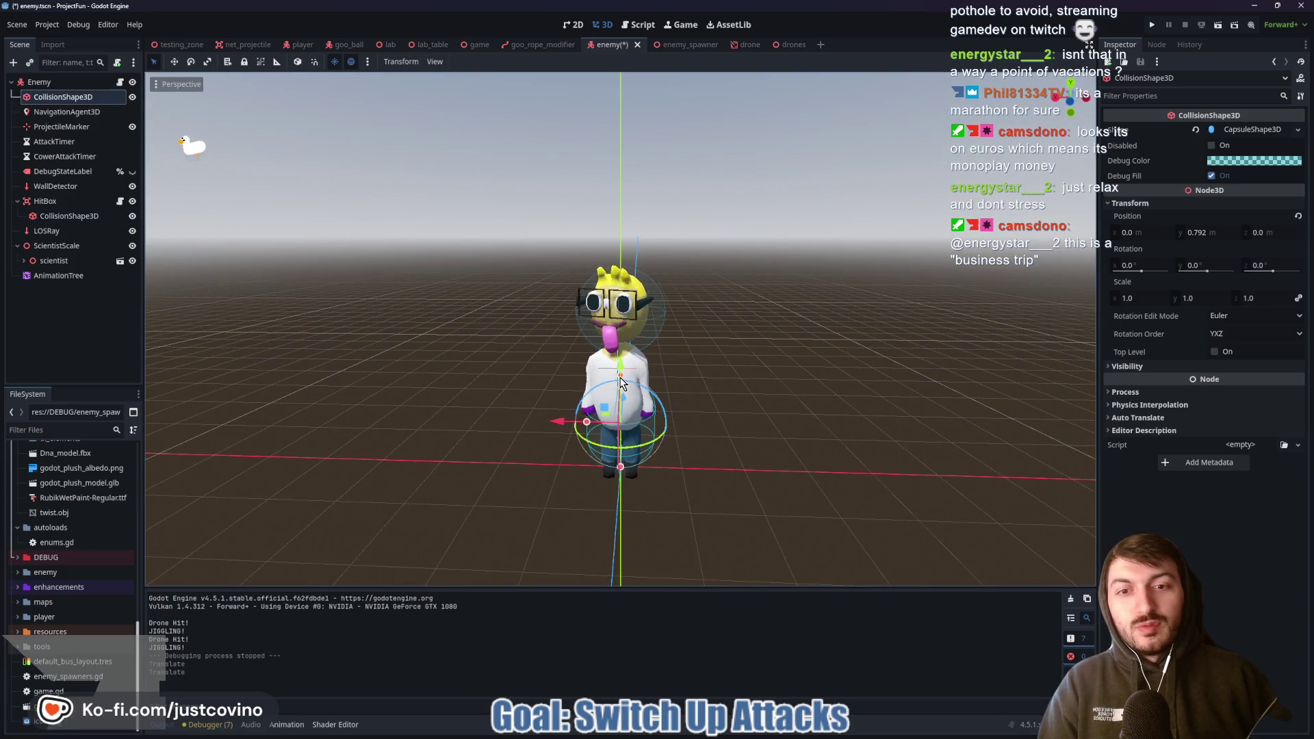
mouse_move(621, 375)
left_mouse_down()
mouse_move(625, 342)
mouse_move(787, 340)
mouse_move(651, 328)
mouse_move(782, 319)
left_mouse_up()
key("ctrl+s")
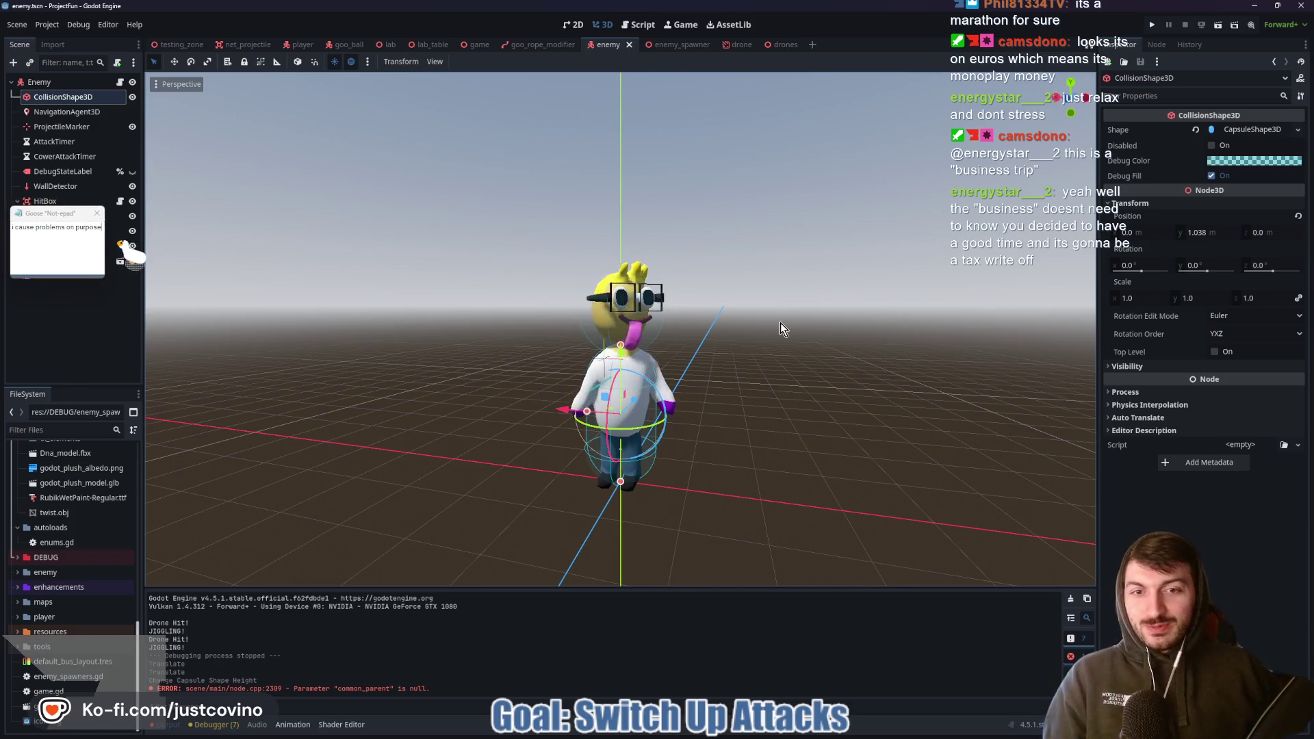
mouse_move(779, 293)
left_mouse_down()
mouse_move(750, 327)
mouse_move(731, 319)
left_mouse_up()
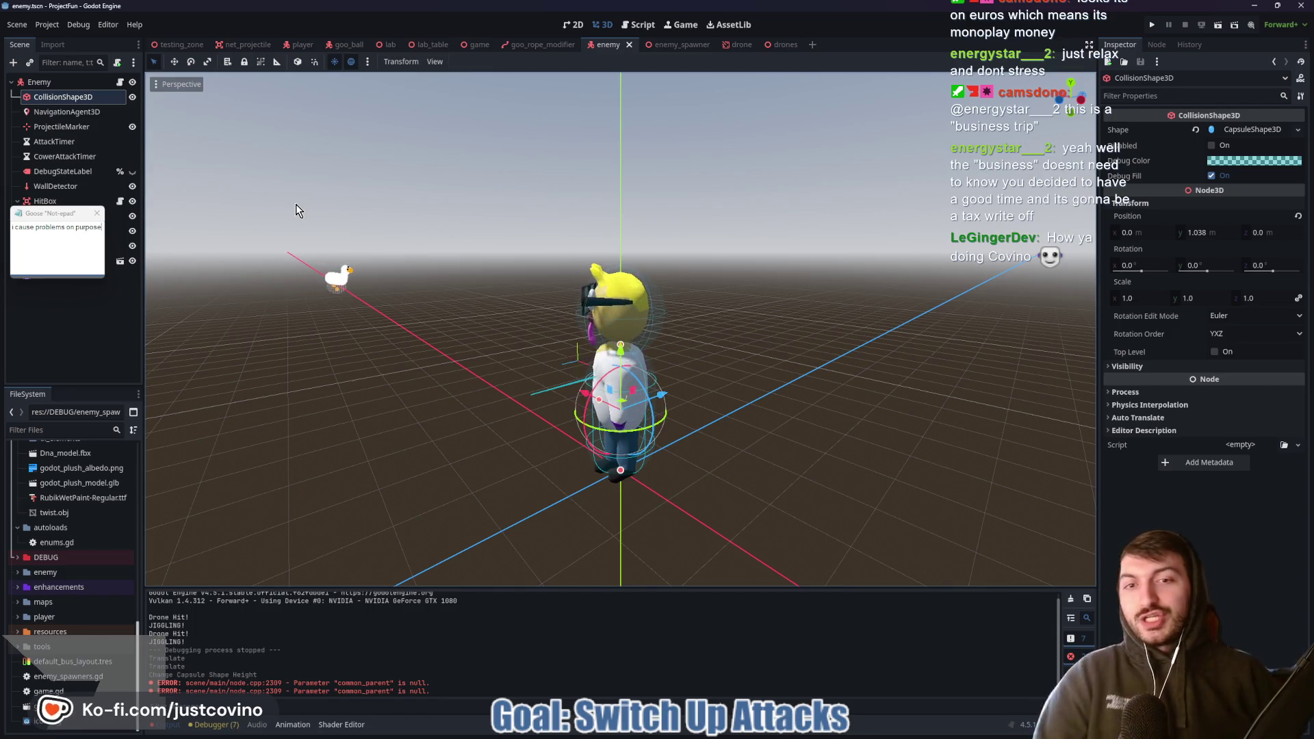
left_click_drag(498, 228, 572, 226)
key("ctrl+s")
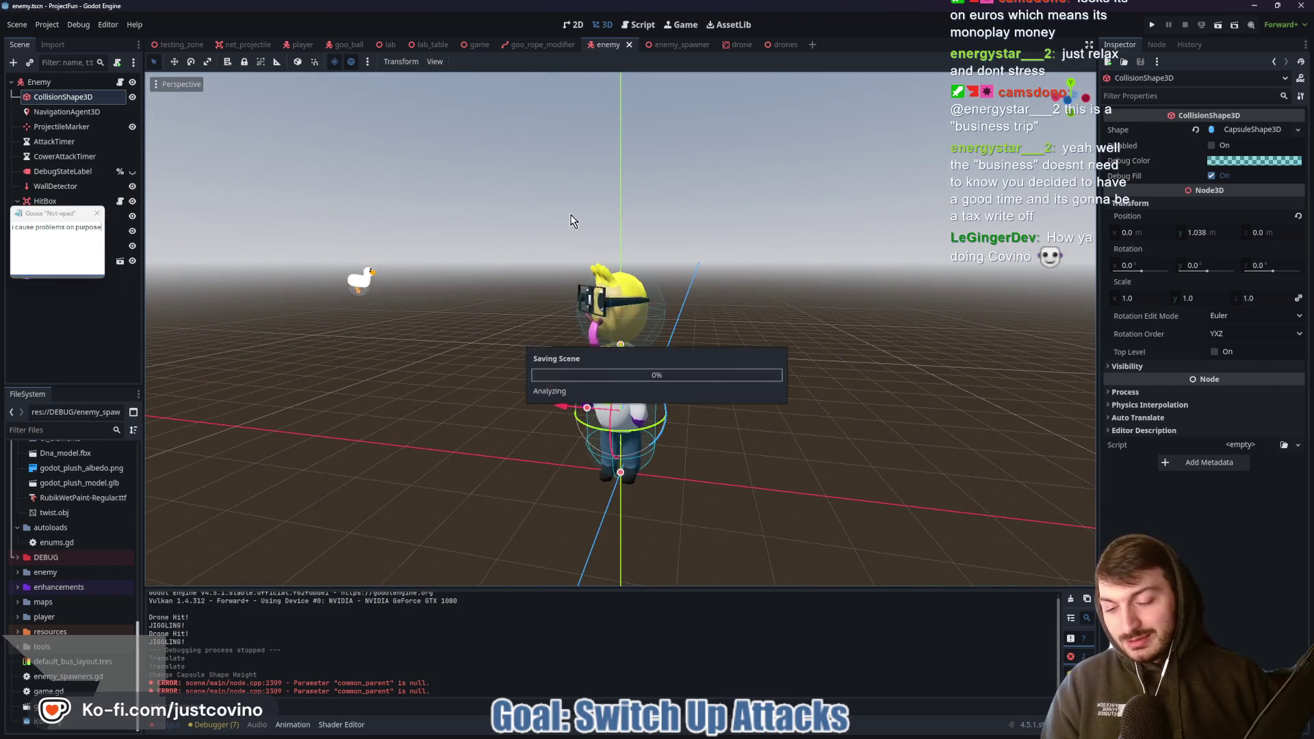
left_click_drag(701, 211, 618, 211)
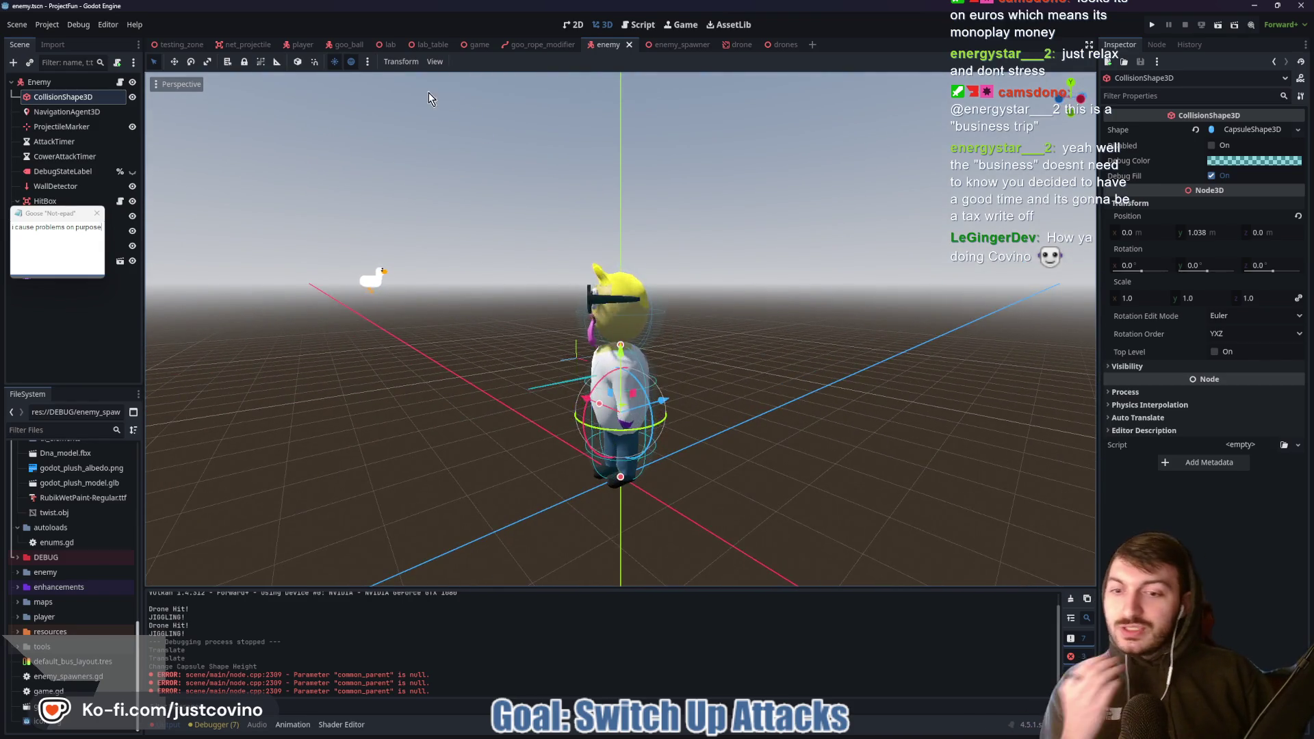
left_click_drag(382, 191, 478, 176)
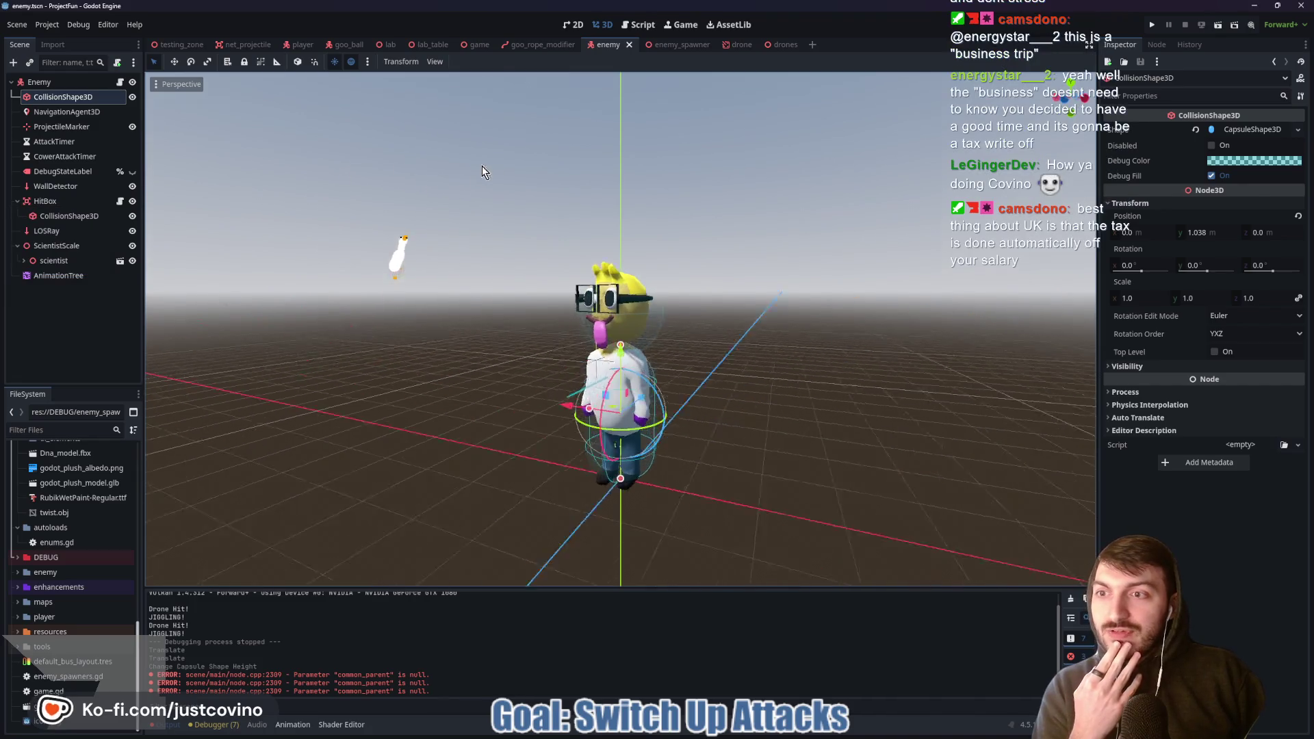
mouse_move(856, 425)
left_mouse_down()
mouse_move(751, 441)
mouse_move(843, 432)
left_mouse_up()
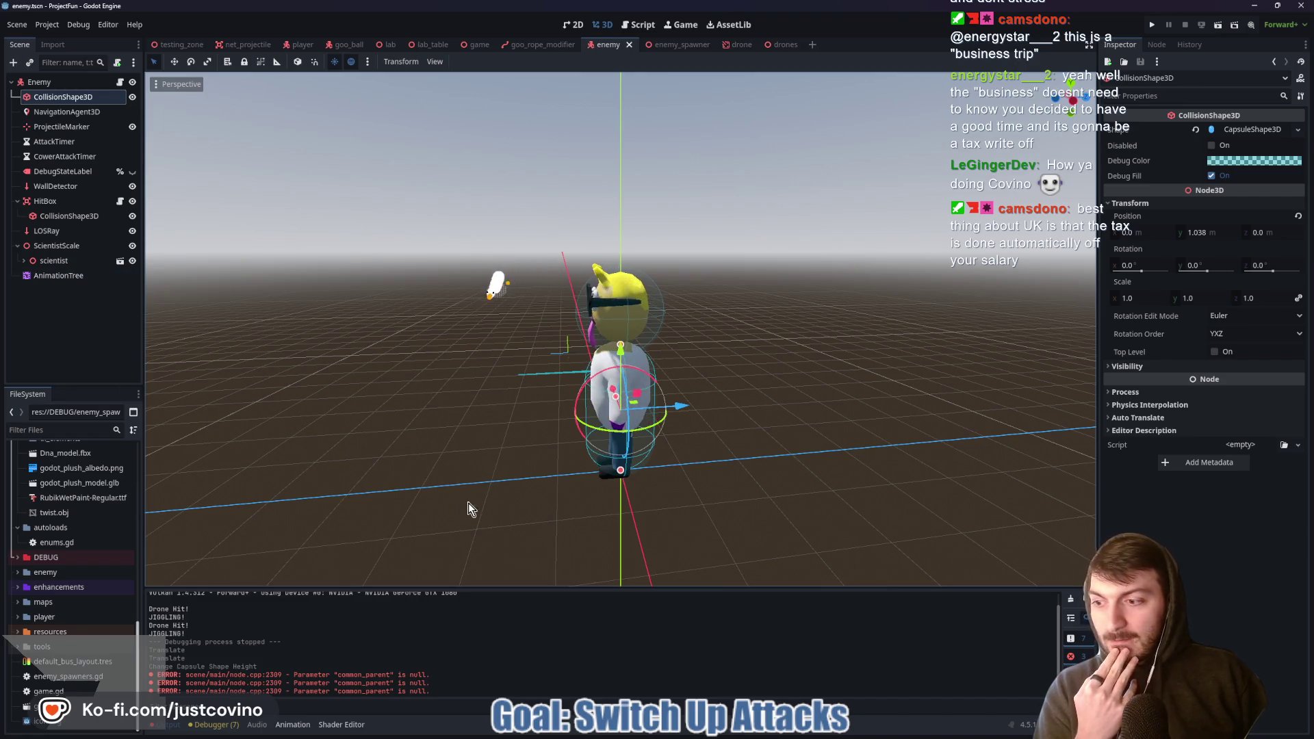
left_click_drag(684, 500, 951, 493)
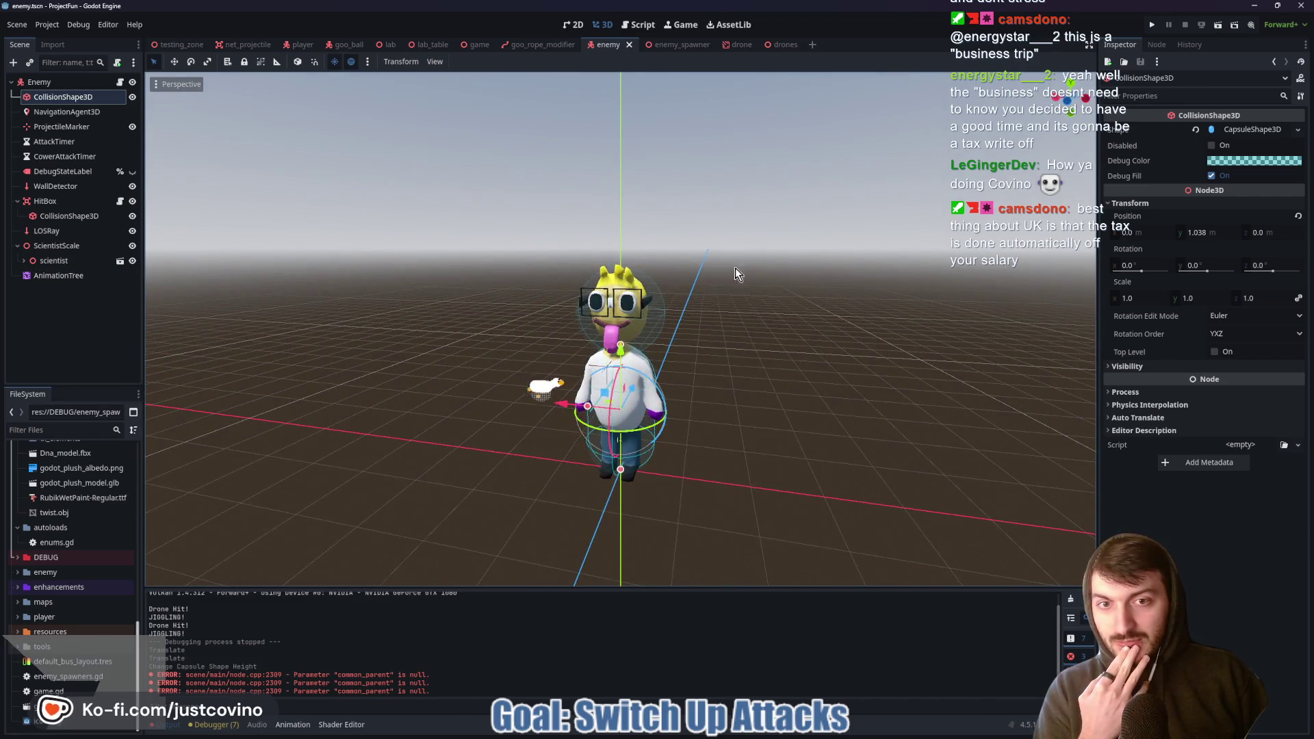
scroll(730, 538, "down", 2)
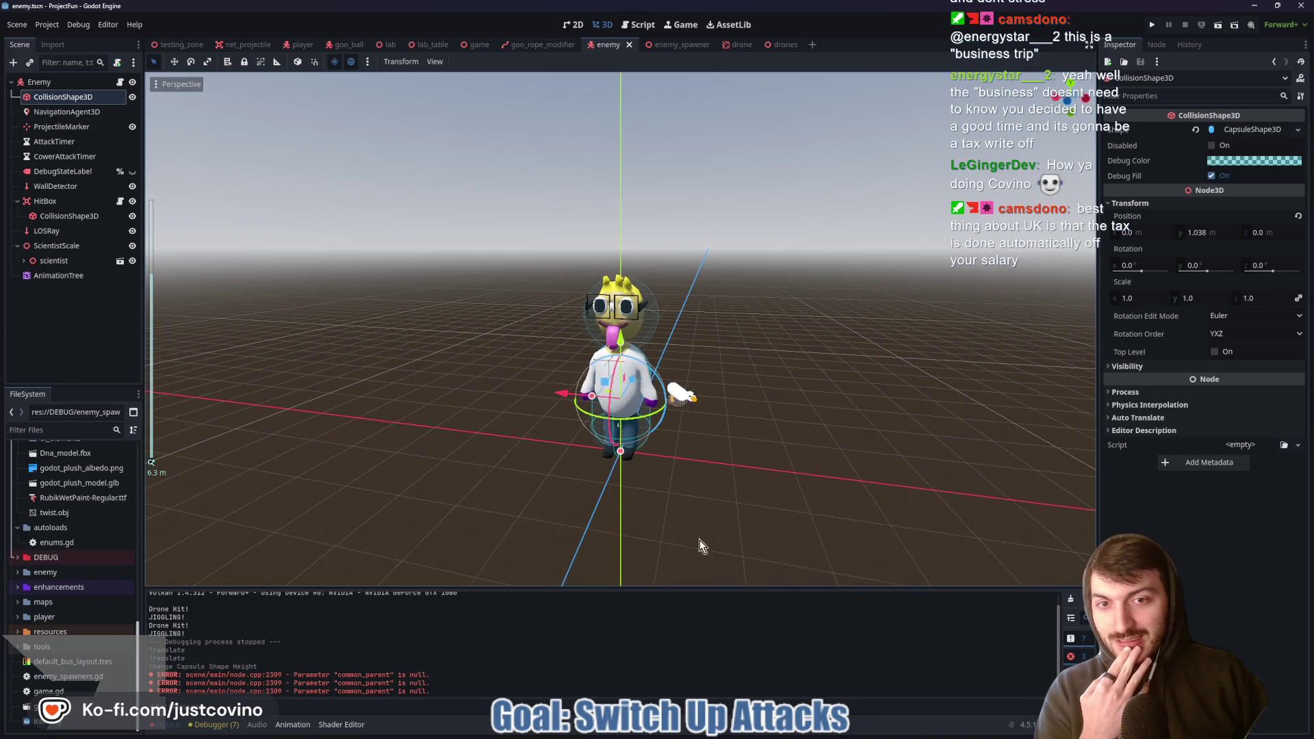
left_click_drag(907, 303, 772, 303)
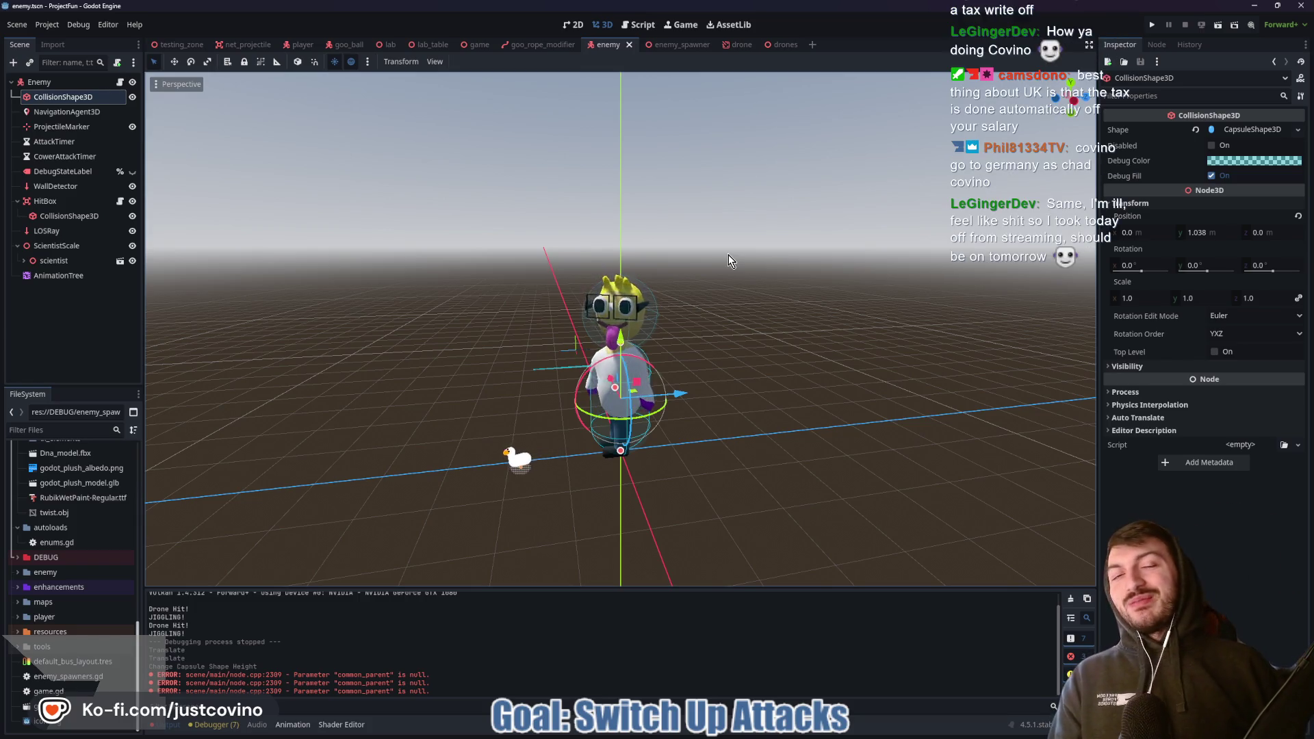
left_click_drag(747, 253, 771, 264)
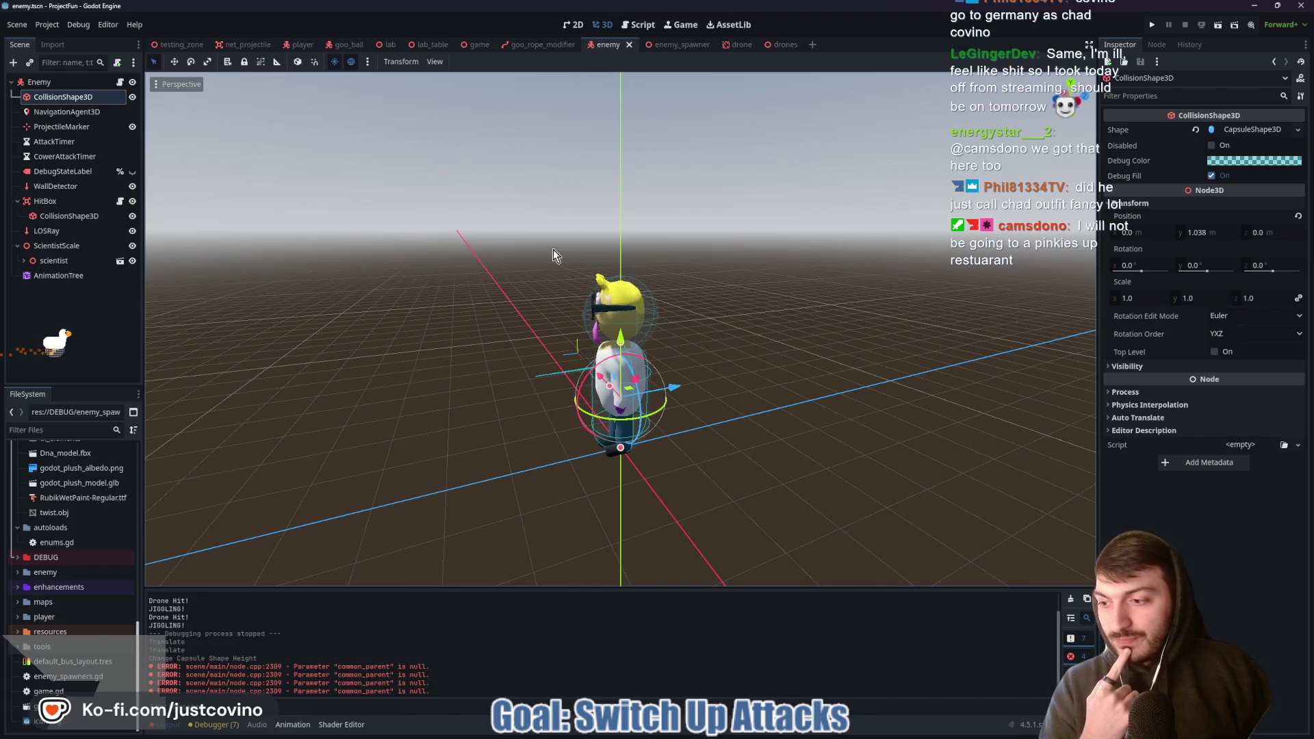
key("ctrl+s")
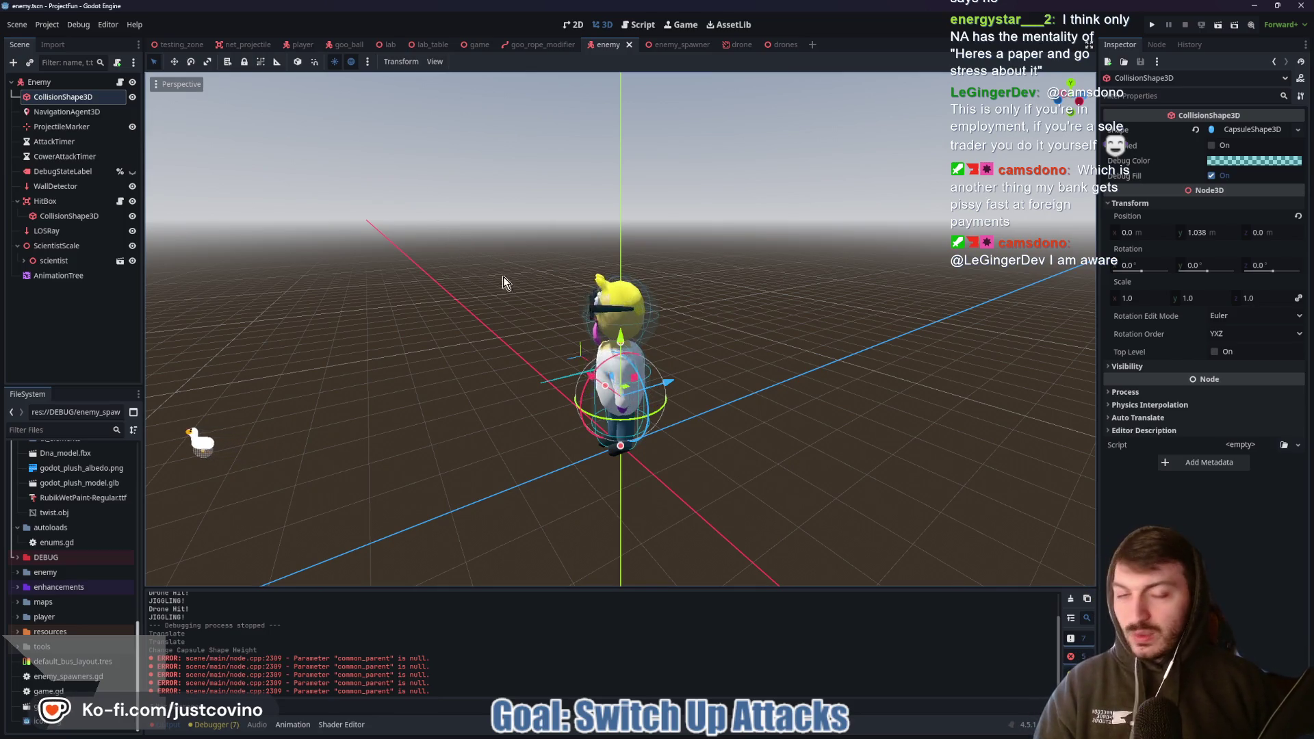
mouse_move(458, 245)
left_mouse_down()
mouse_move(487, 248)
mouse_move(467, 255)
left_mouse_up()
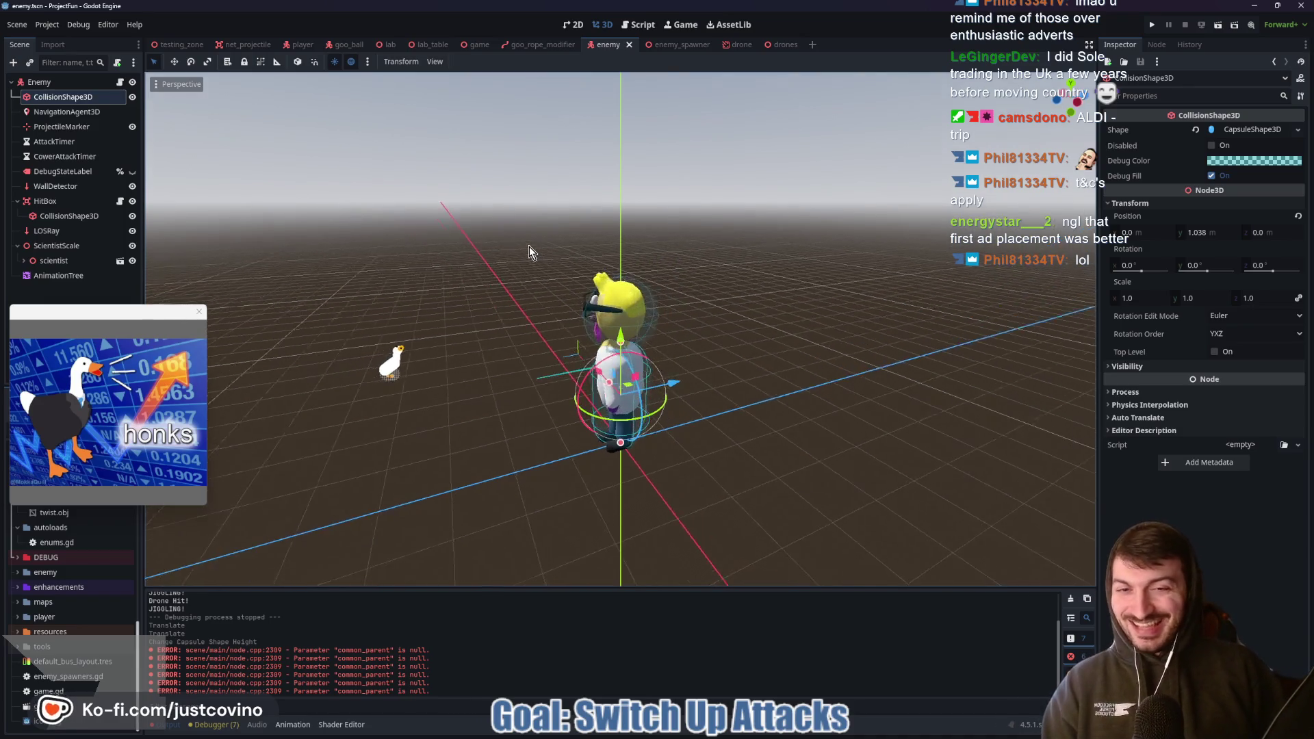
key("ctrl+s")
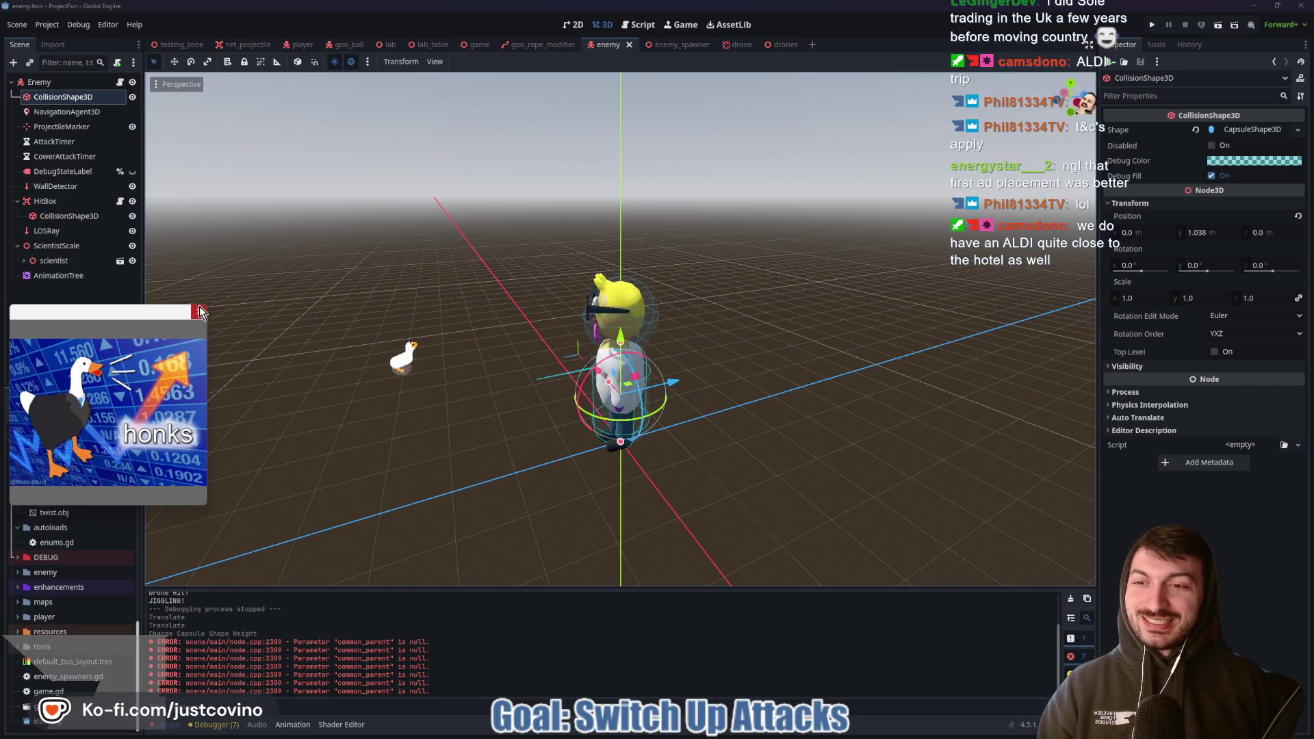
left_click(199, 312)
left_click_drag(790, 476, 892, 466)
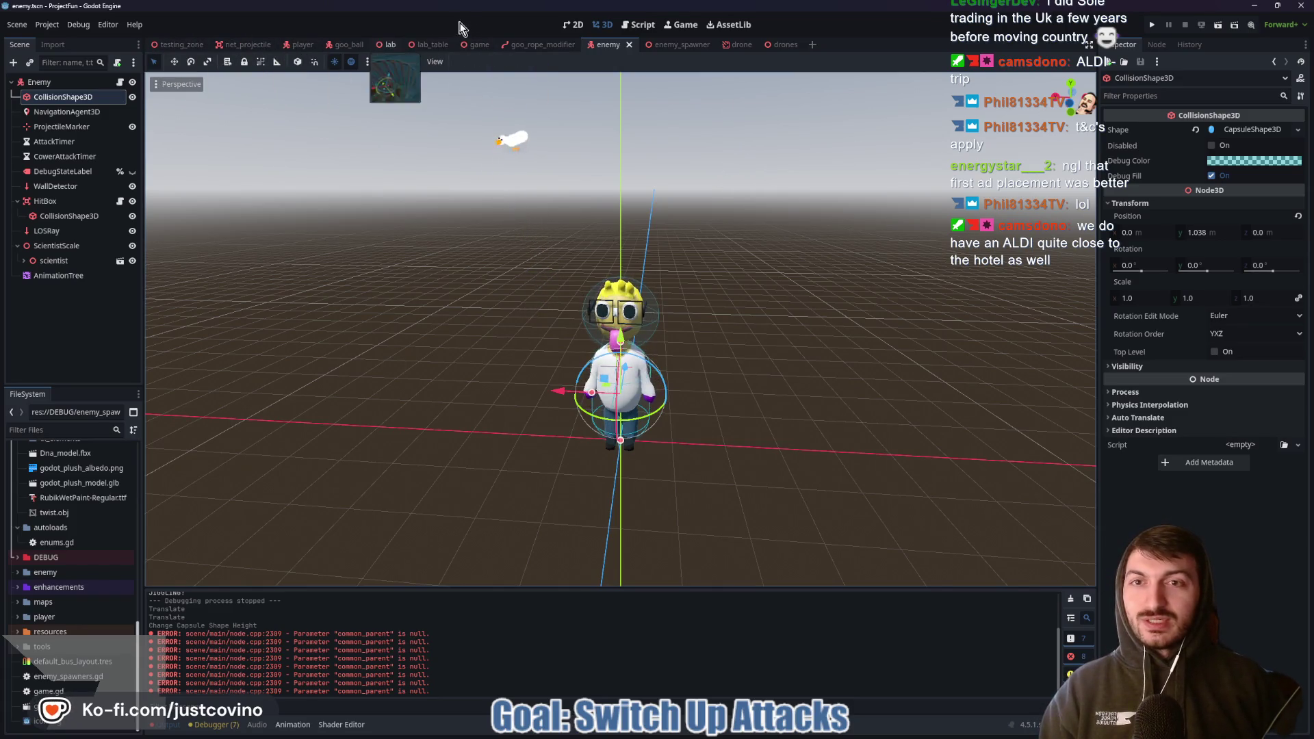
left_click(479, 45)
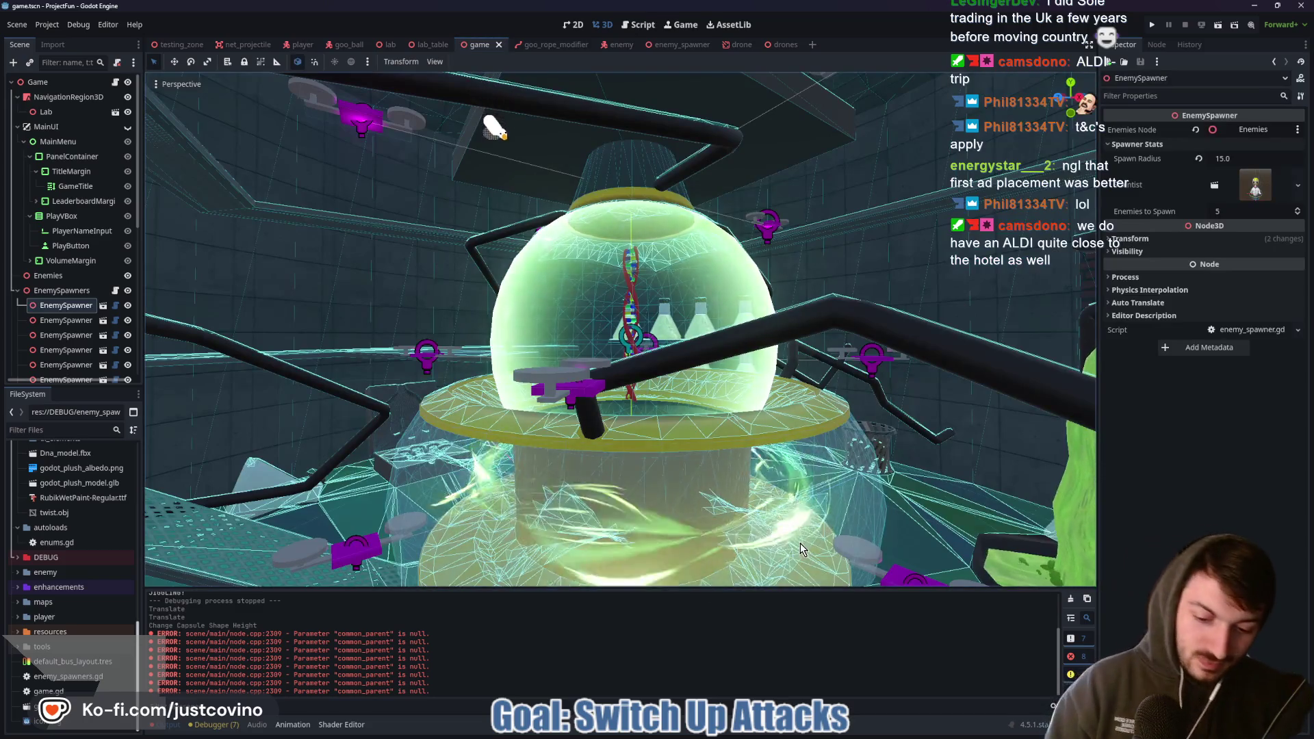
Run the game, advance on the scientists with primary and secondary attacks, then stop it.
key("F5")
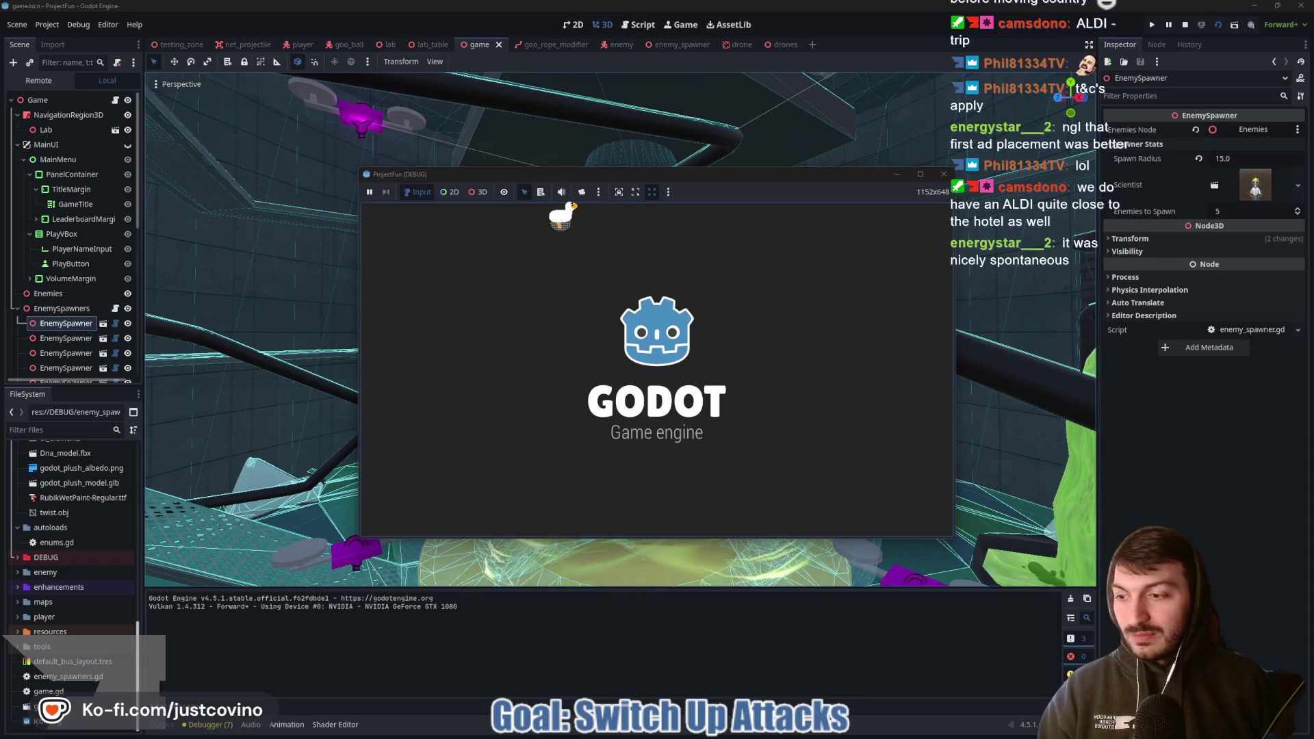
key("w")
left_click(657, 369)
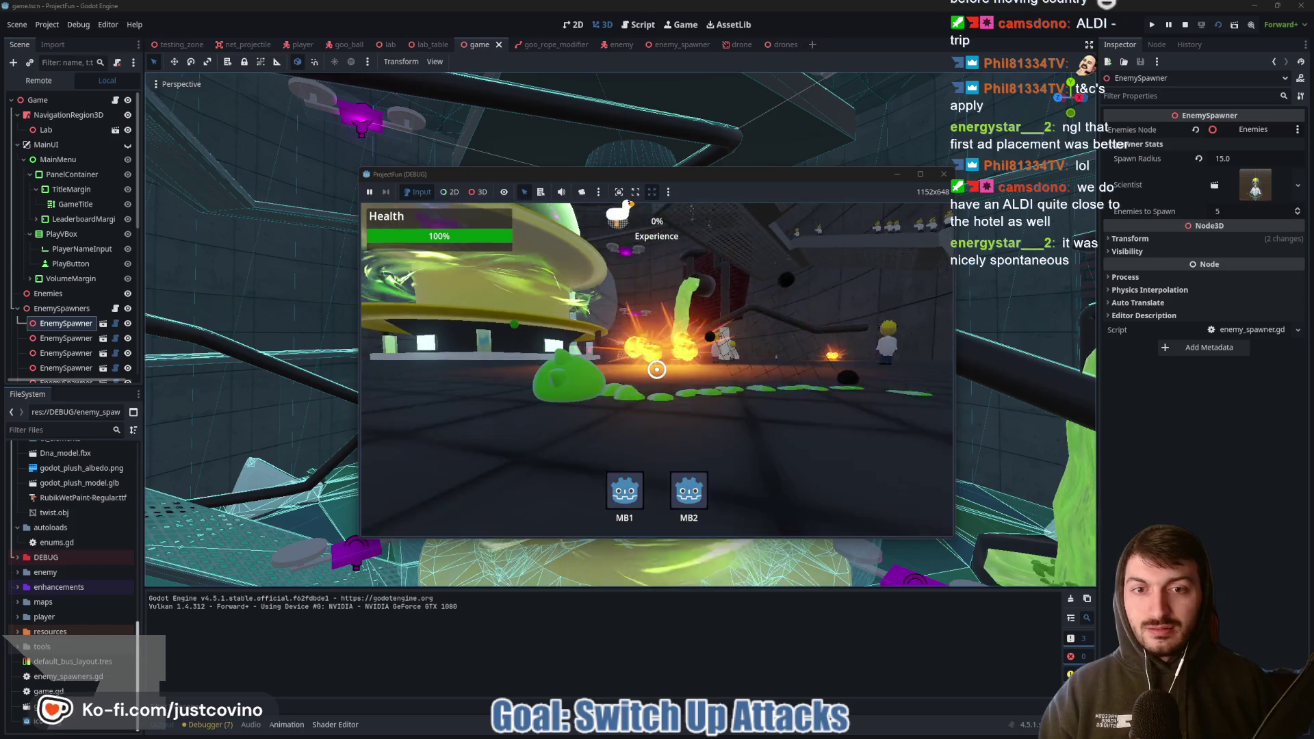
right_click(658, 370)
key("w")
key("w")
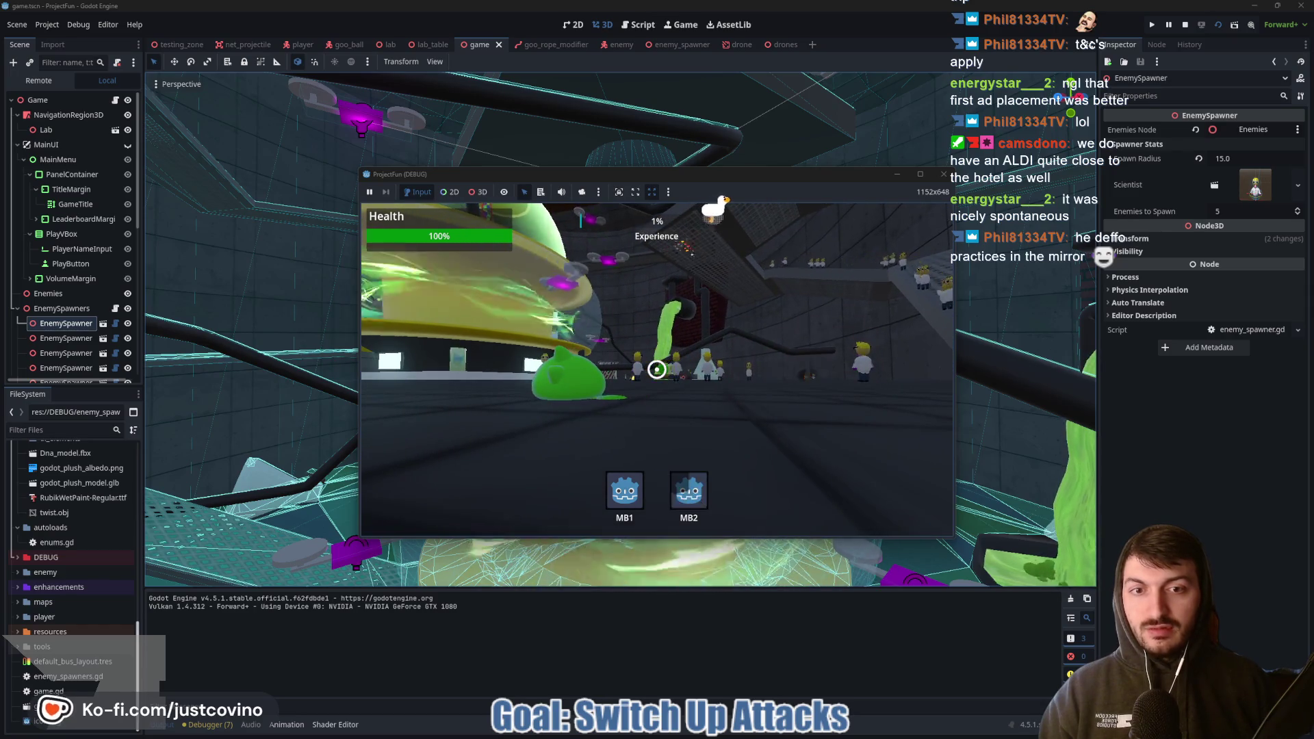
key("w")
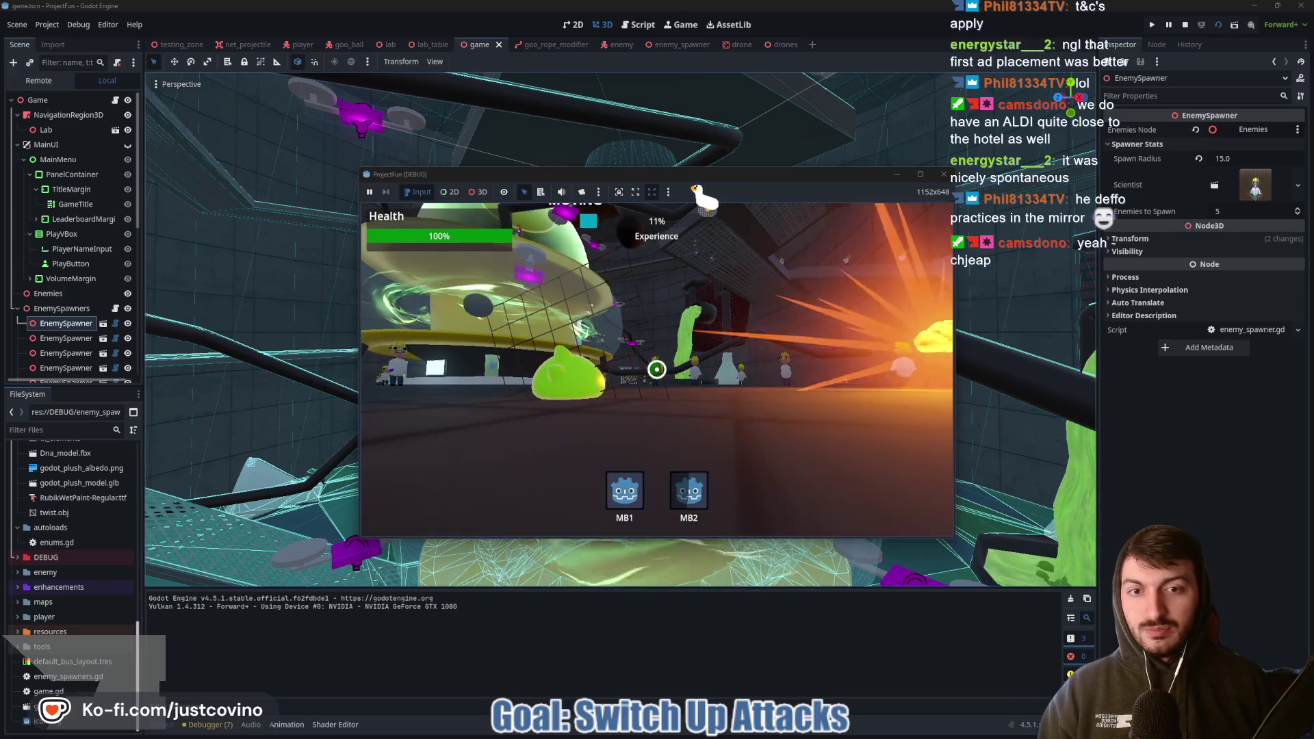
key("F8")
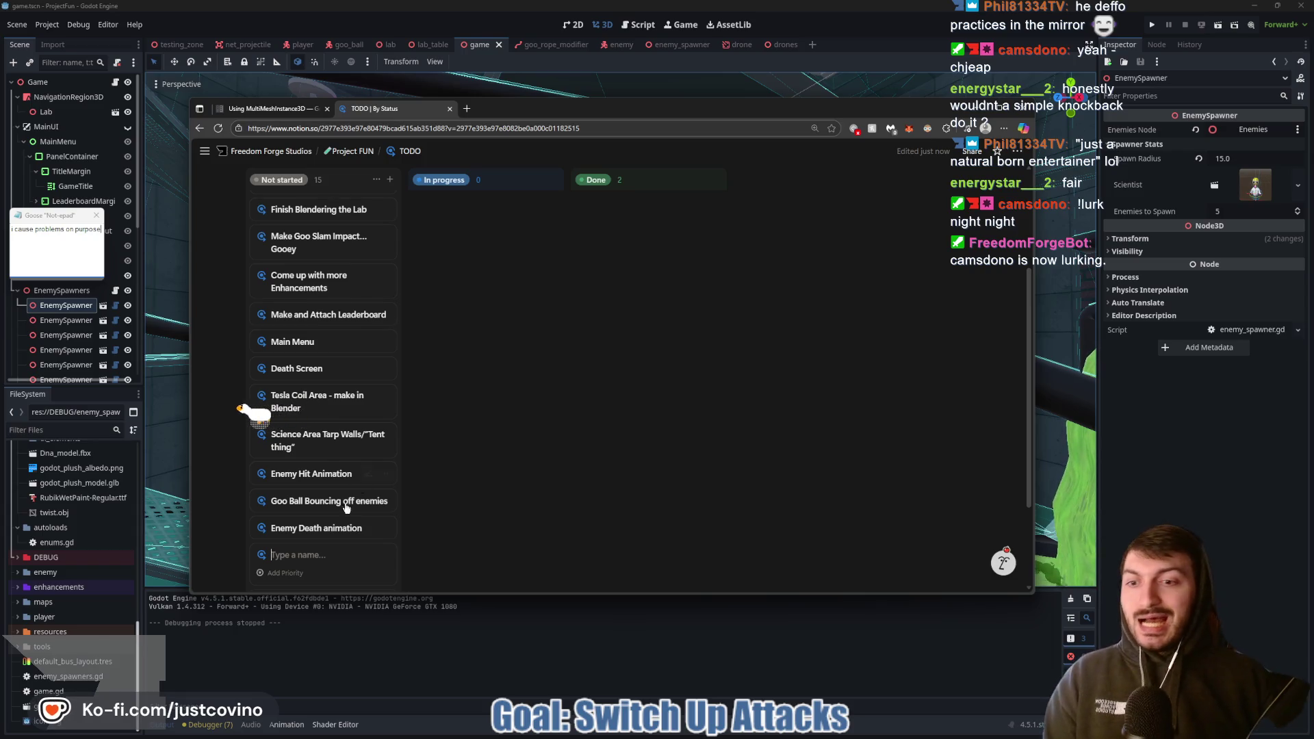
Discard the empty new card and append '/ Rag Doll' to the Enemy Death animation card title.
key("Escape")
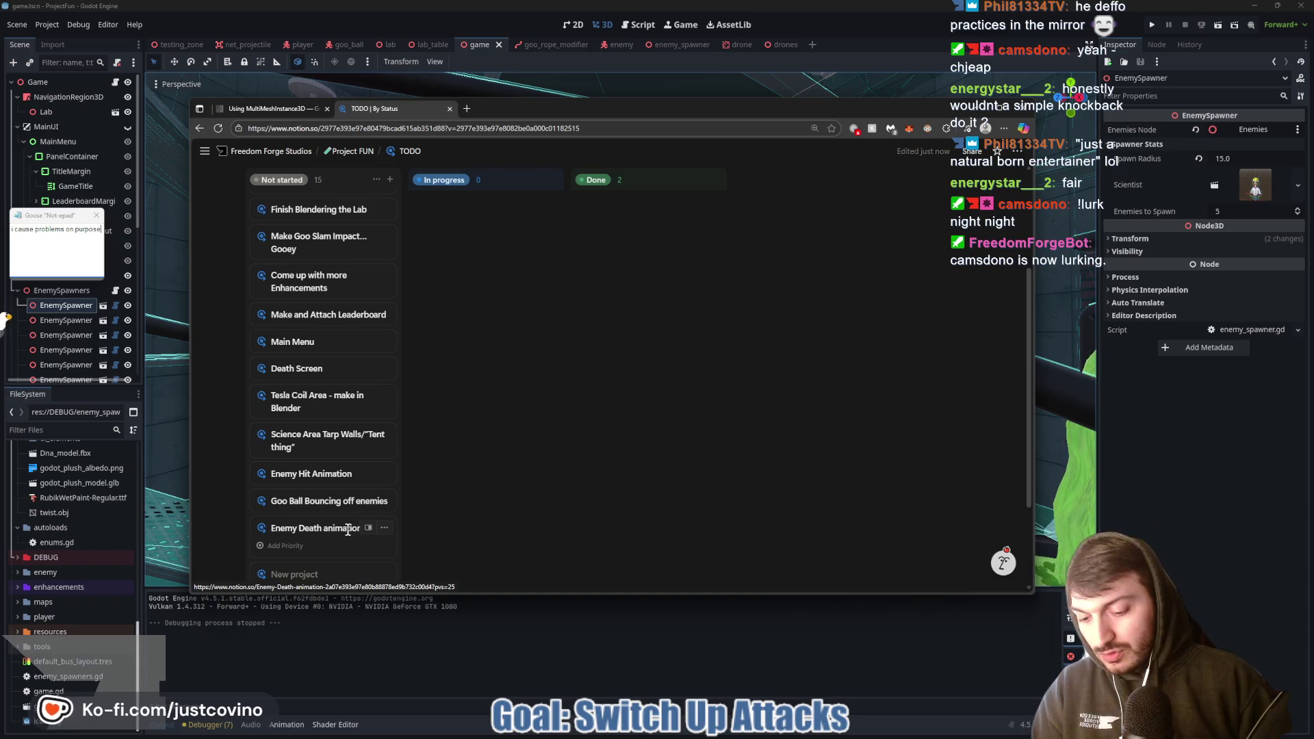
type("oll")
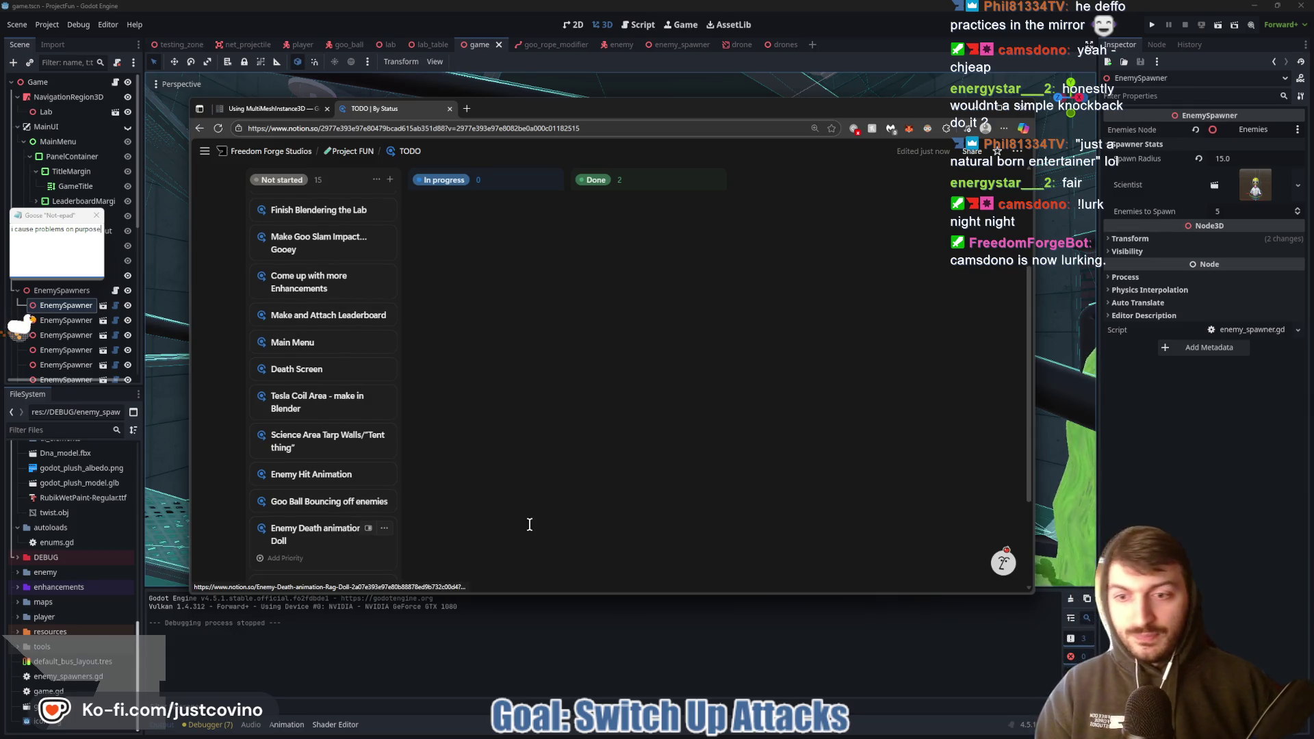
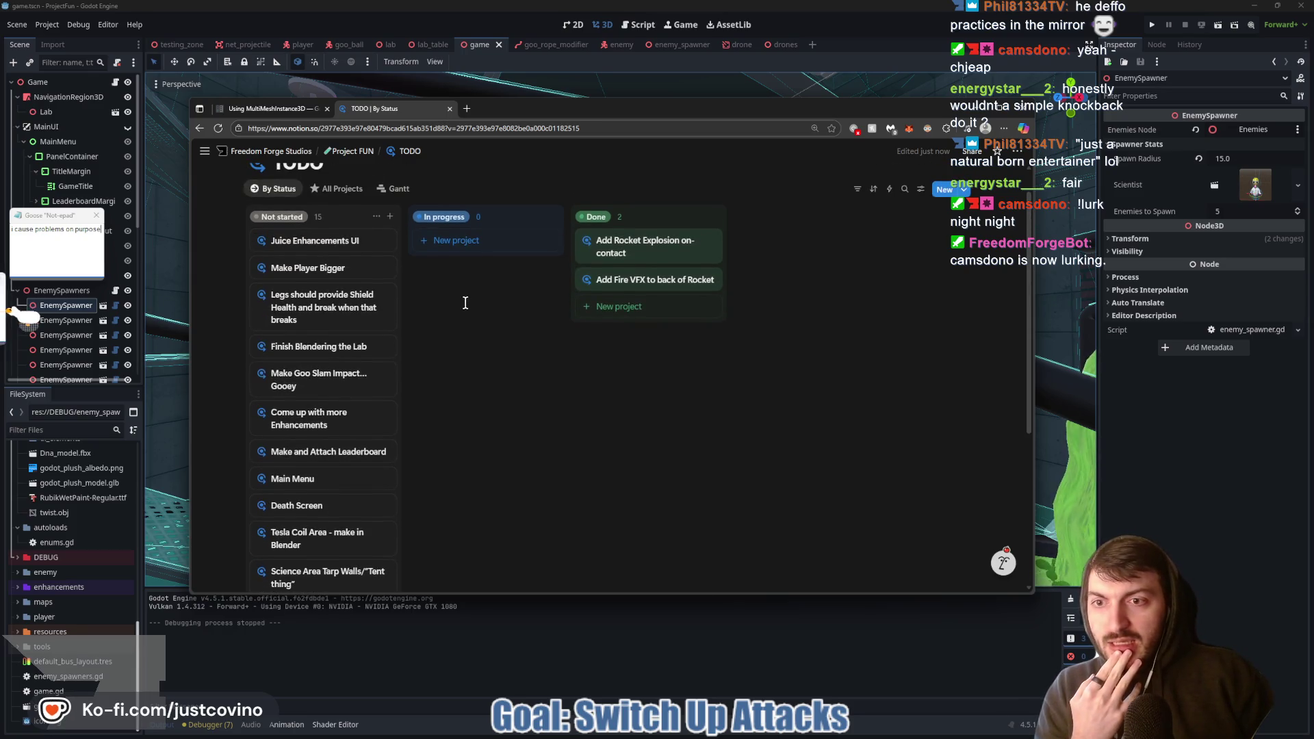
Open the Tesla Coil Area card and clear its About project placeholder.
scroll(465, 303, "down", 3)
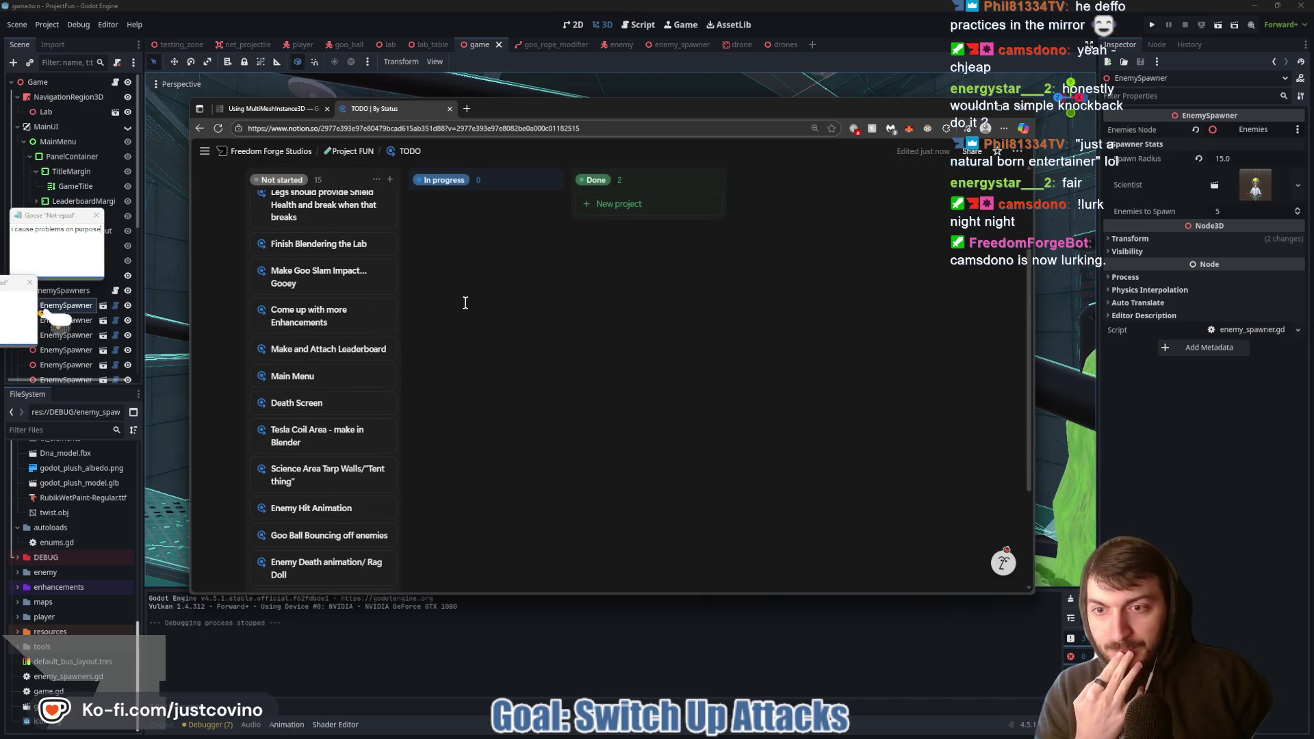
scroll(463, 301, "down", 1)
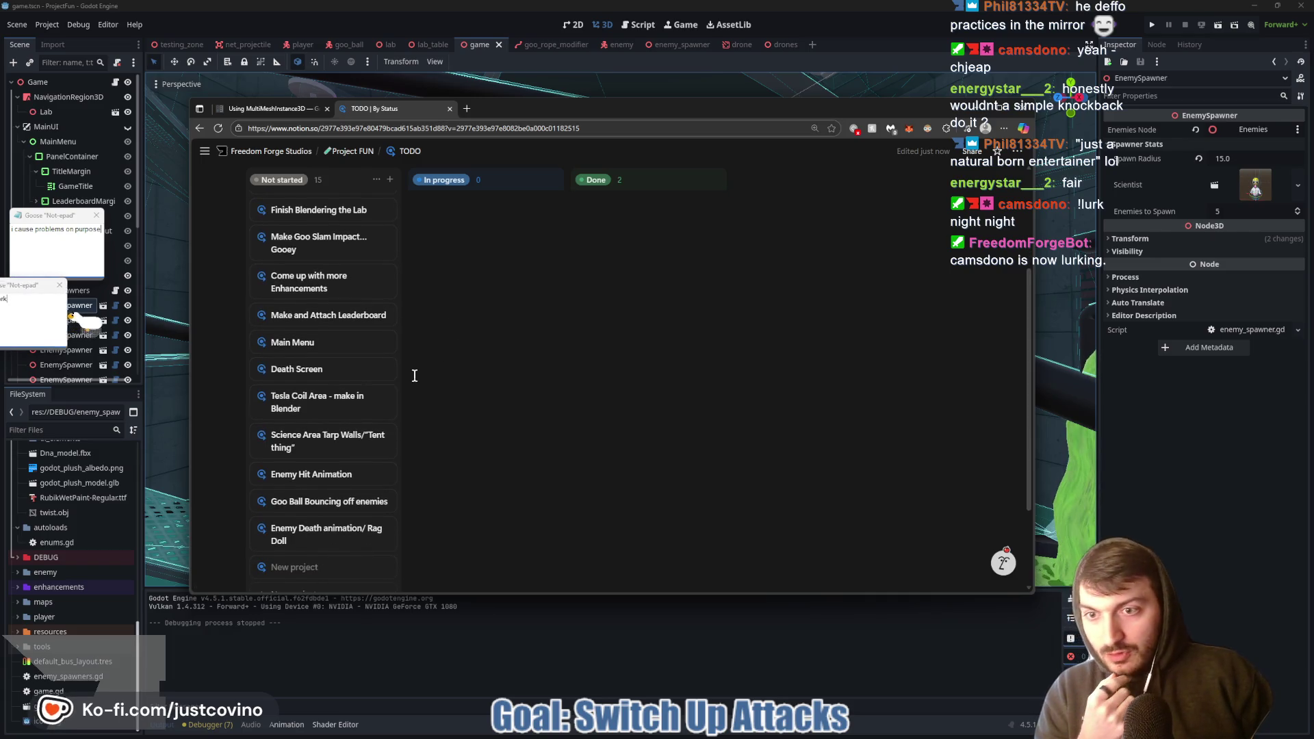
left_click(314, 411)
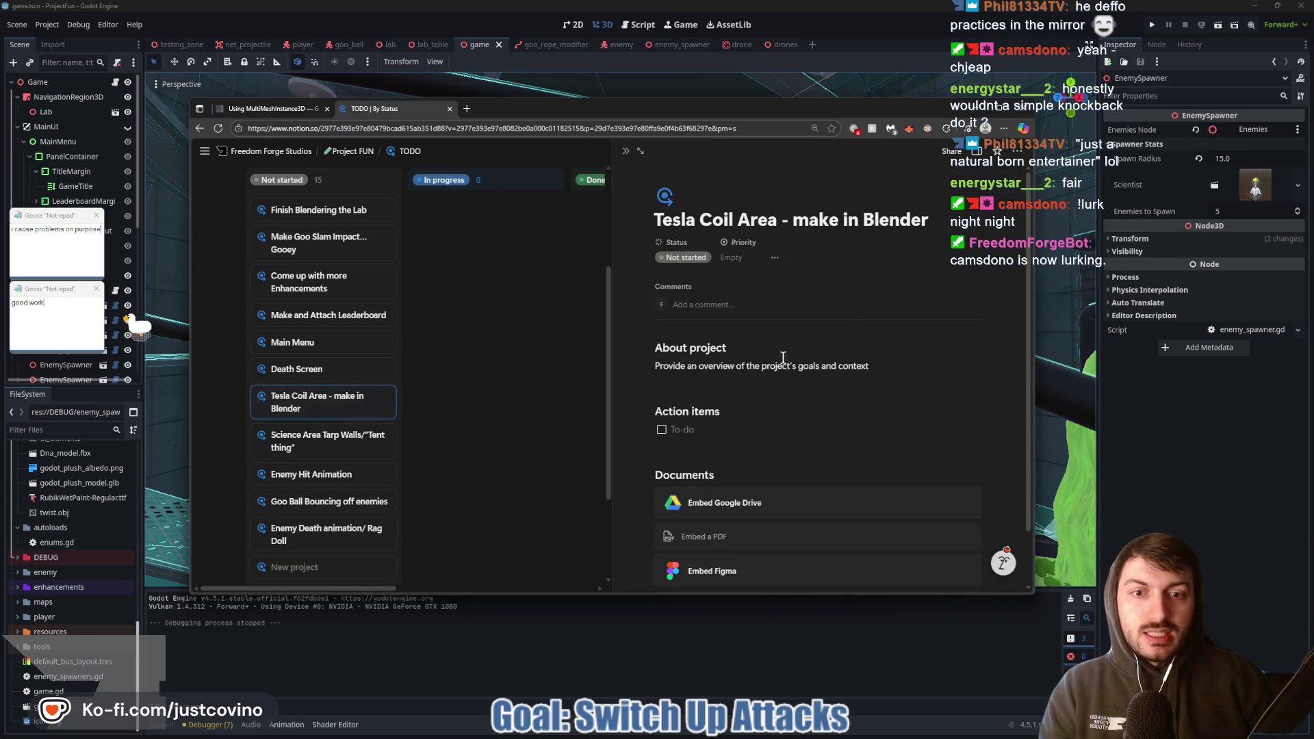
left_click_drag(890, 368, 661, 355)
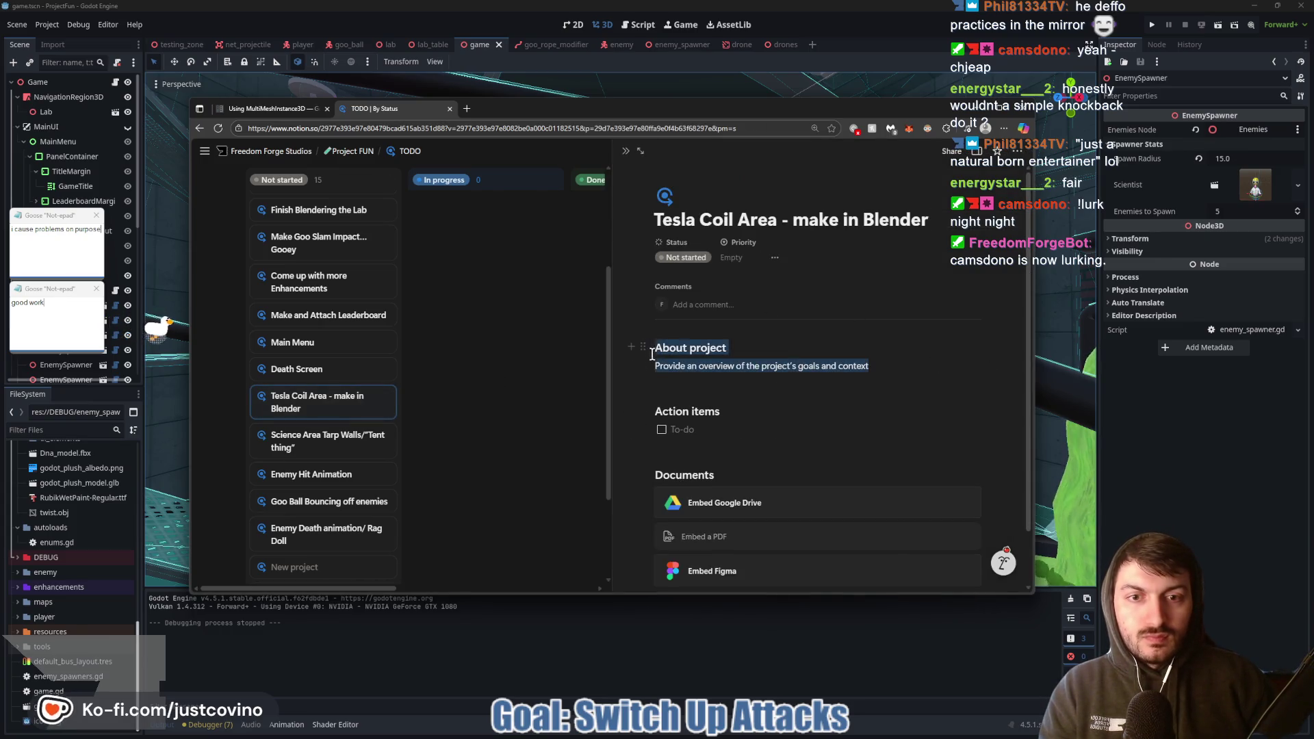
key("BackSpace")
Write an About: note saying the player spawns here, styled like a lab experiment place, then close the card.
type("About:")
key("Return")
type("This area is where the player will spawn. Should")
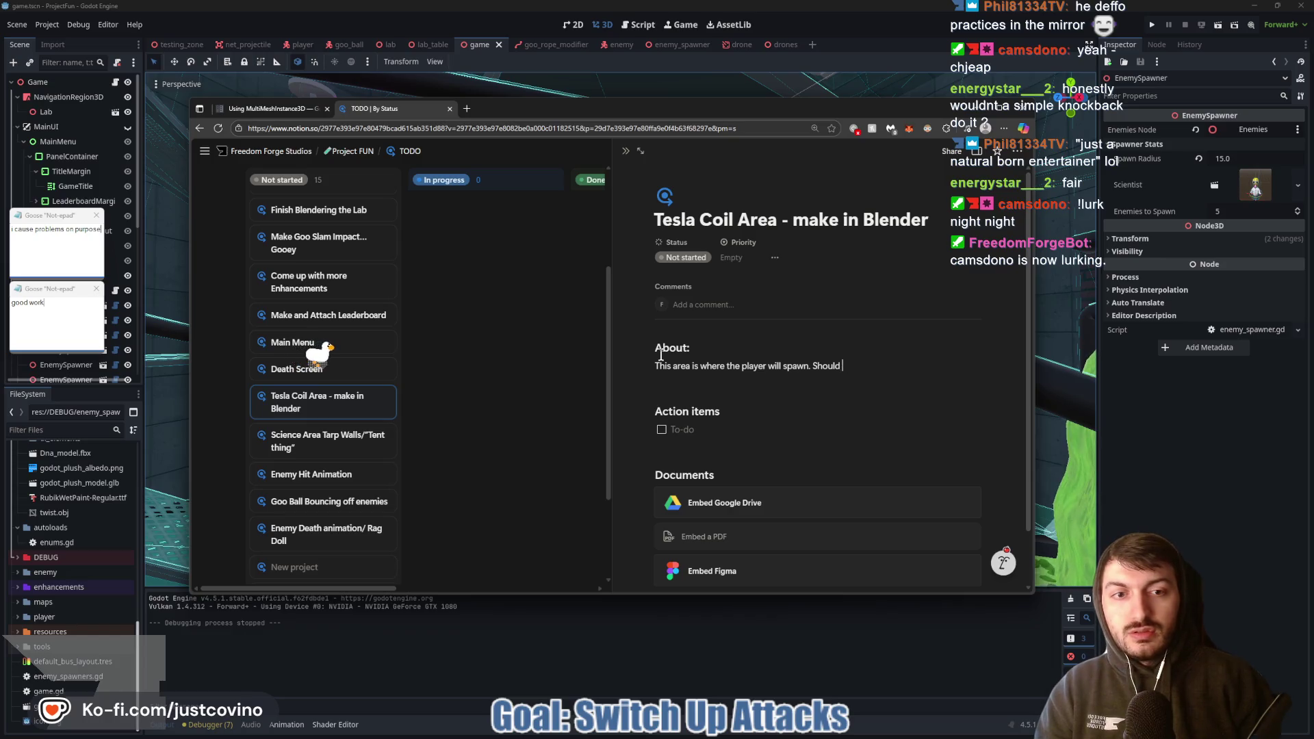
type(" look like a ")
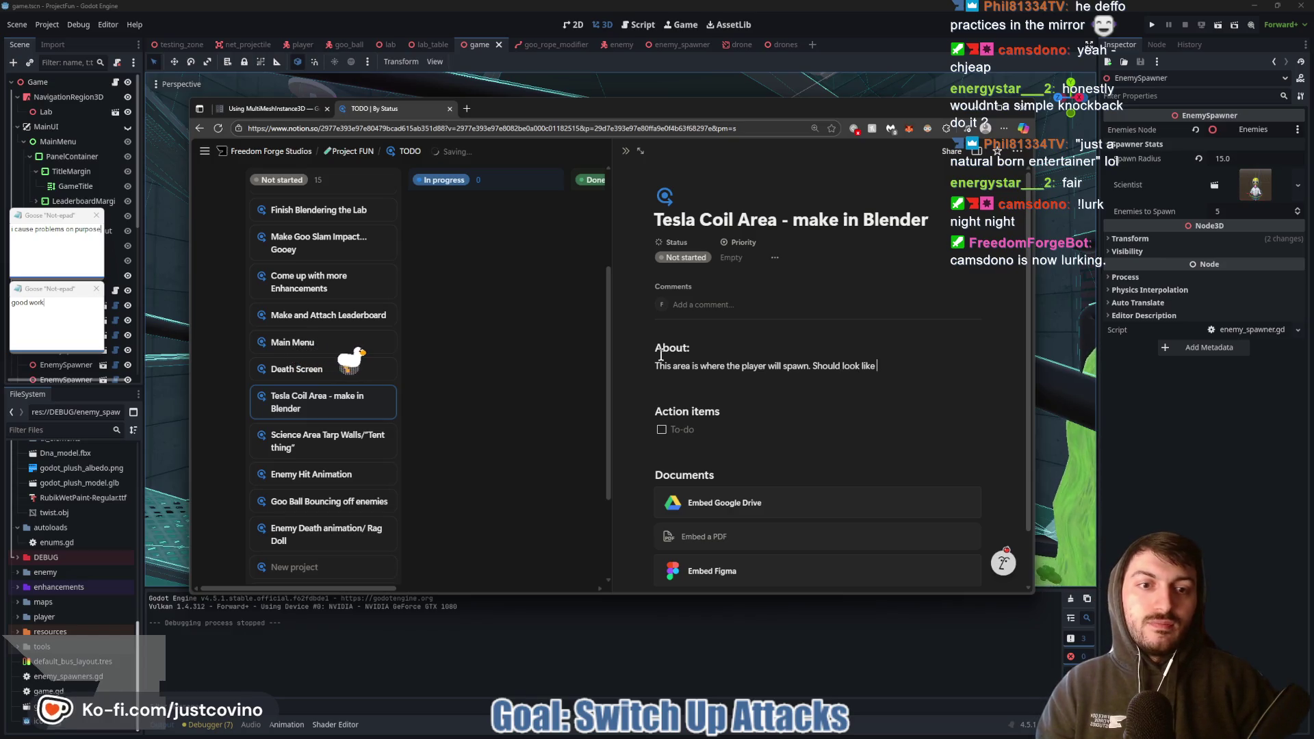
type("lab exper")
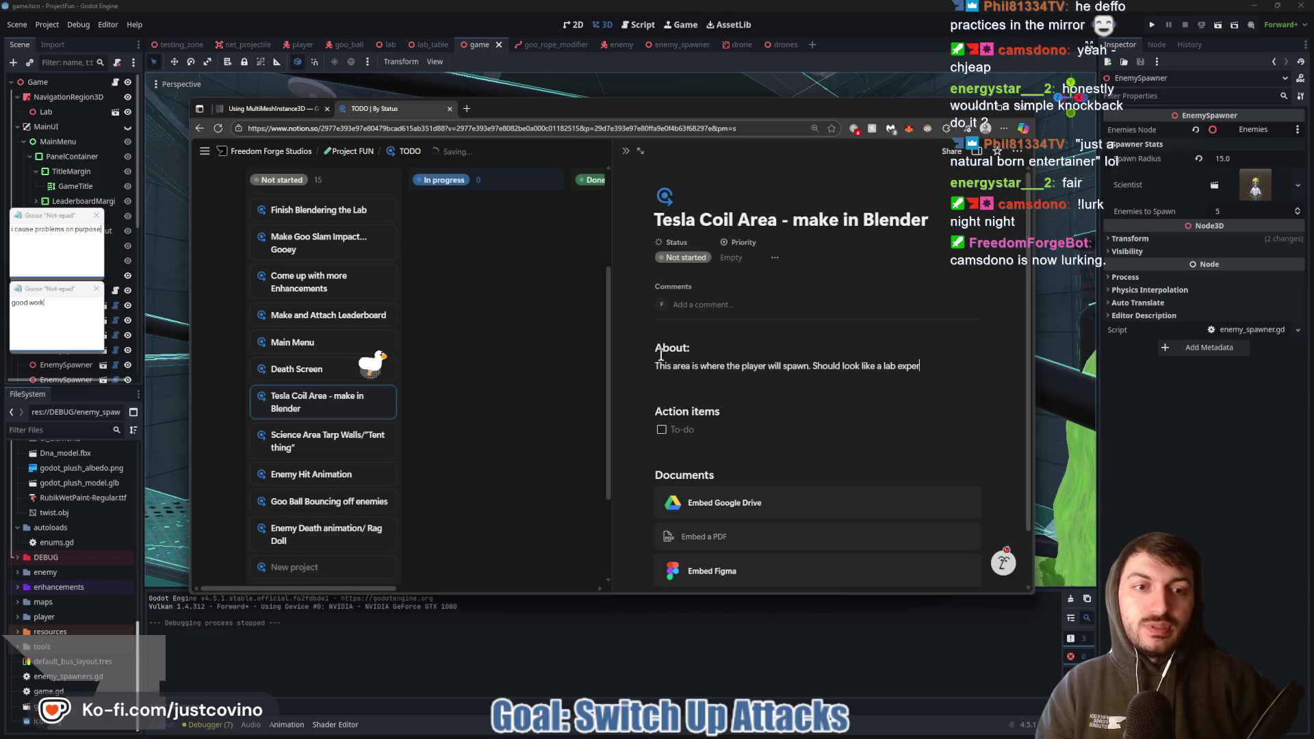
type("iment place where they created the Goo Guy")
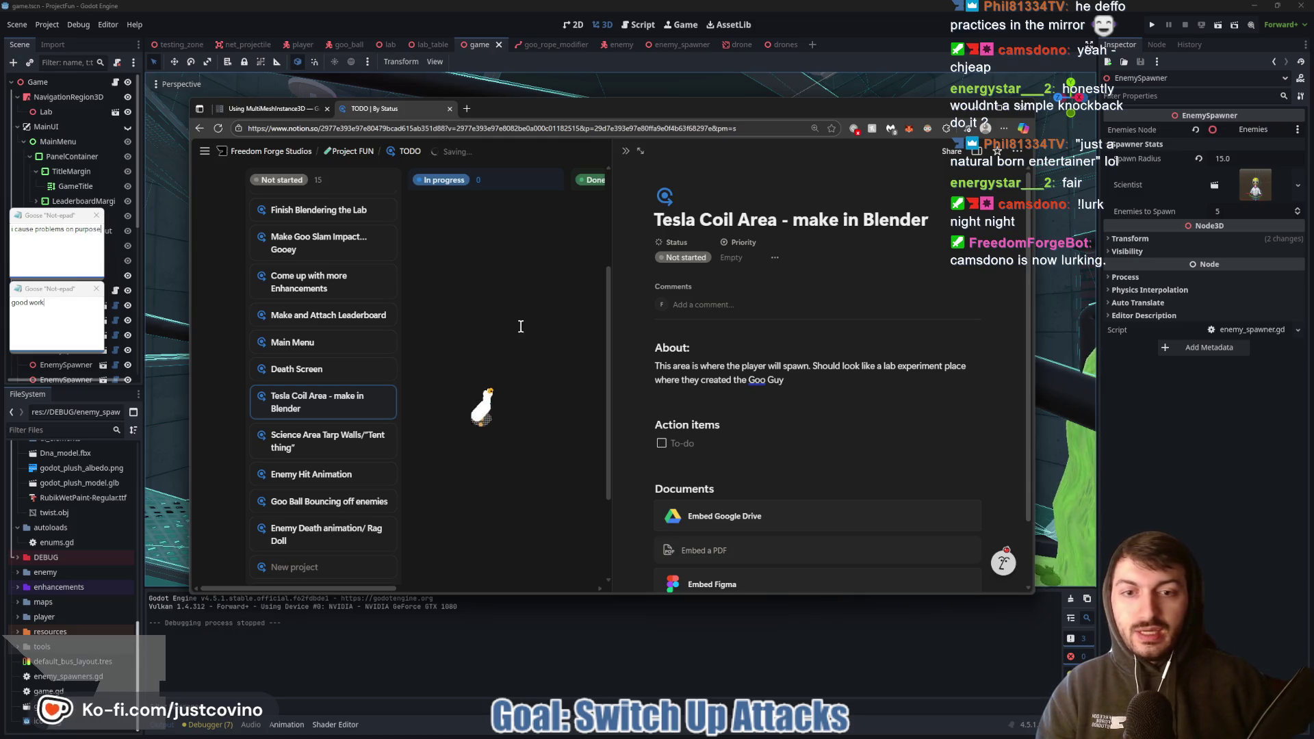
left_click(517, 363)
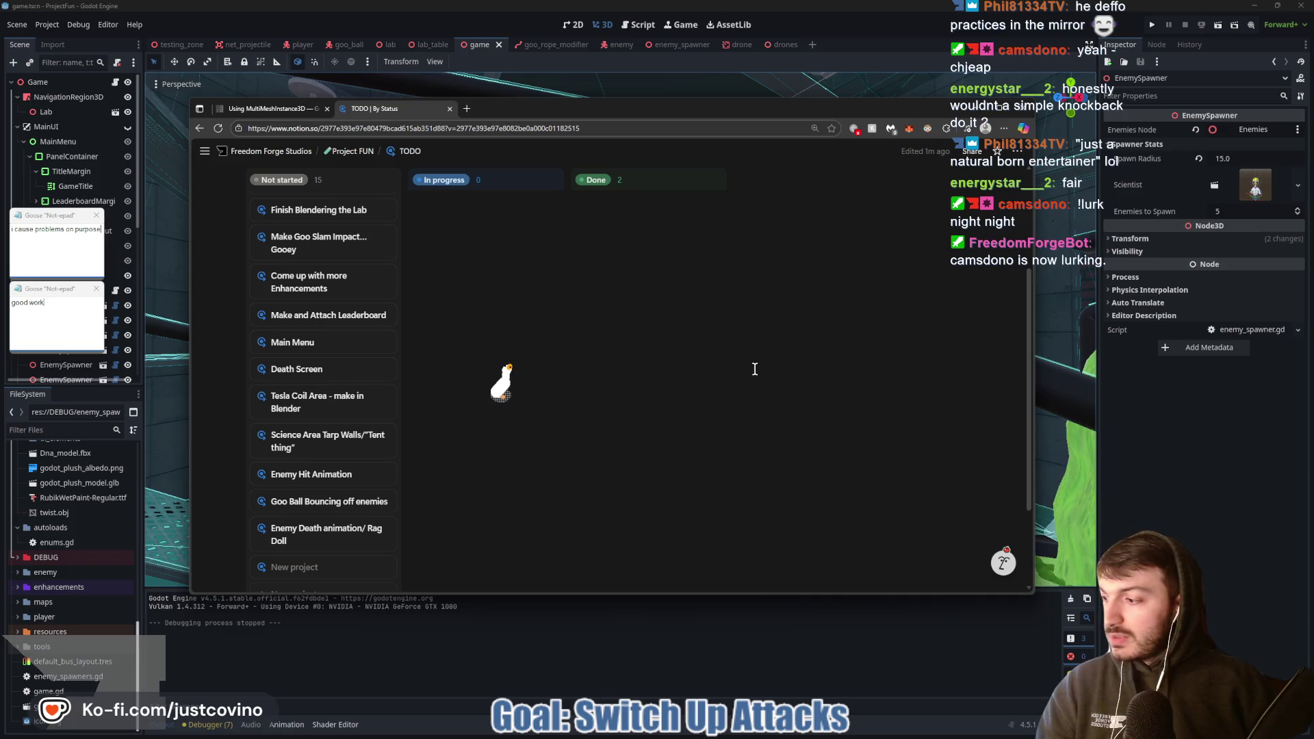
key("Escape")
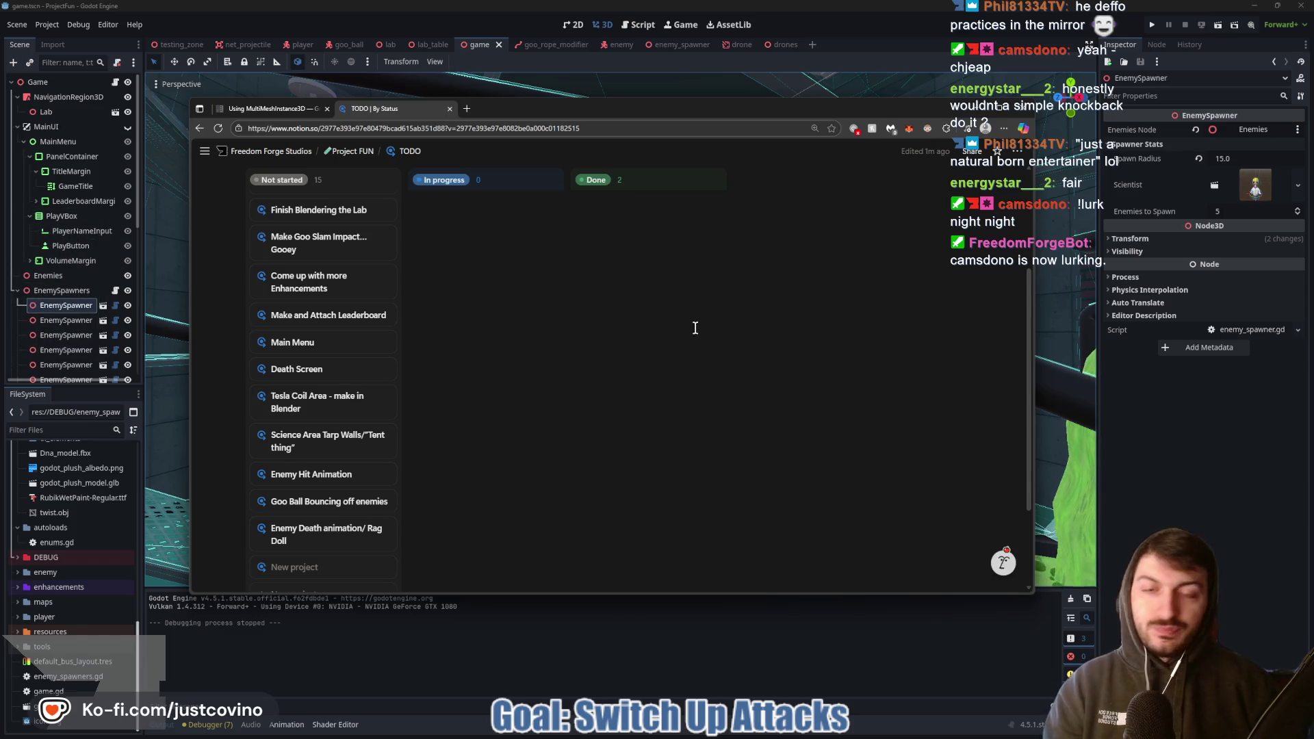
Bring Godot to the front and switch to the enemy scene.
left_click(1241, 489)
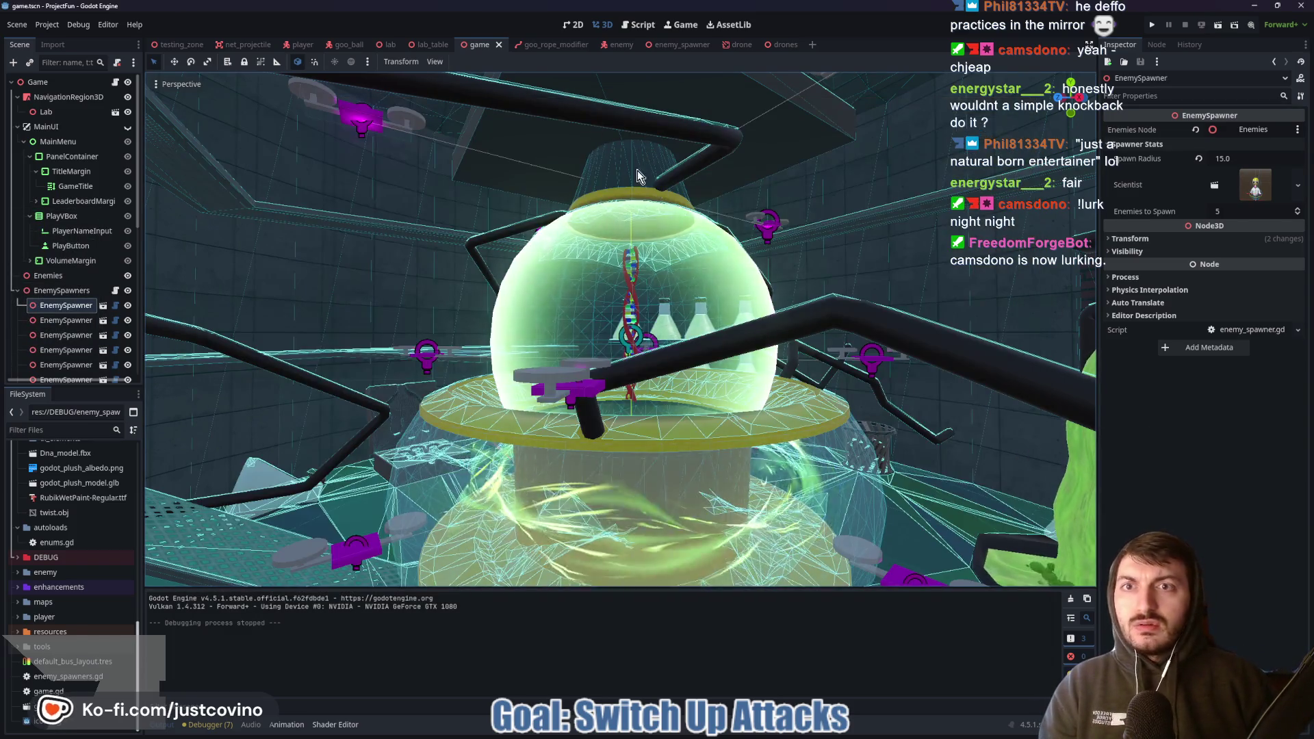
left_click_drag(638, 170, 640, 71)
left_click(618, 45)
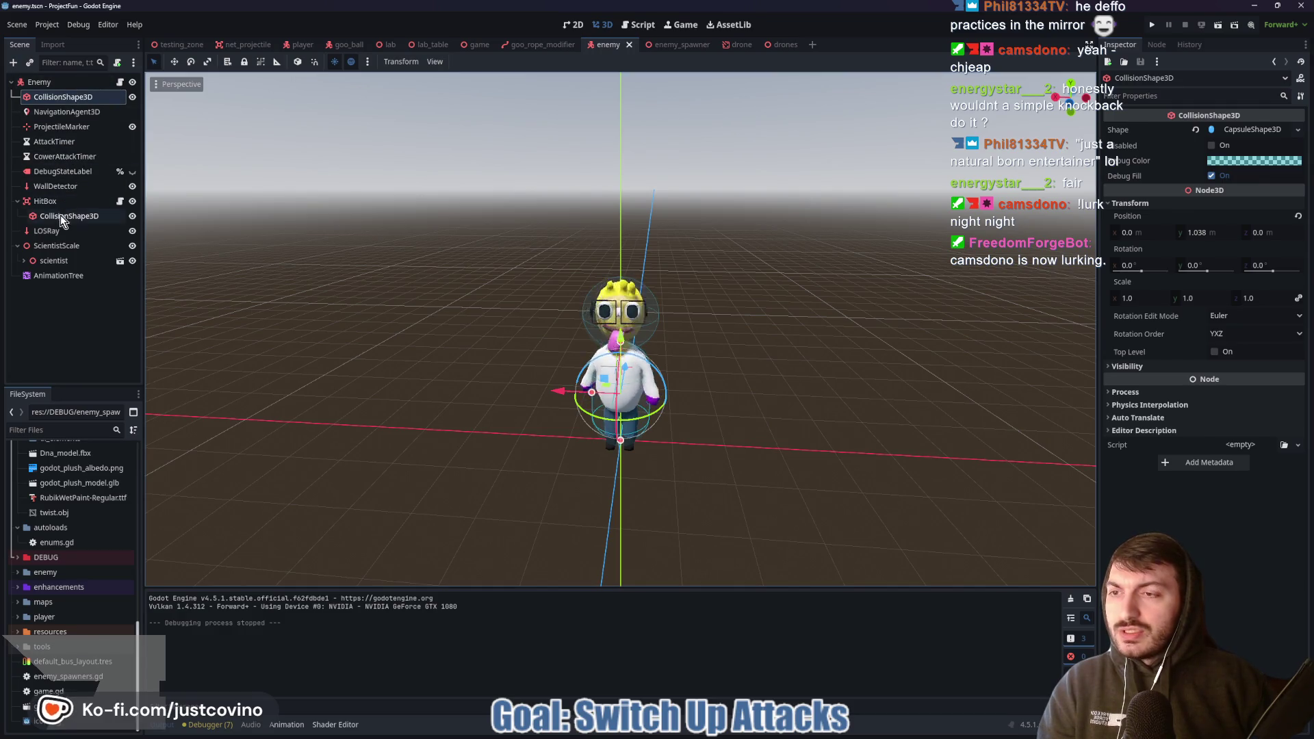
Expand scientist > metarig in the Scene tree and select Skeleton3D.
left_click(60, 261)
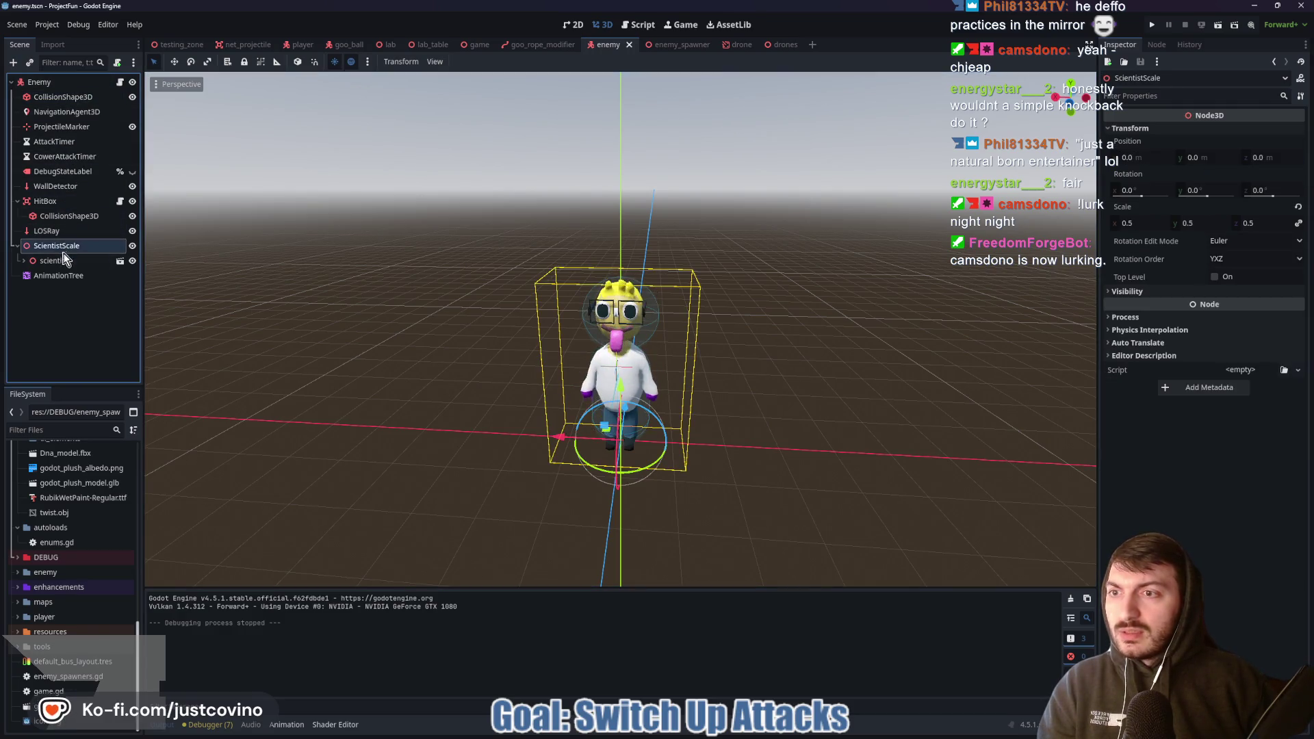
left_click(24, 261)
scroll(74, 288, "down", 3)
scroll(77, 267, "up", 3)
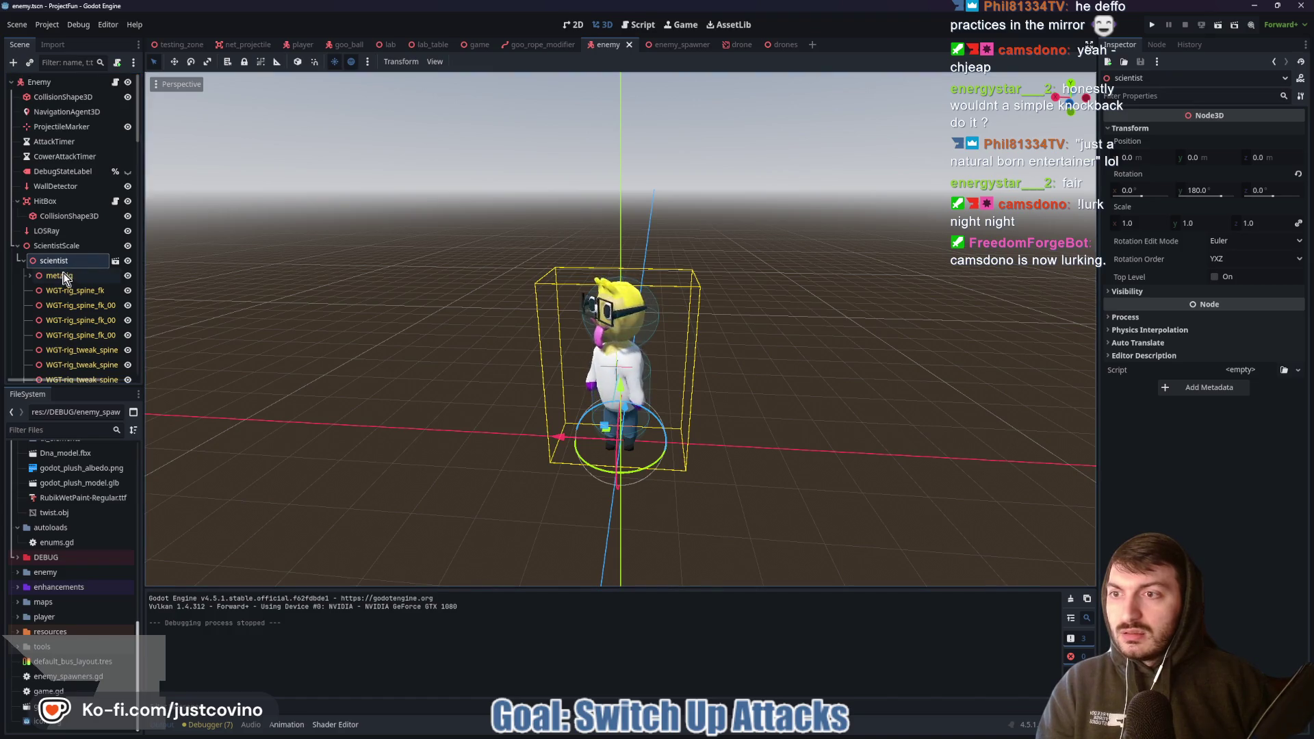
left_click(30, 276)
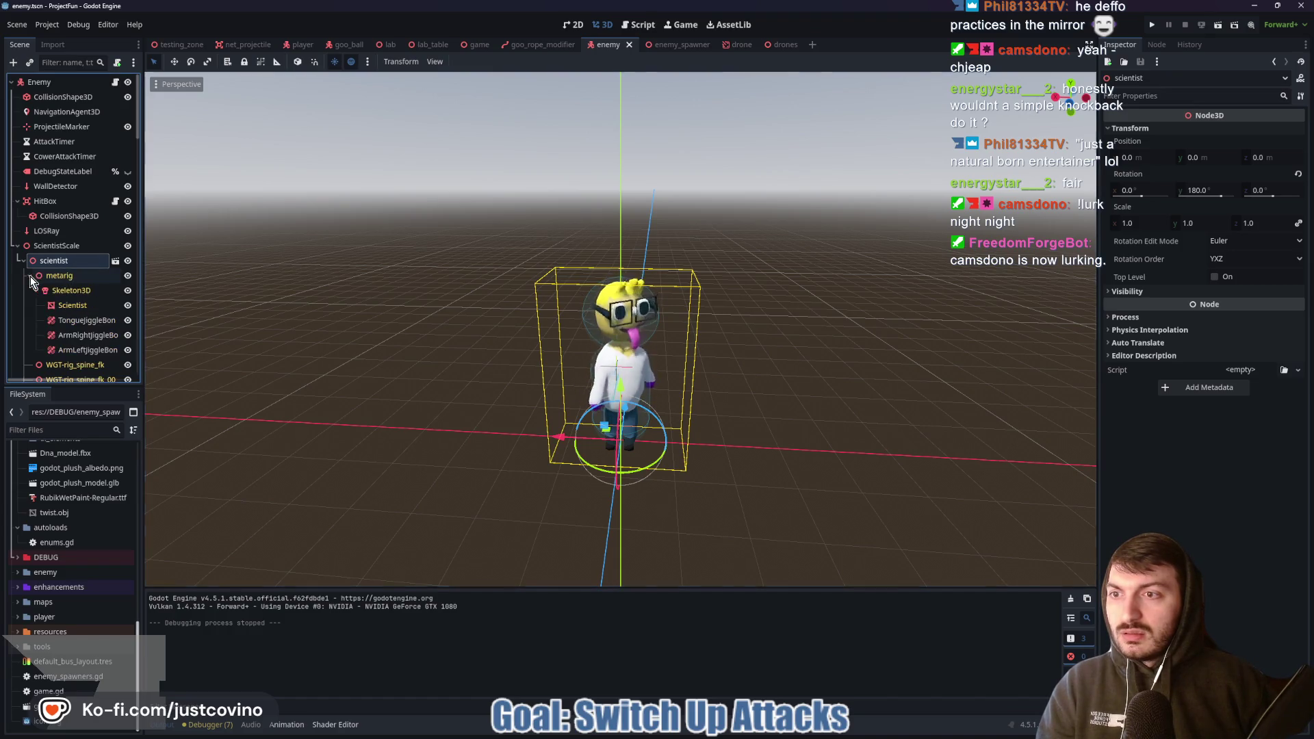
left_click(78, 293)
scroll(79, 293, "down", 3)
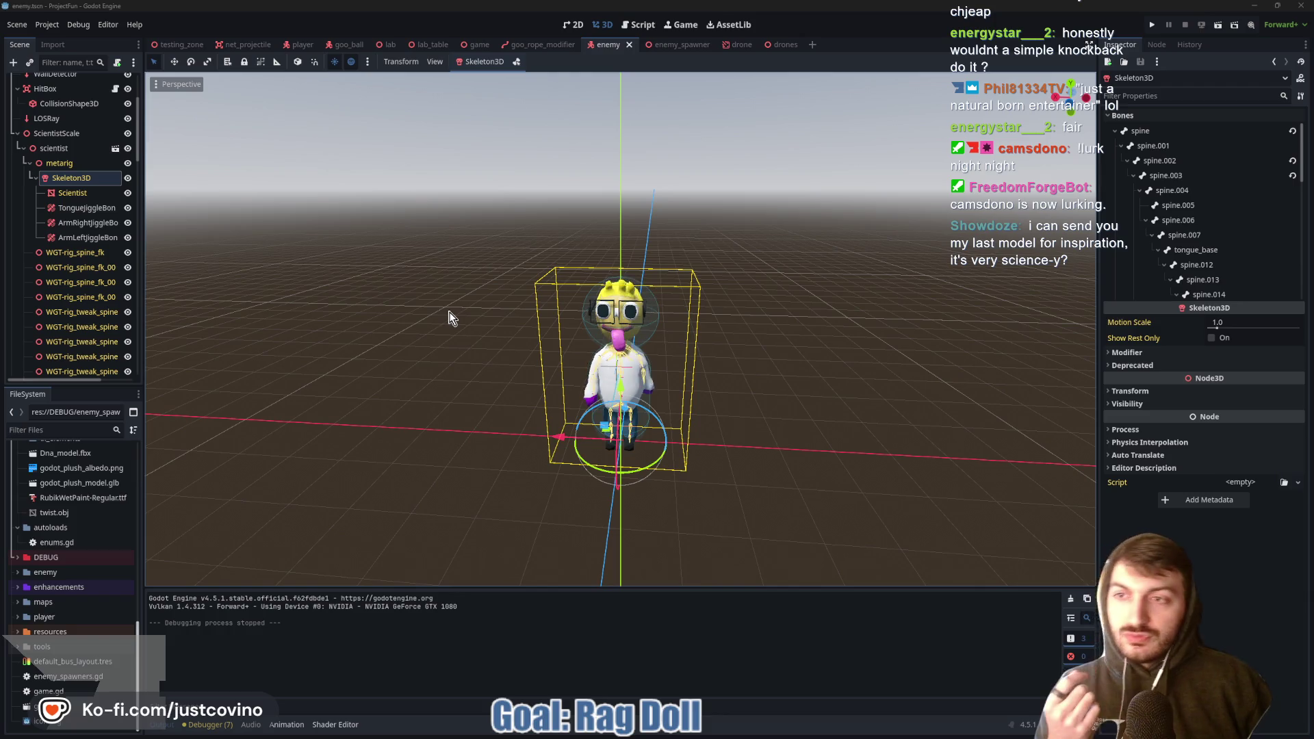
left_click(484, 63)
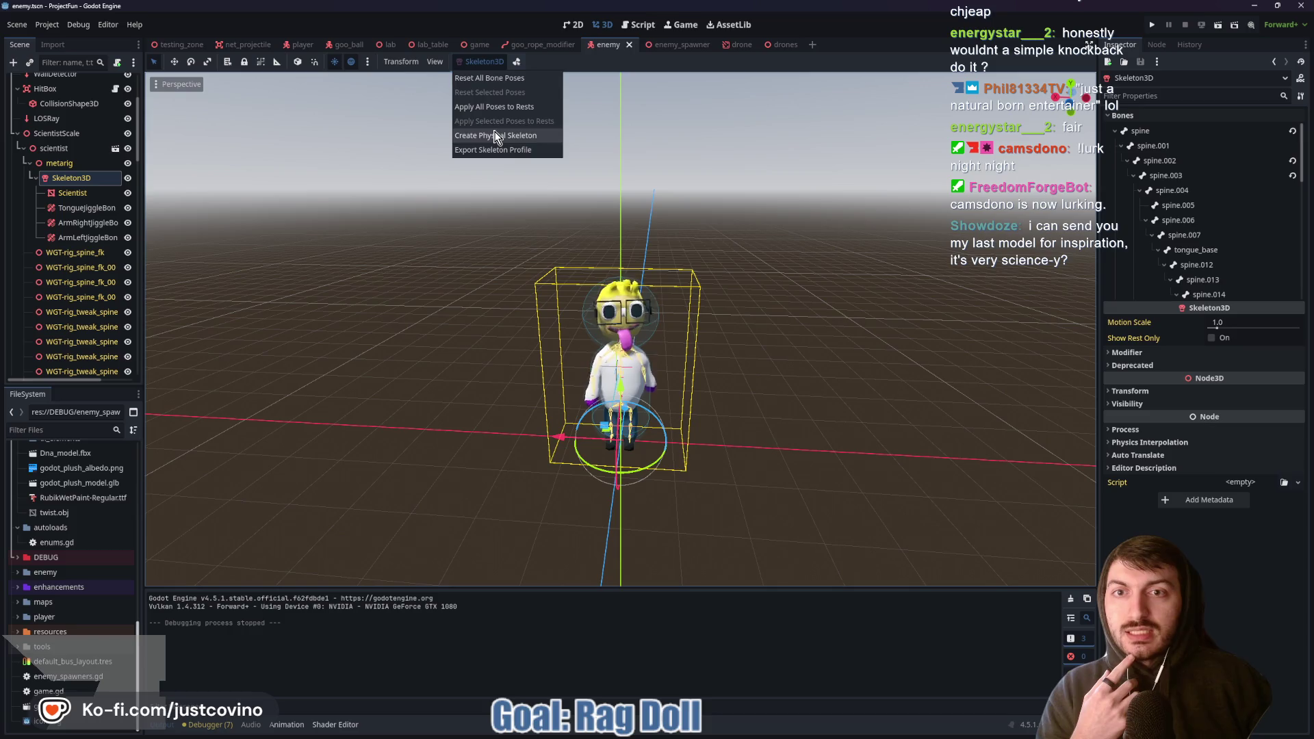
Create a physical skeleton, then inspect PhysicalBoneSimulator3D and the first spine physical bone.
left_click(494, 134)
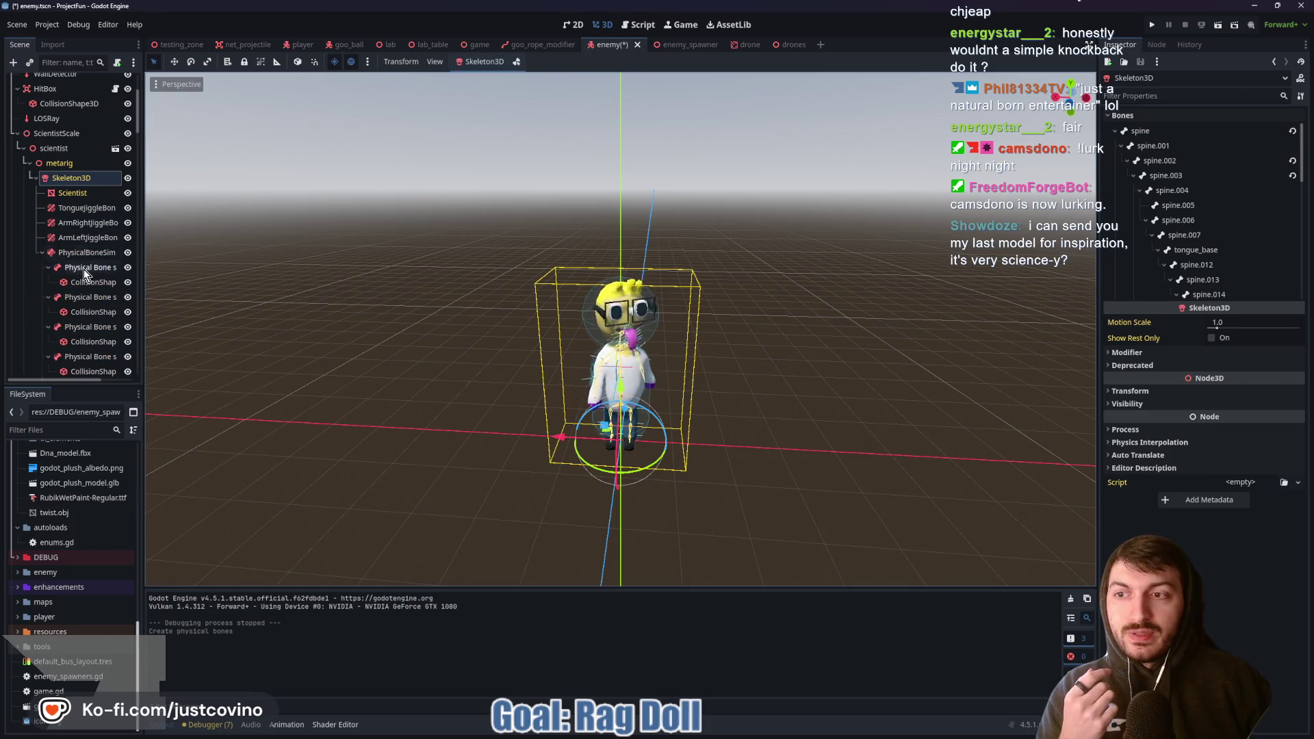
scroll(62, 267, "down", 10)
scroll(87, 274, "up", 5)
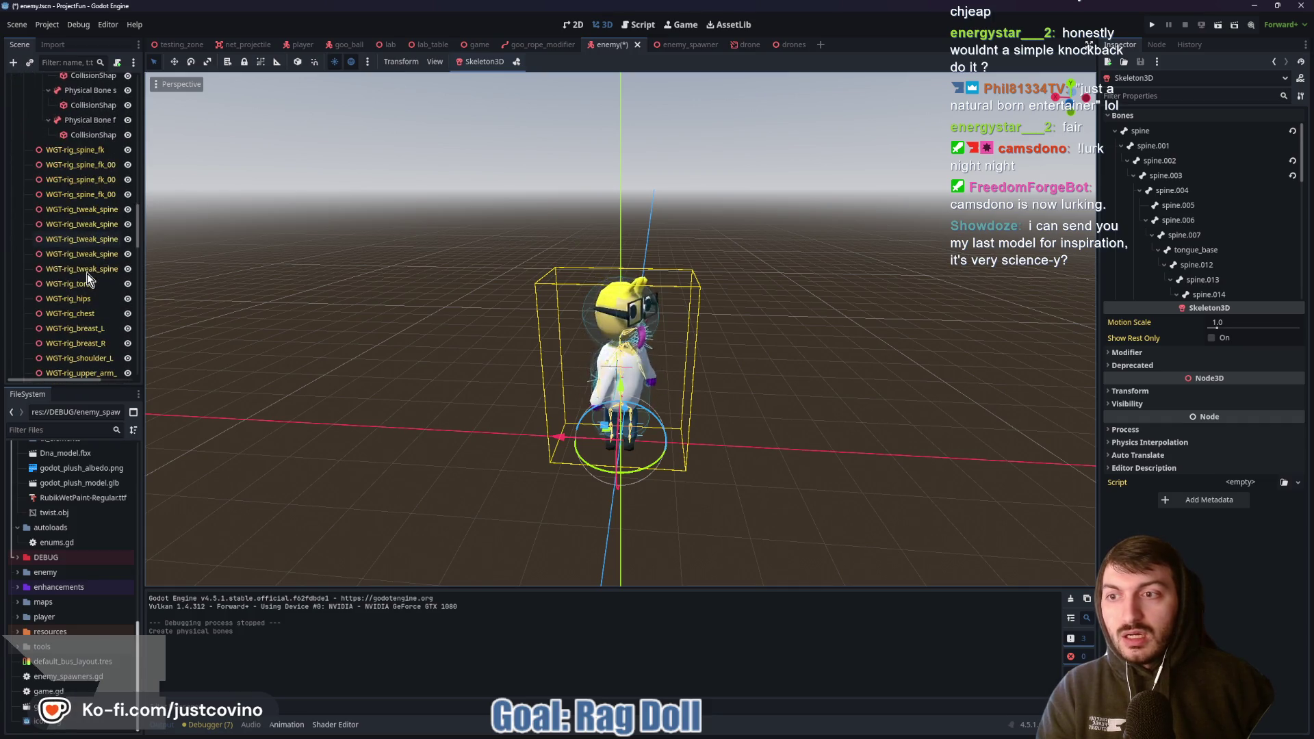
scroll(86, 274, "up", 5)
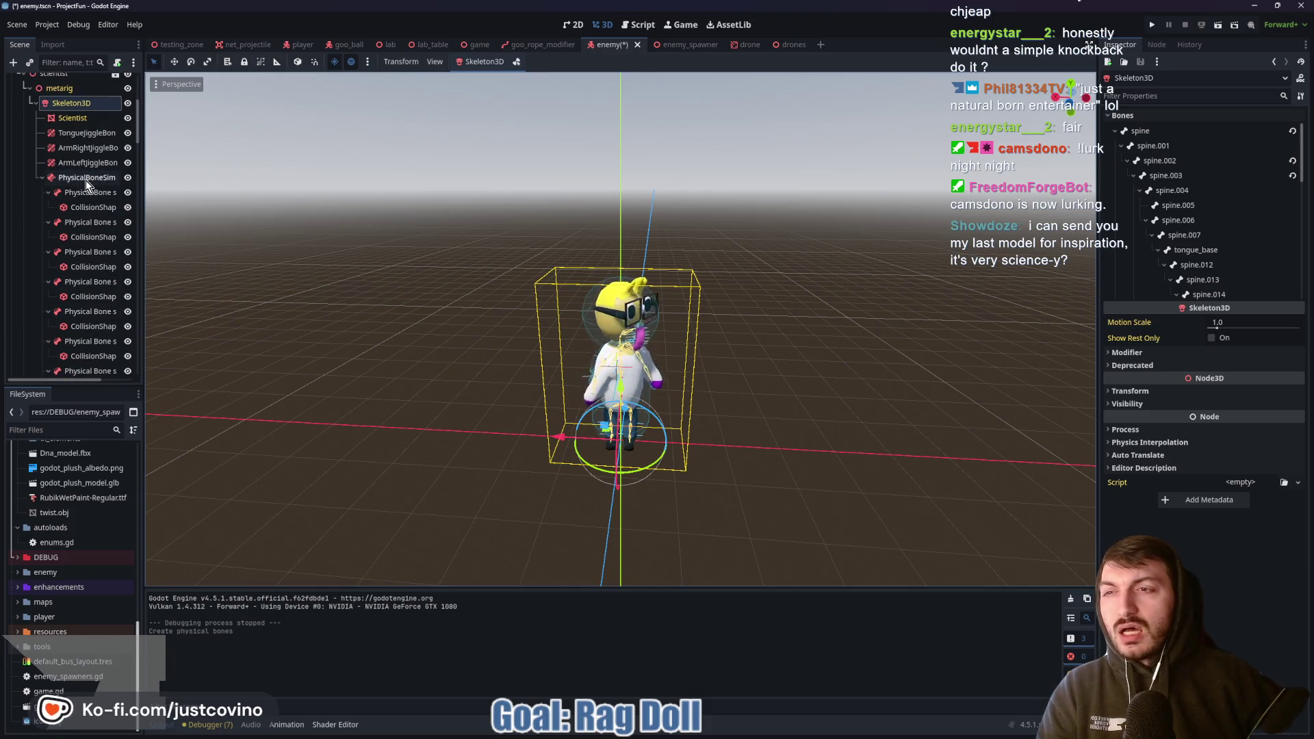
left_click(84, 179)
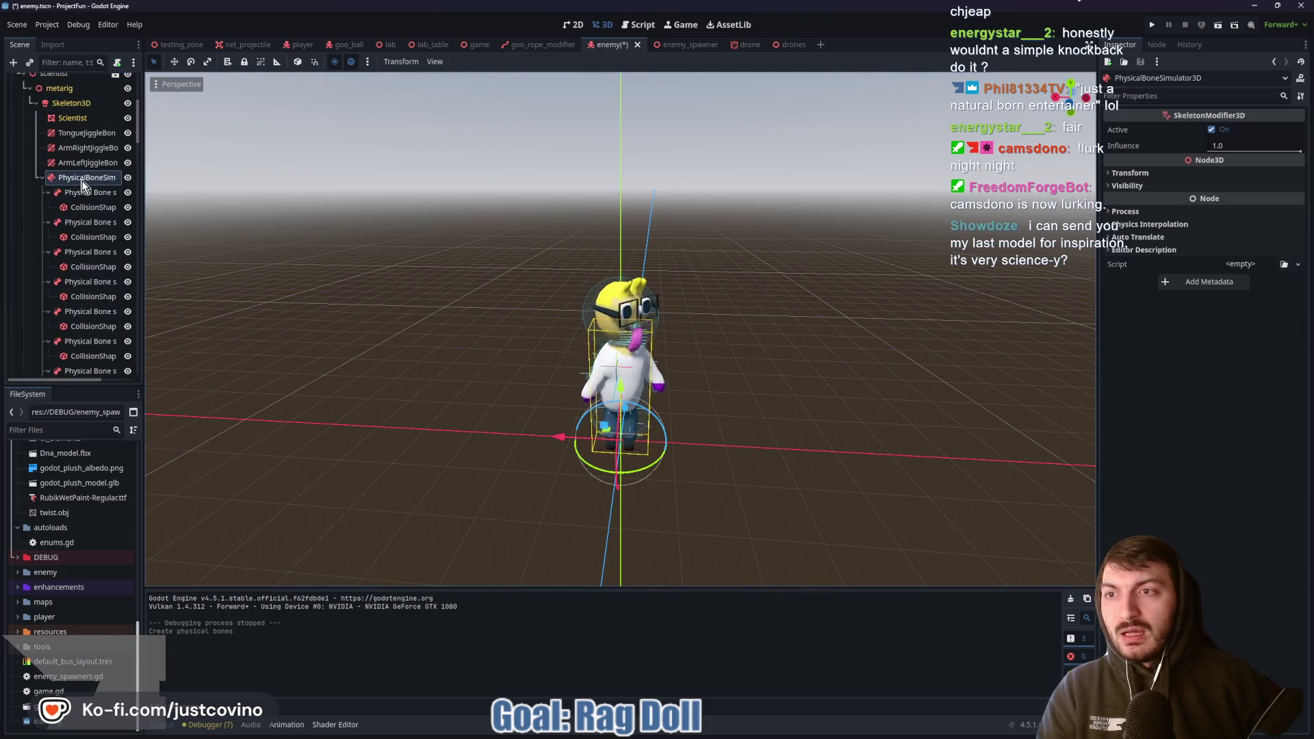
left_click(86, 193)
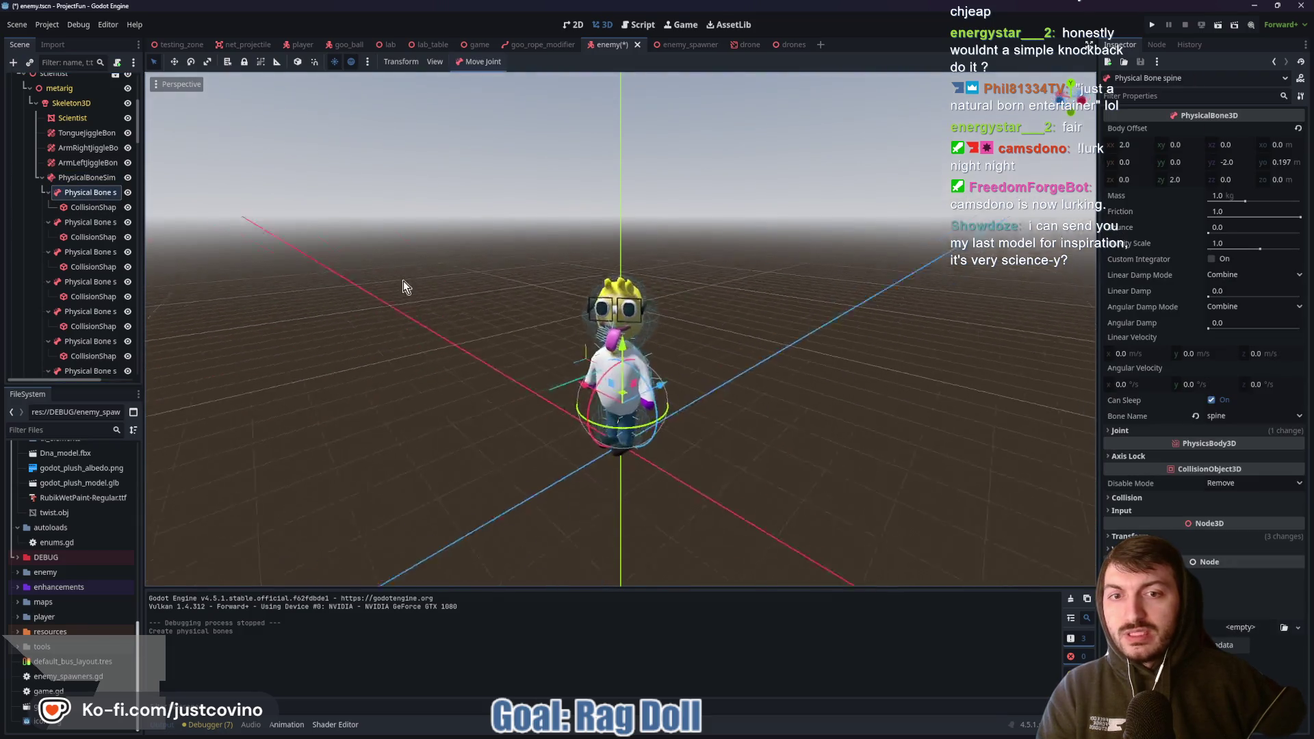
Inspect the spine_001, spine_002 and shin_L physical bones and their collision shapes.
scroll(417, 294, "up", 5)
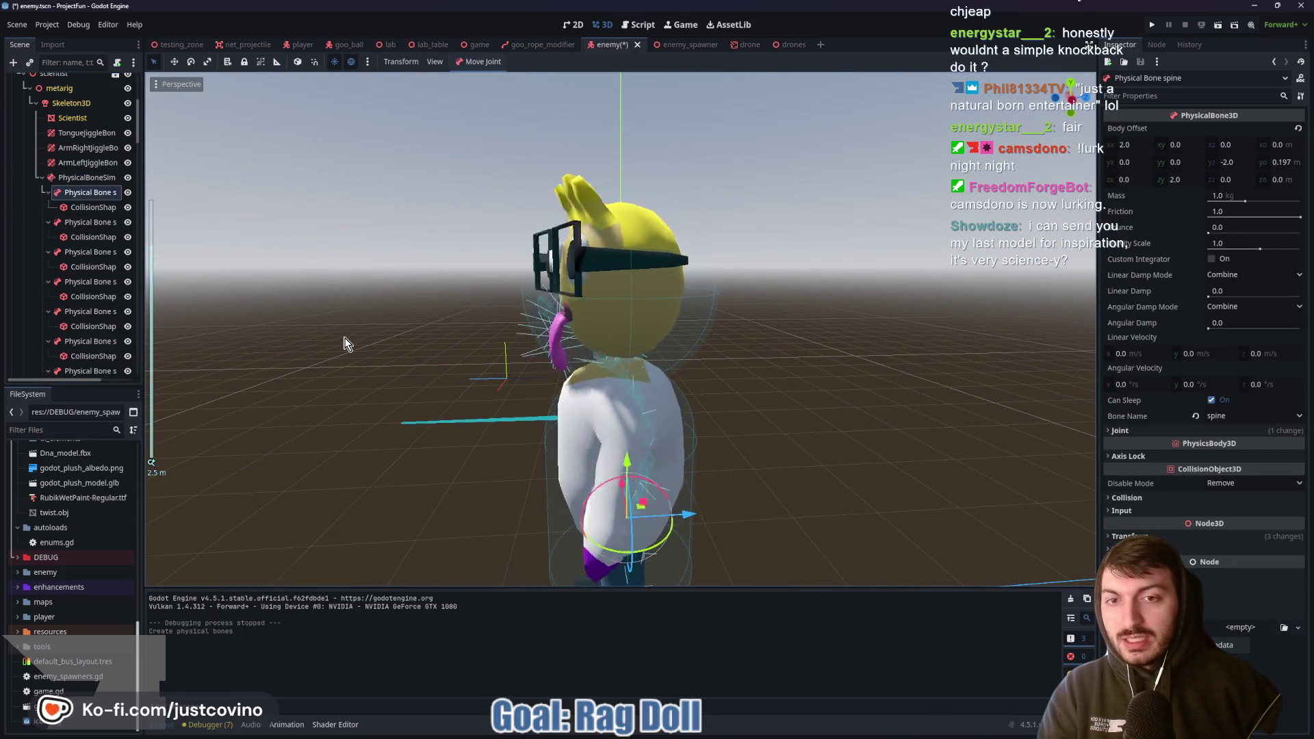
left_click(89, 221)
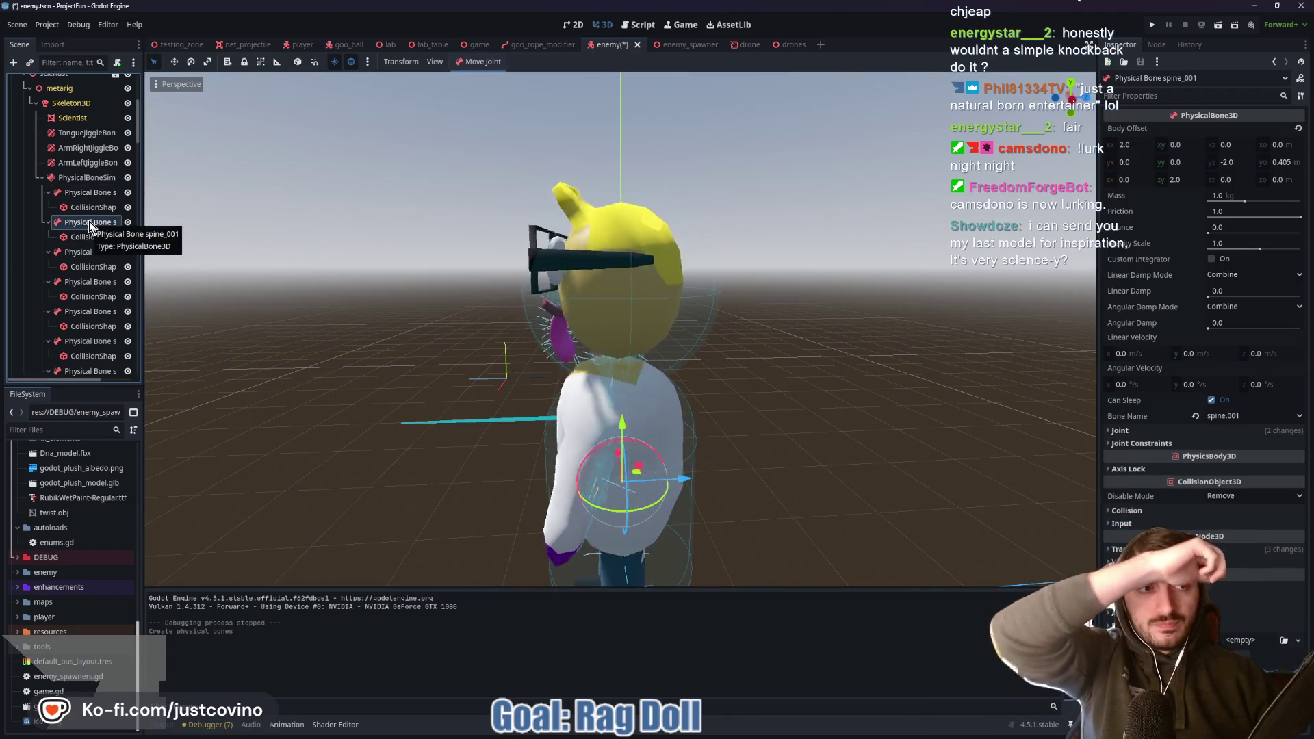
left_click(87, 253)
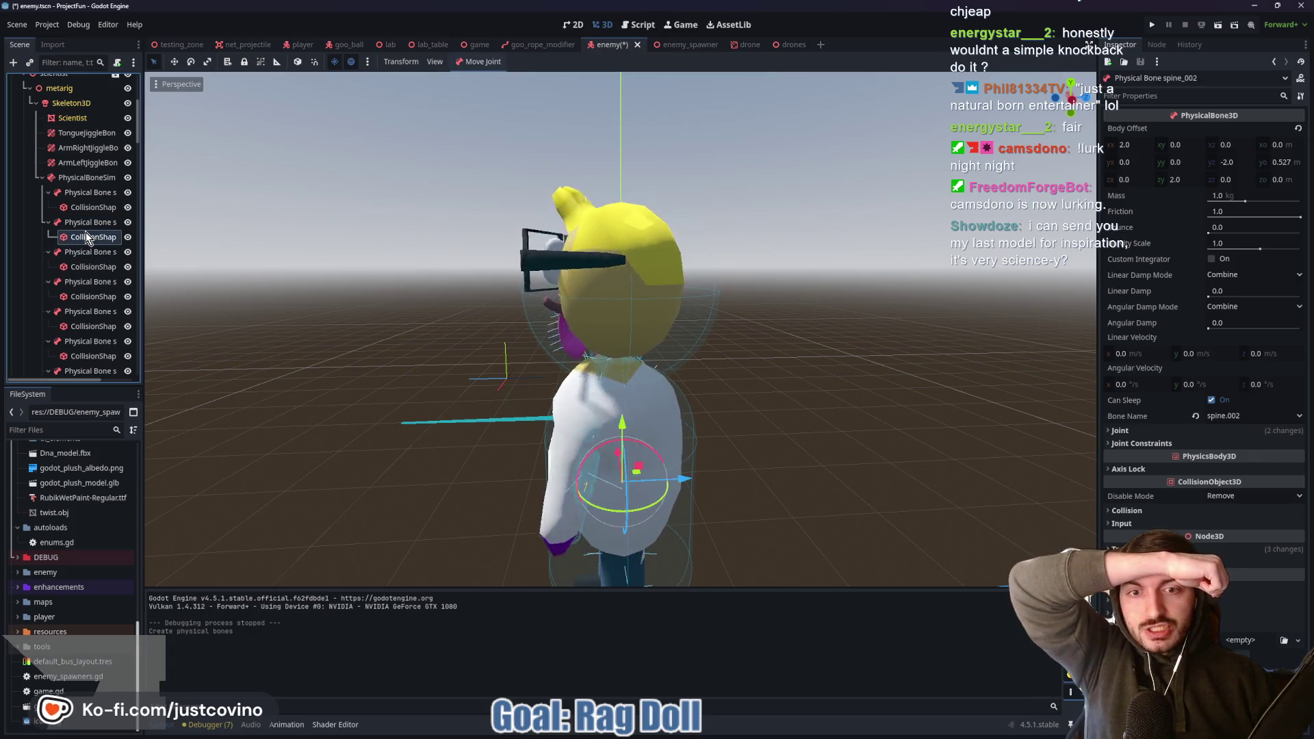
left_click(85, 235)
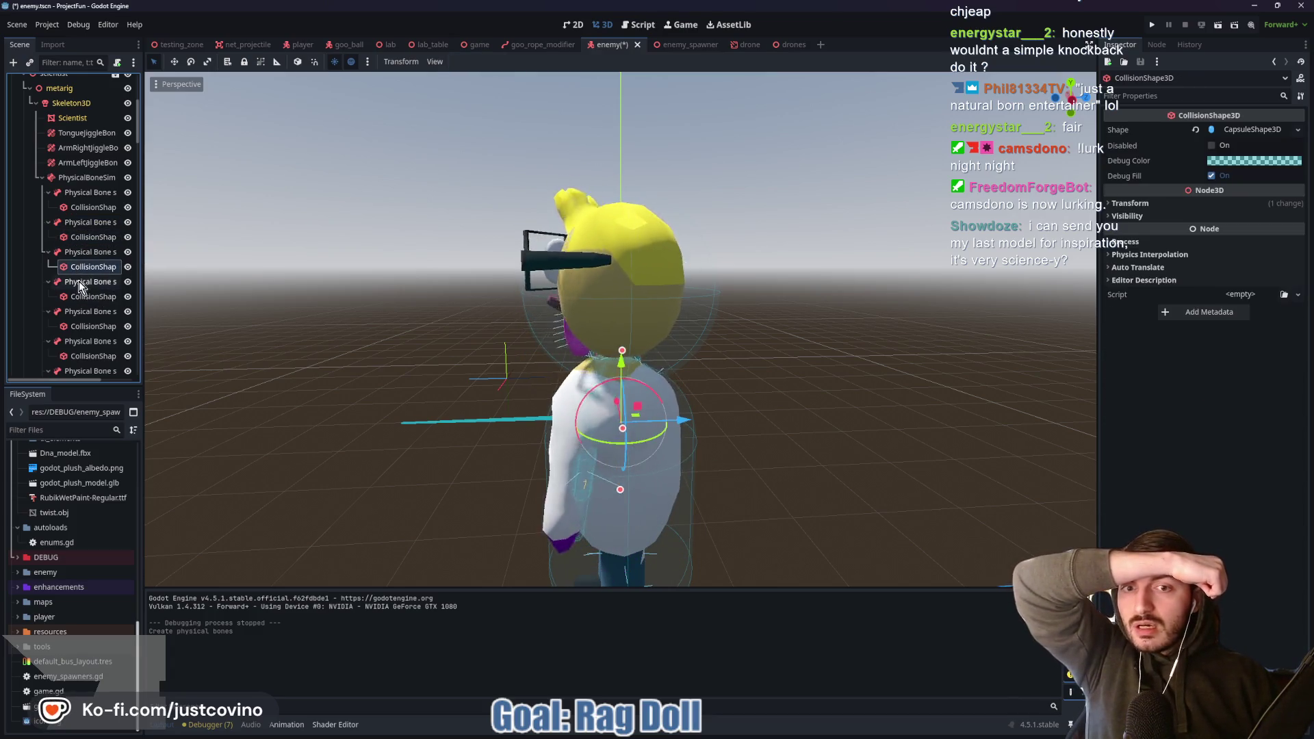
scroll(76, 319, "down", 4)
left_click(79, 325)
scroll(80, 328, "down", 5)
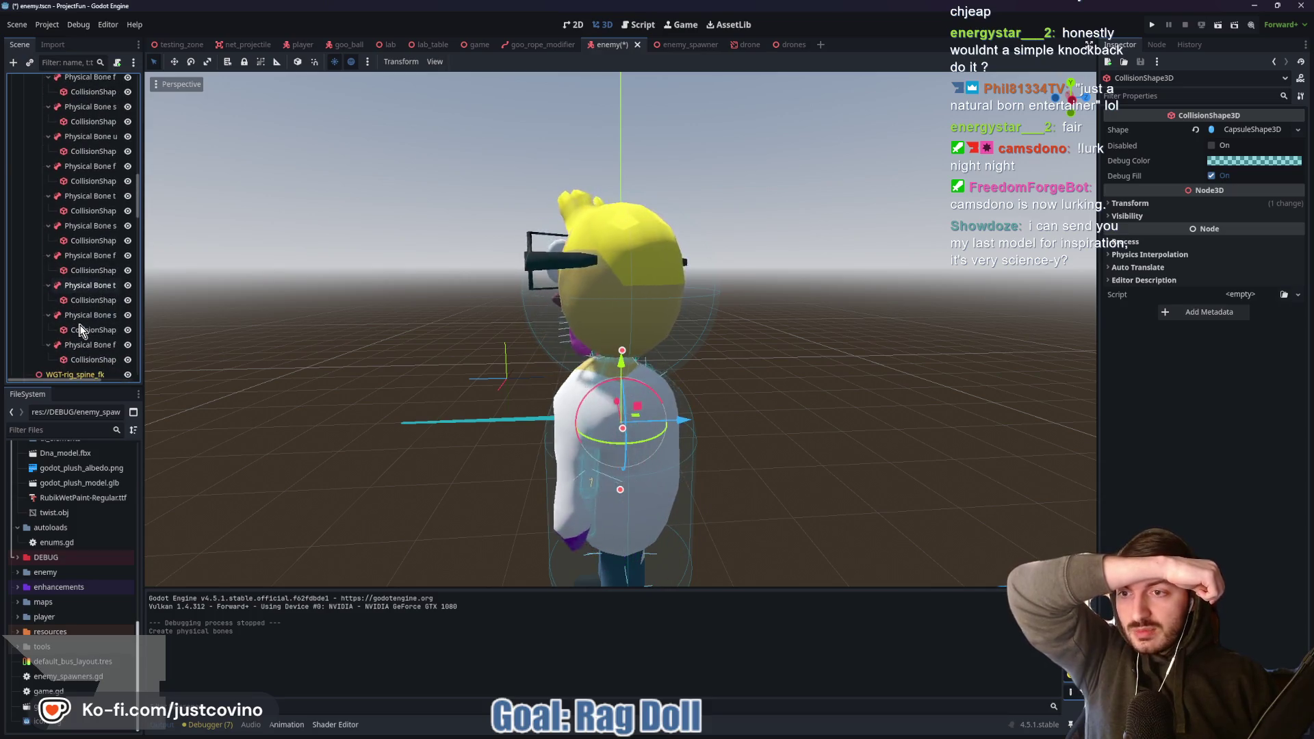
left_click(80, 324)
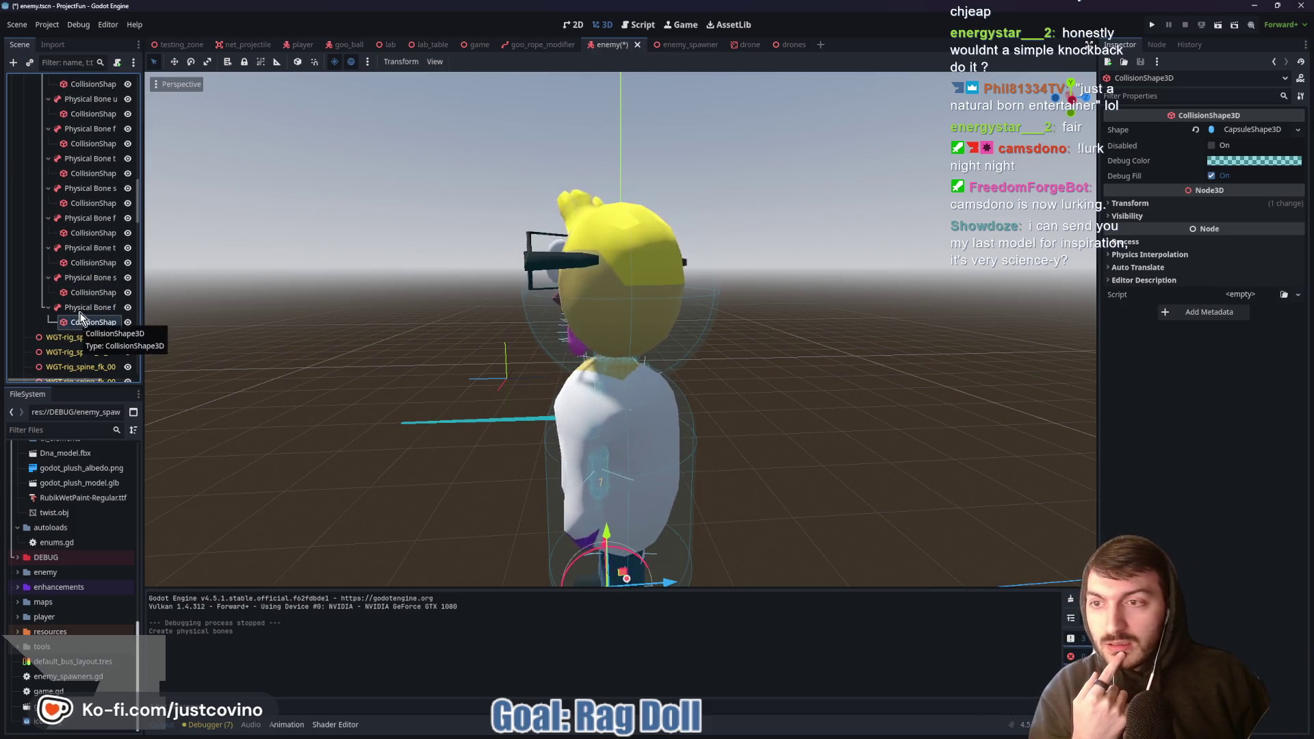
left_click(76, 290)
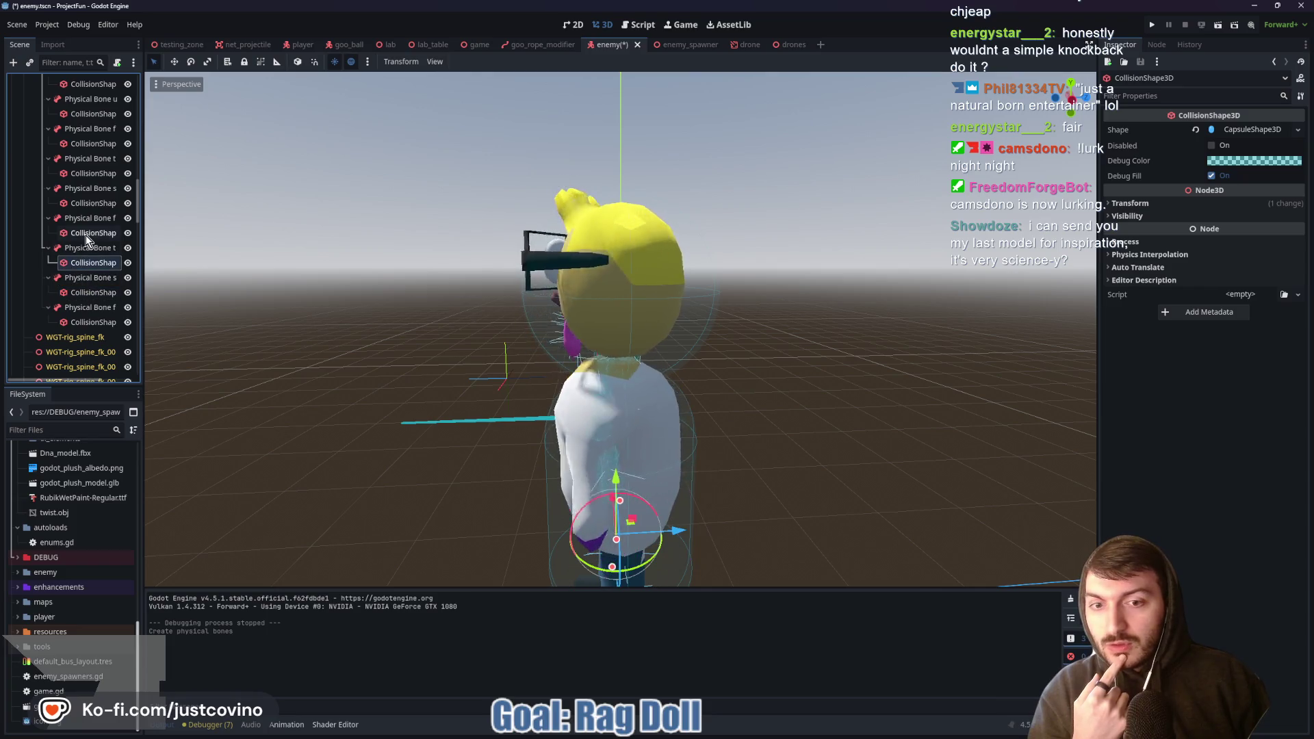
left_click(93, 192)
left_click(96, 204)
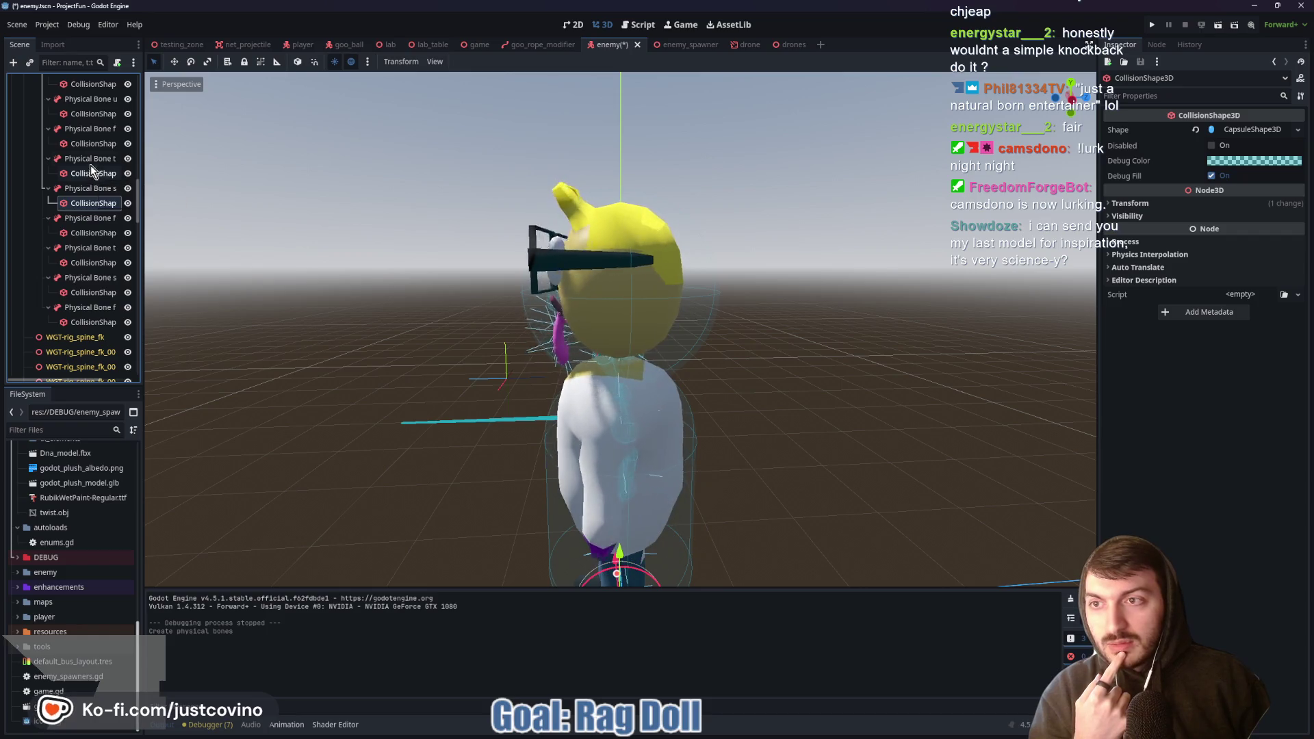
left_click(81, 175)
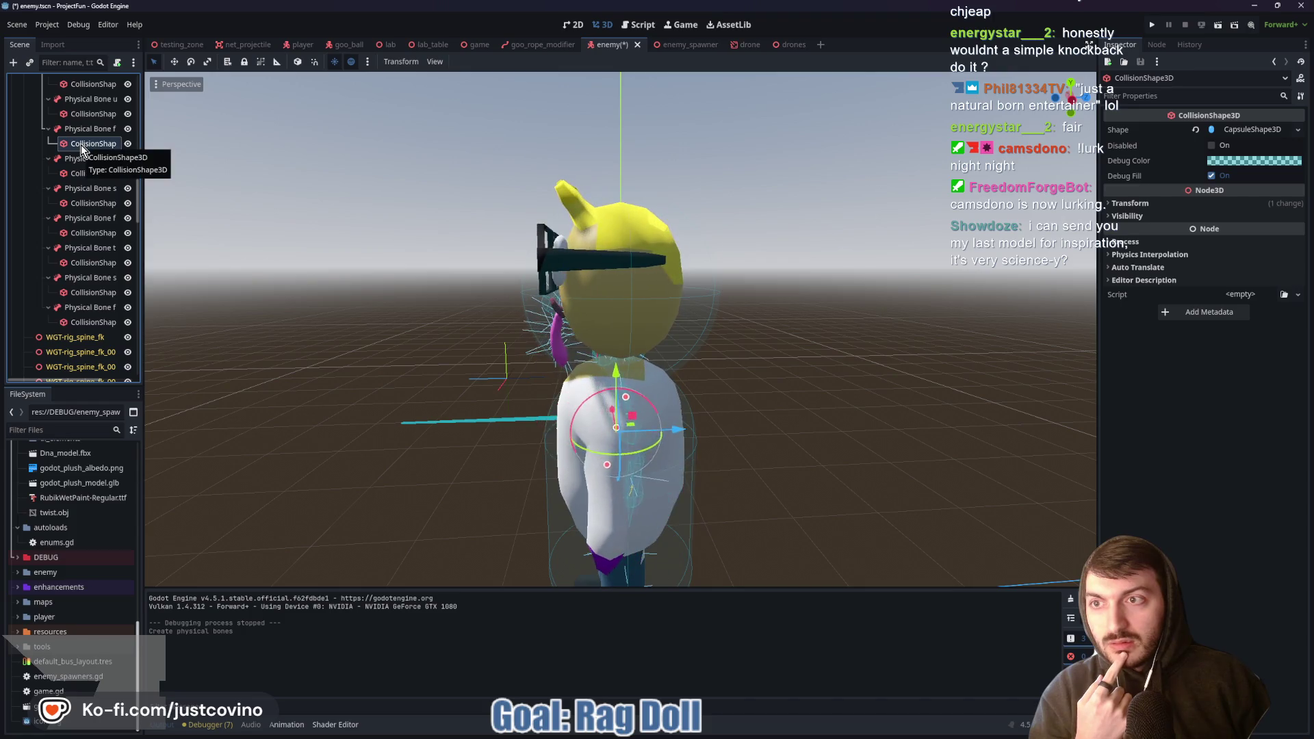
left_click(81, 113)
Inspect the chest, neck and head collision shapes up the spine.
scroll(86, 193, "up", 1)
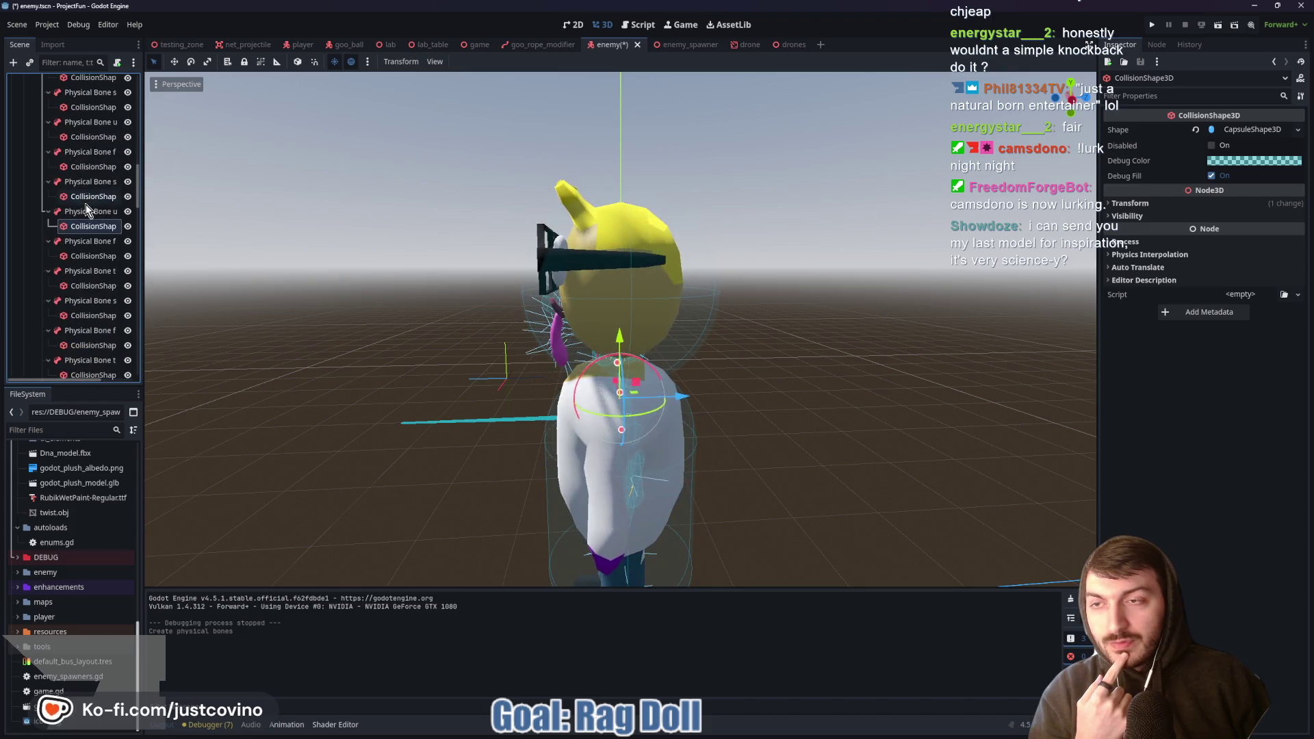
scroll(85, 204, "up", 5)
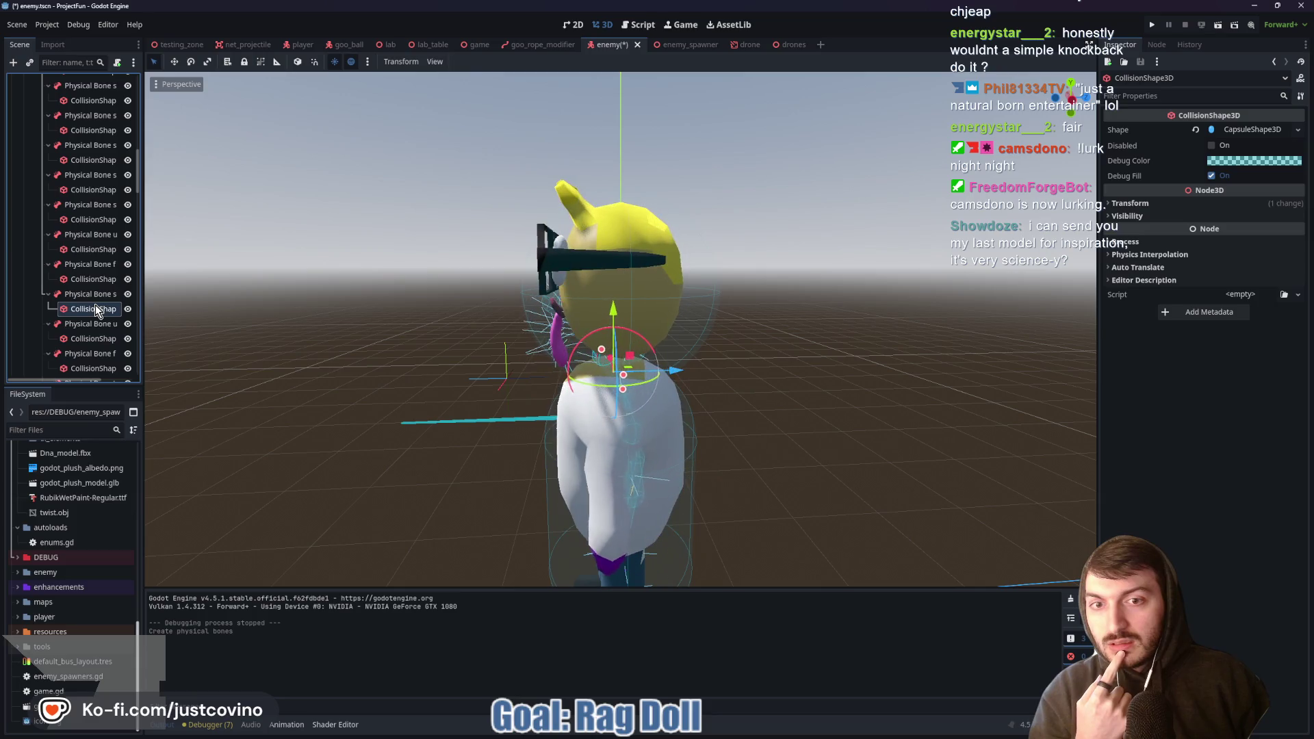
left_click(100, 276)
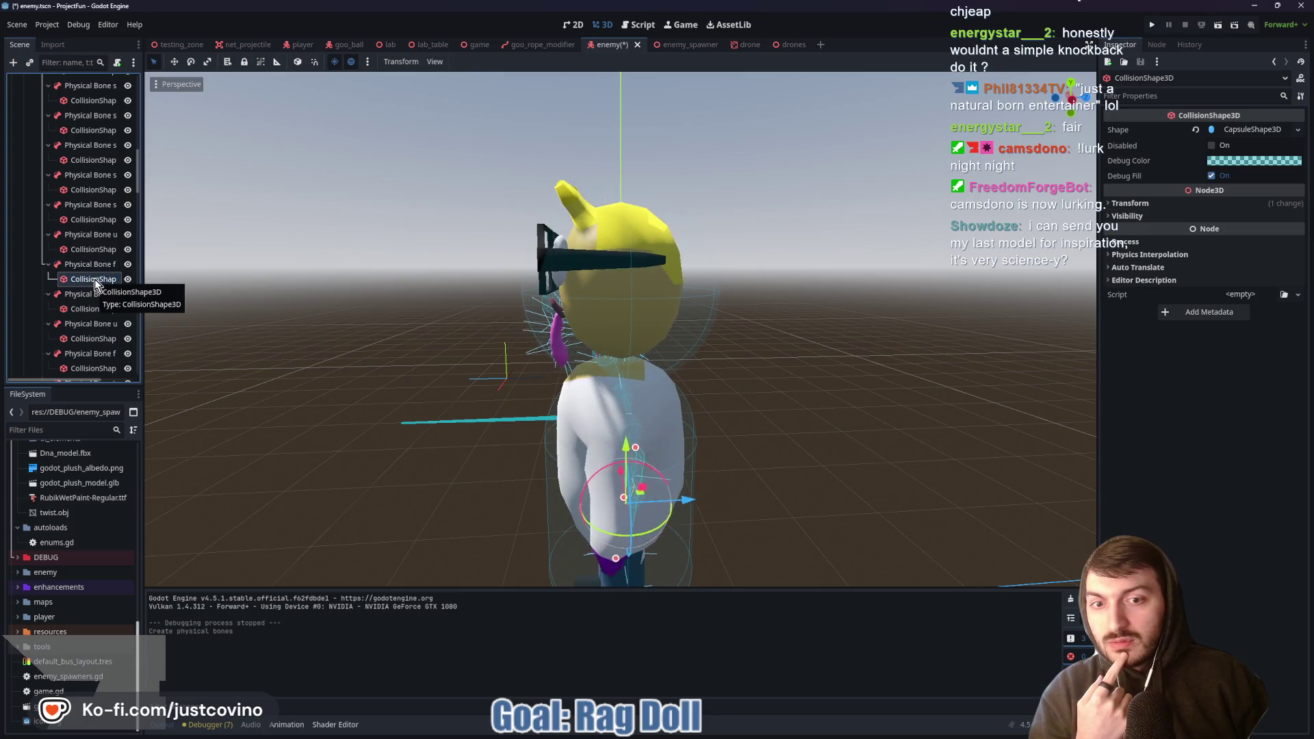
left_click(93, 218)
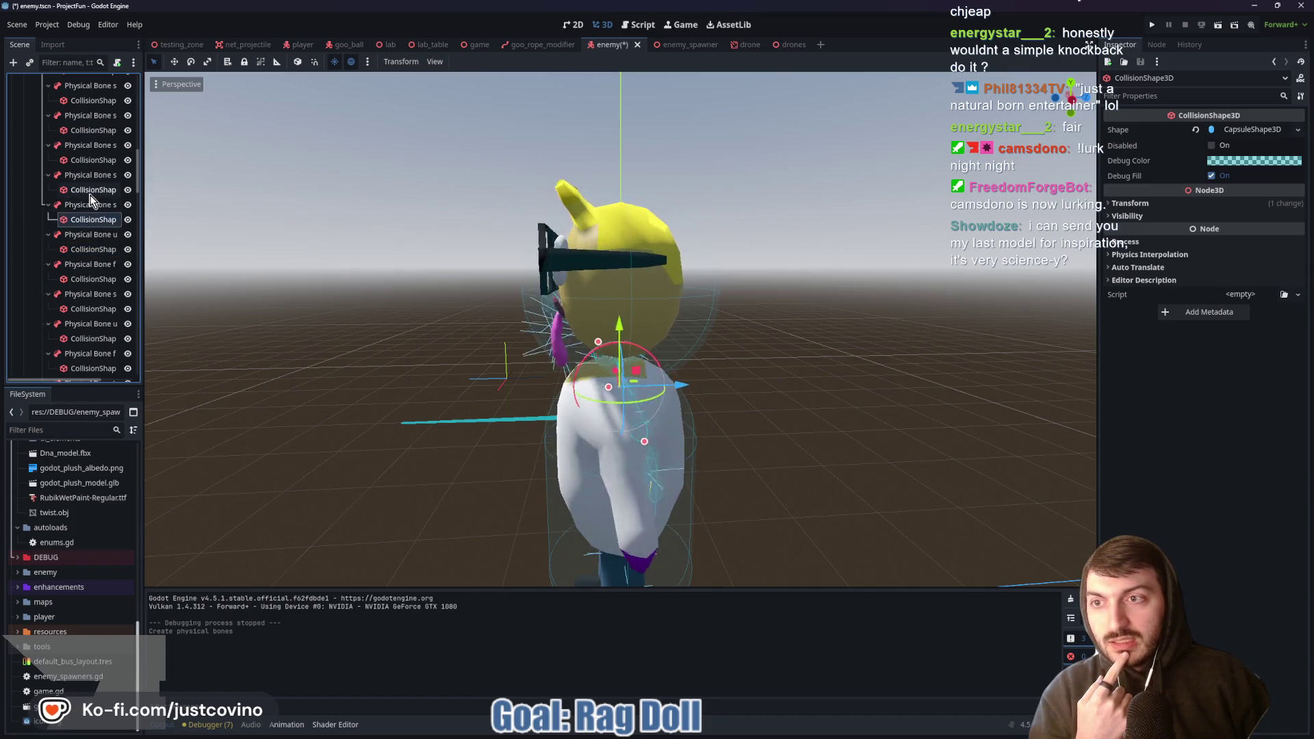
left_click(89, 190)
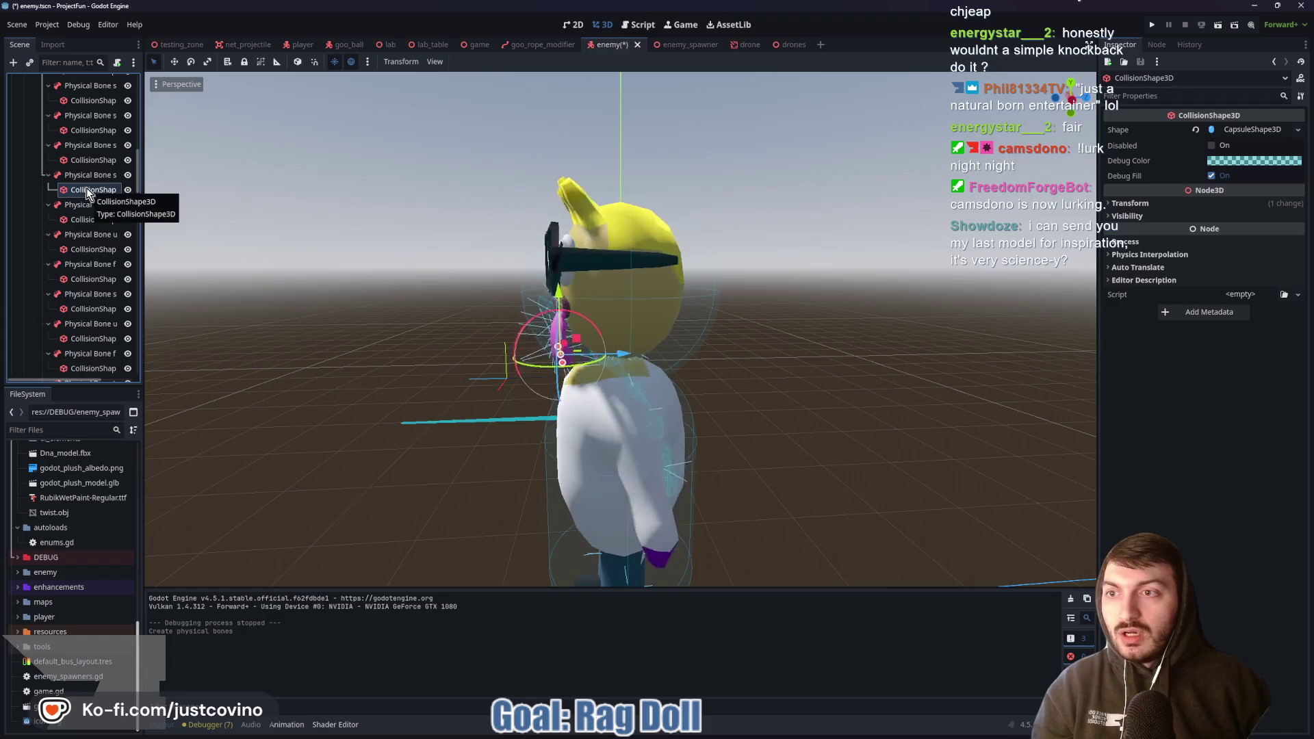
scroll(84, 205, "up", 2)
left_click(93, 197)
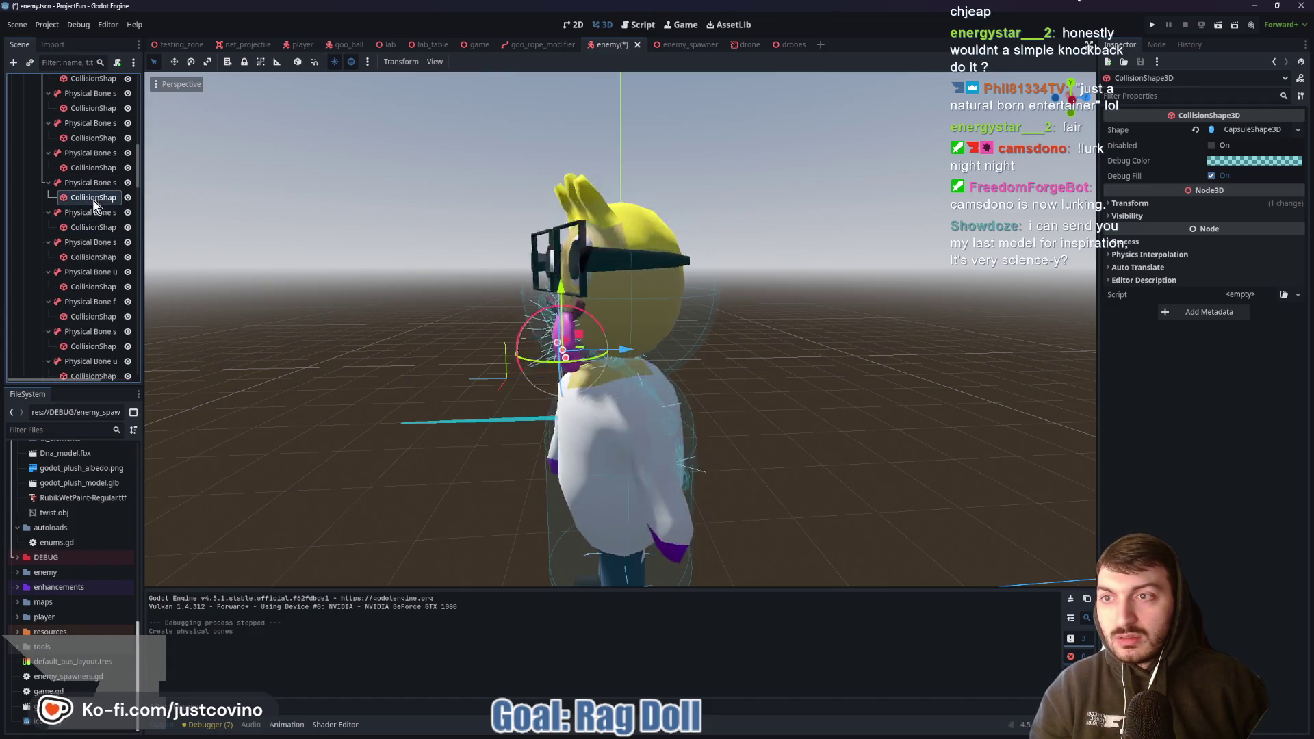
left_click(96, 139)
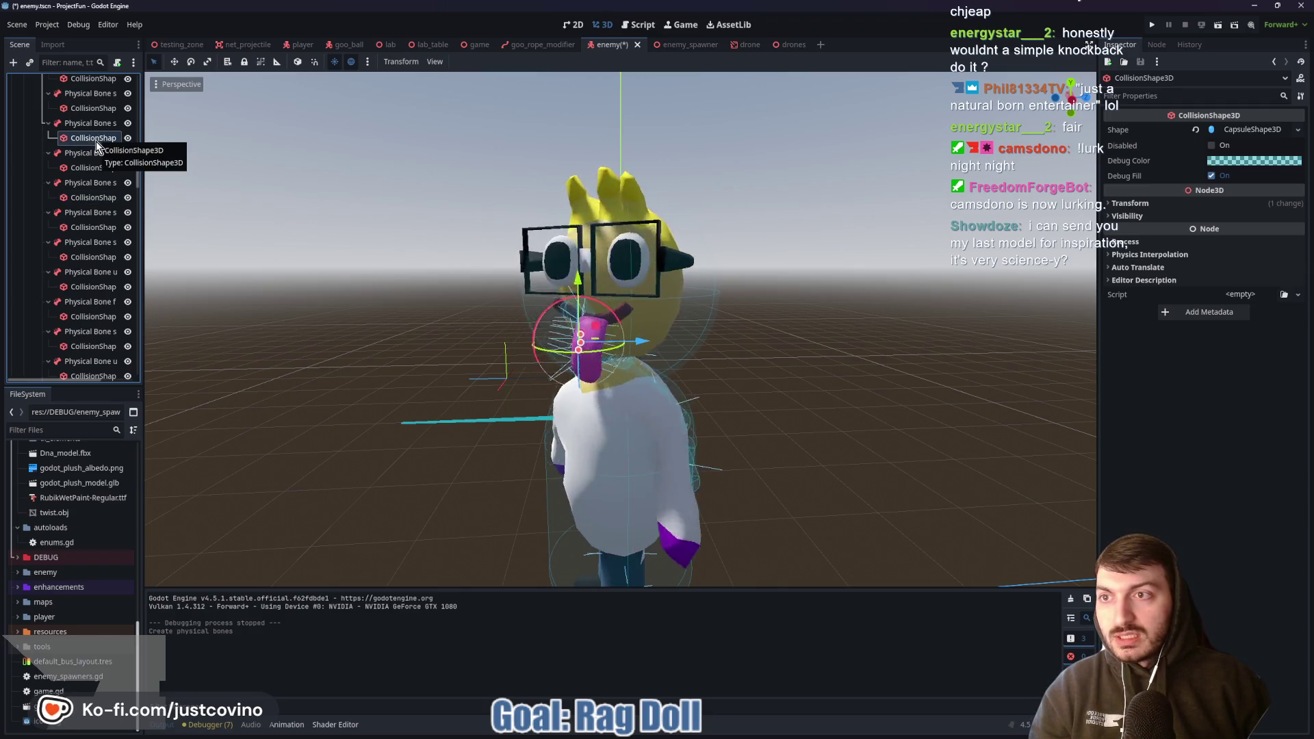
Select the extra spine physical bones and collision shapes and delete them.
left_click(82, 123)
left_click(80, 152, "shift")
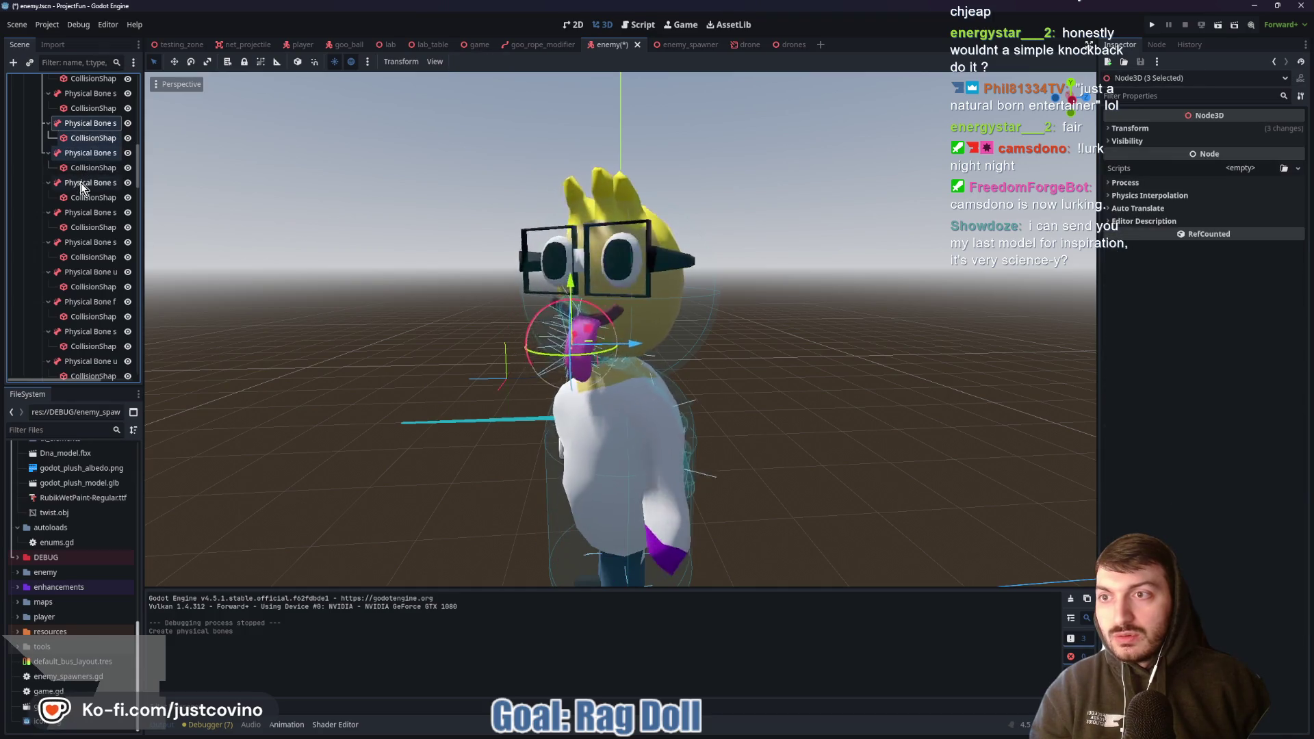
left_click(81, 182, "shift")
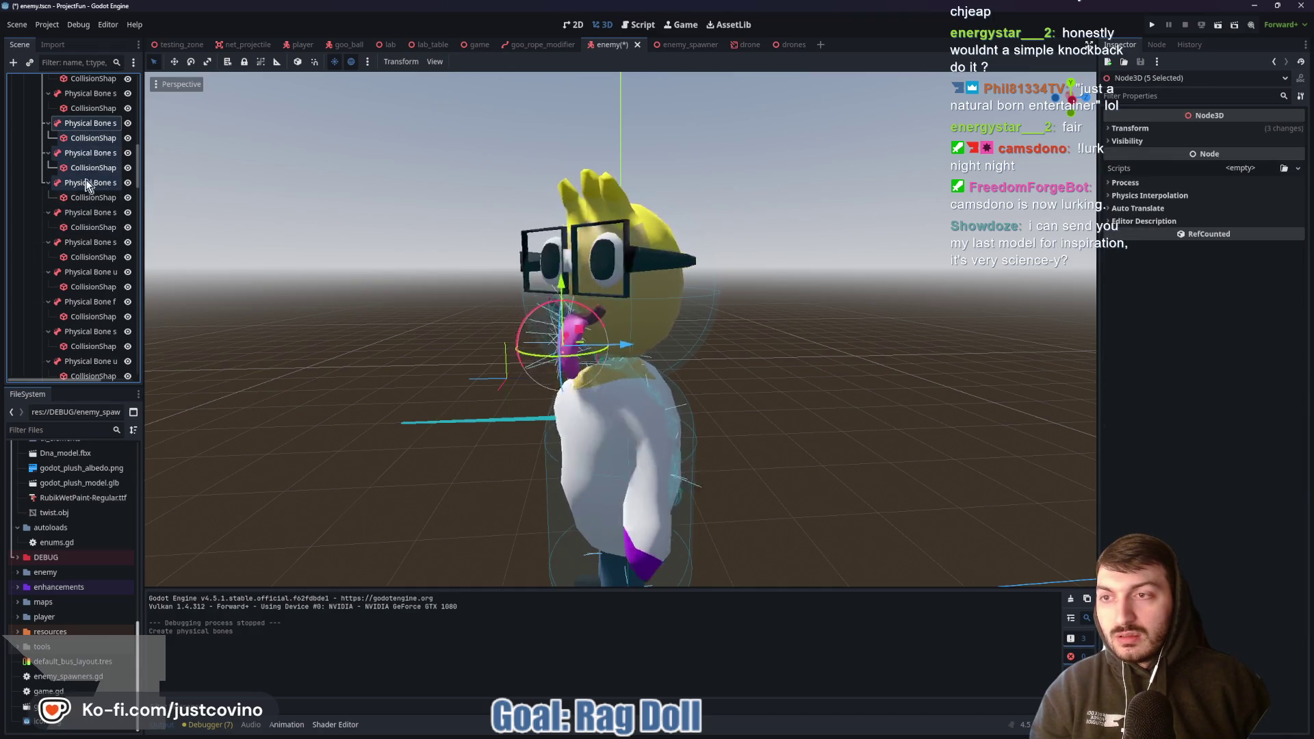
left_click(79, 197, "shift")
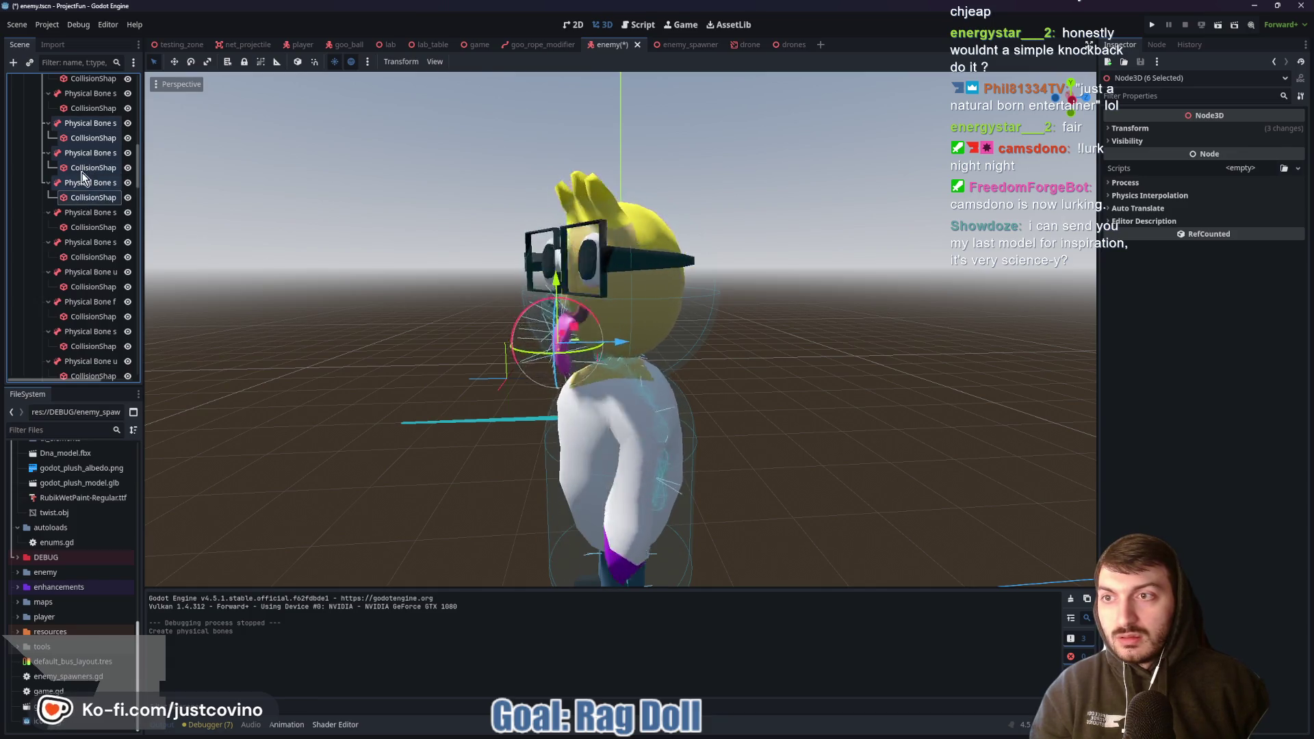
key("Delete")
left_click(87, 213)
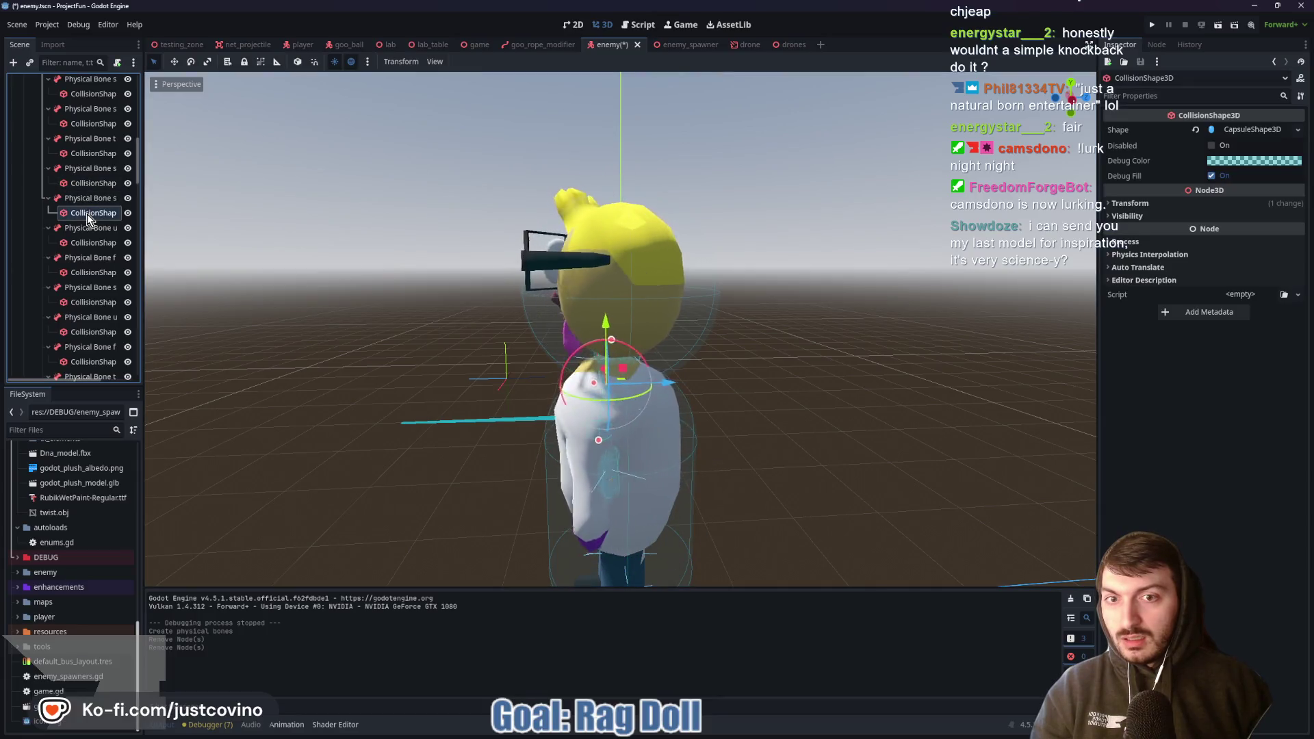
Delete four more unneeded bone and collision shape entries near the head.
scroll(86, 213, "up", 2)
left_click(88, 228)
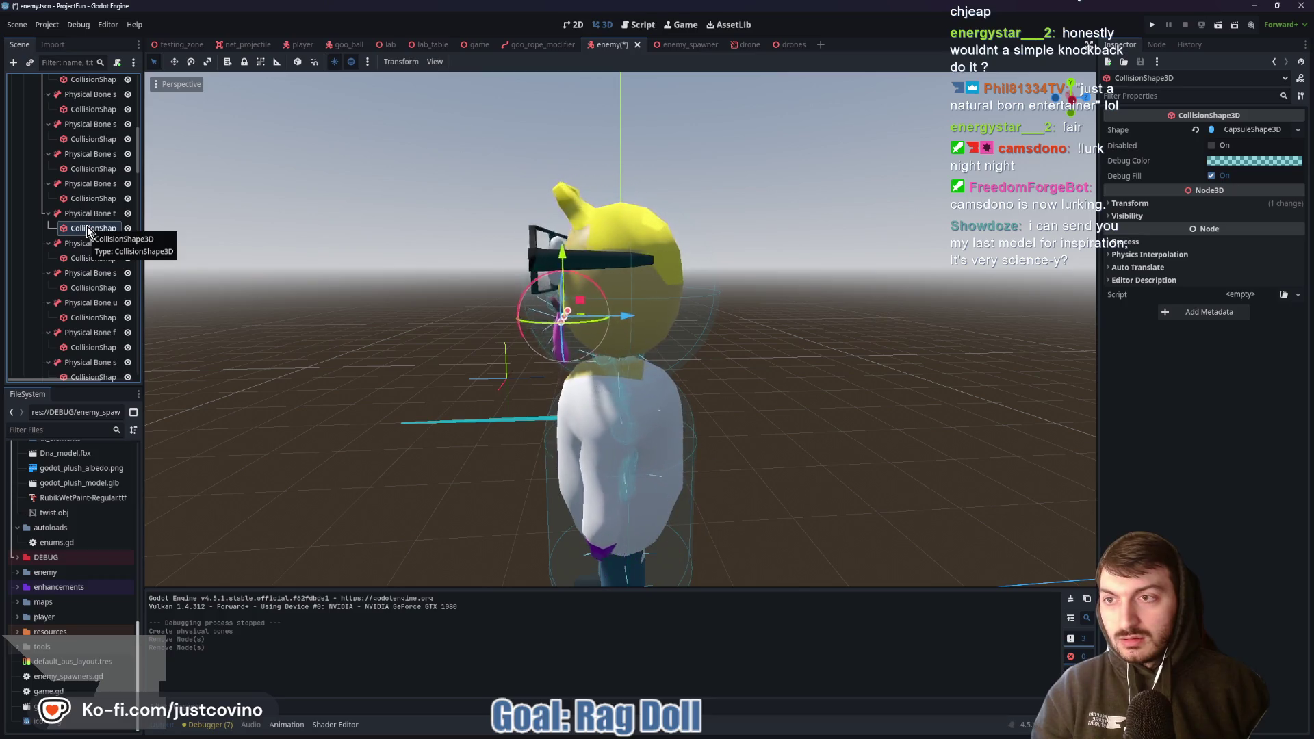
left_click(88, 258)
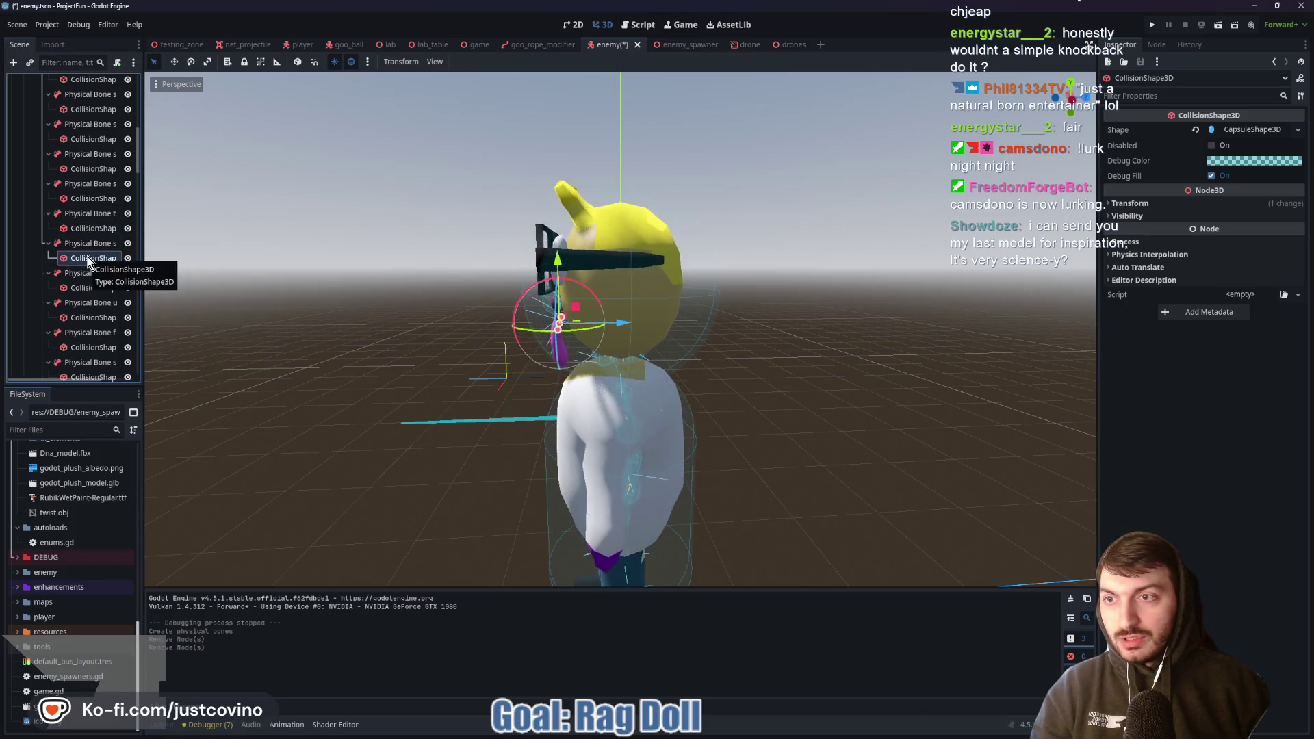
left_click(82, 212, "shift")
key("Delete")
key("Return")
Delete Physical Bone spine_007 after checking the head collision shapes.
mouse_move(260, 212)
left_mouse_down()
mouse_move(414, 297)
mouse_move(504, 293)
left_mouse_up()
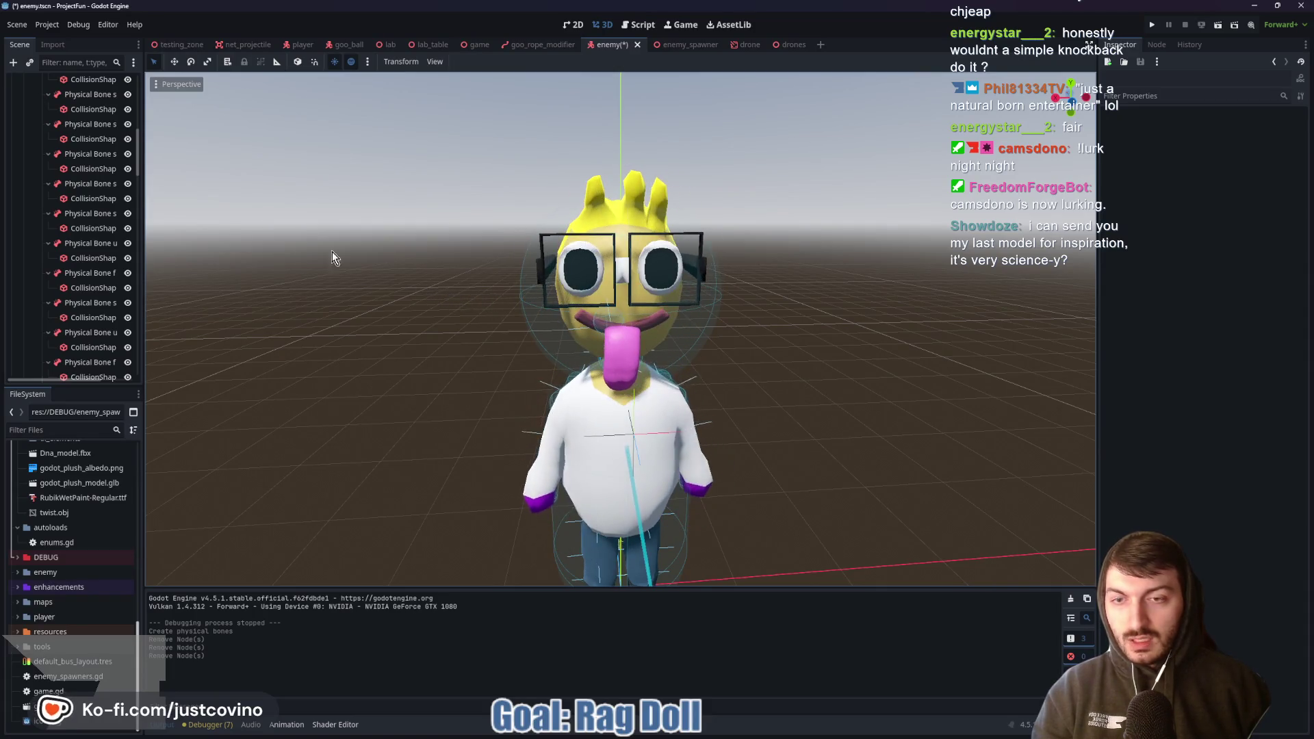
left_click(88, 171)
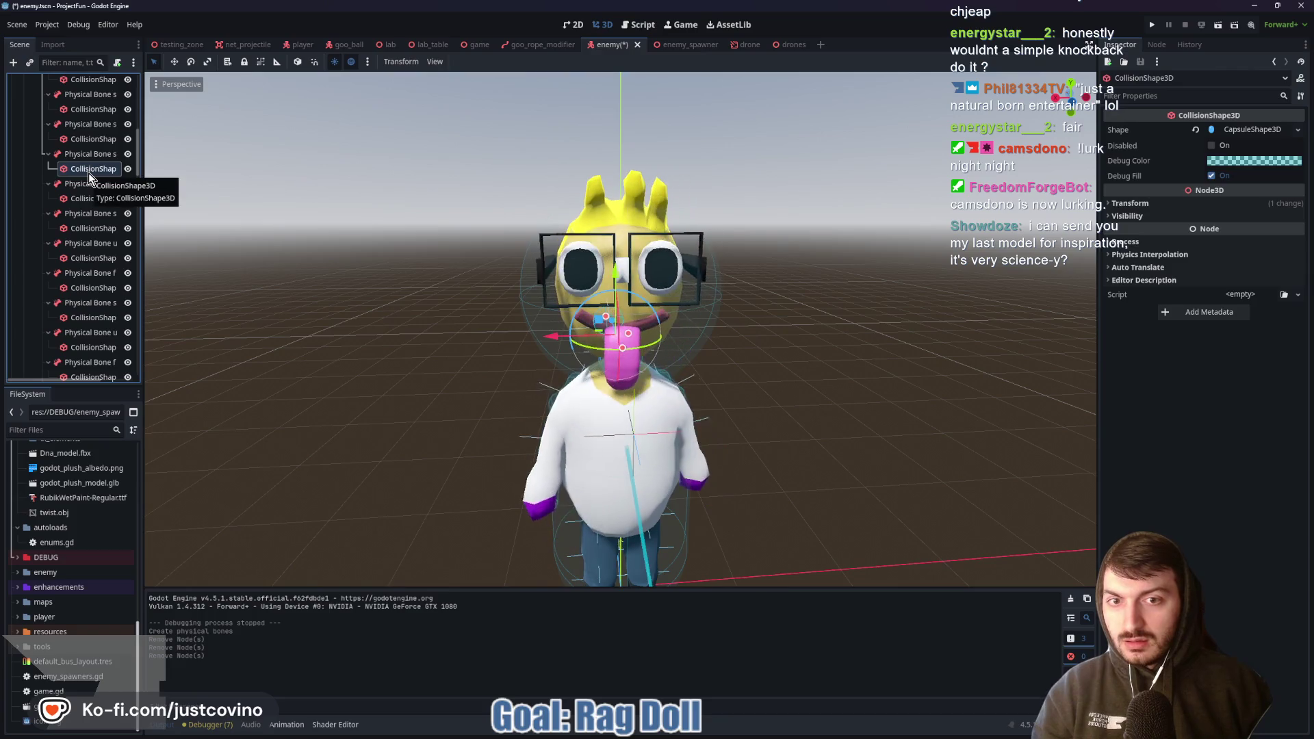
left_click(87, 199)
mouse_move(327, 276)
left_mouse_down()
mouse_move(249, 252)
mouse_move(213, 259)
mouse_move(253, 273)
mouse_move(337, 285)
mouse_move(76, 198)
left_mouse_up()
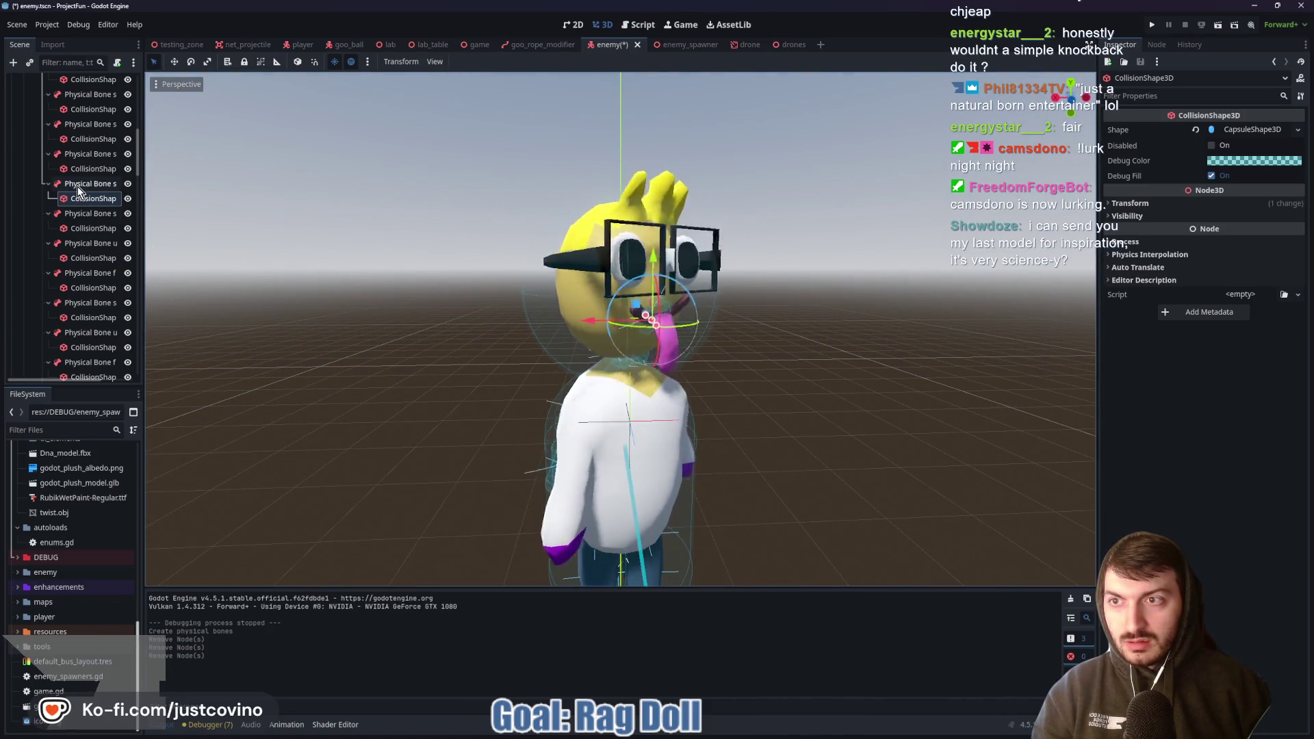
left_click(76, 186, "ctrl")
key("Delete")
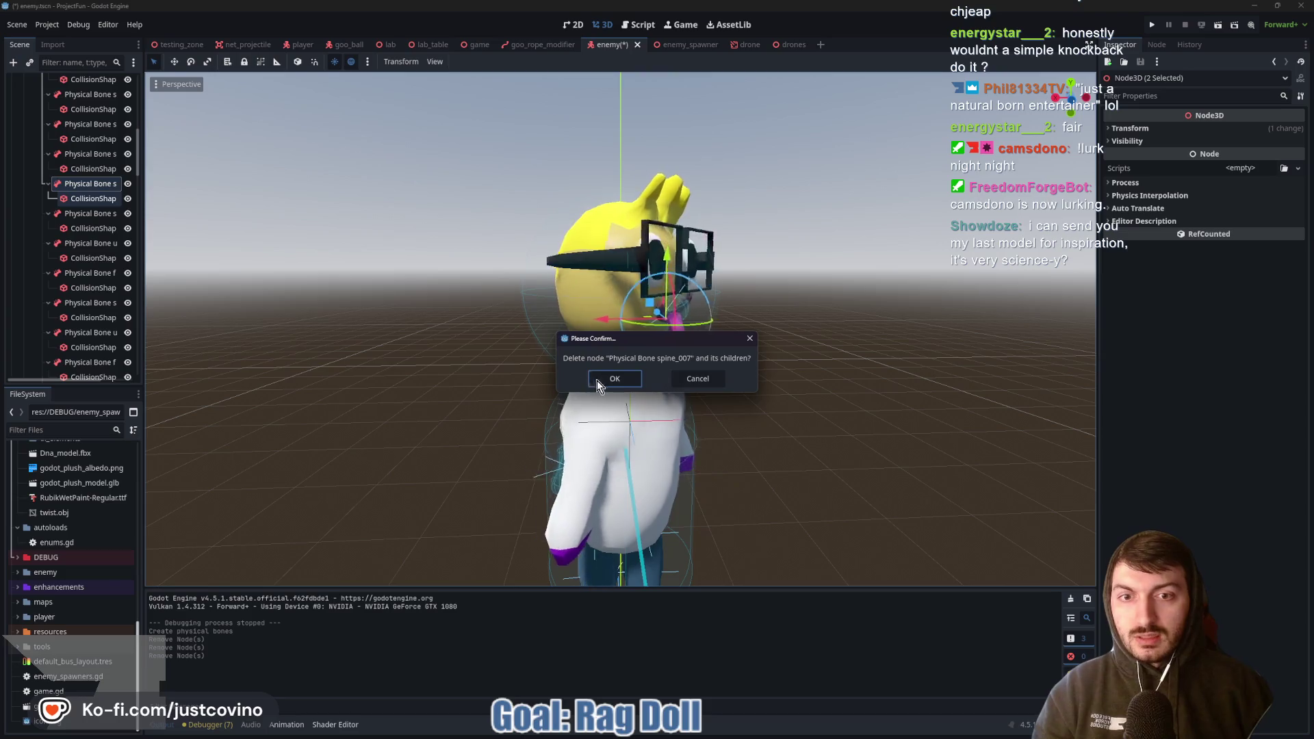
key("Return")
Delete Physical Bone spine_006 after checking the tongue-area collision shape.
mouse_move(471, 333)
left_mouse_down()
mouse_move(425, 307)
mouse_move(325, 310)
mouse_move(260, 287)
left_mouse_up()
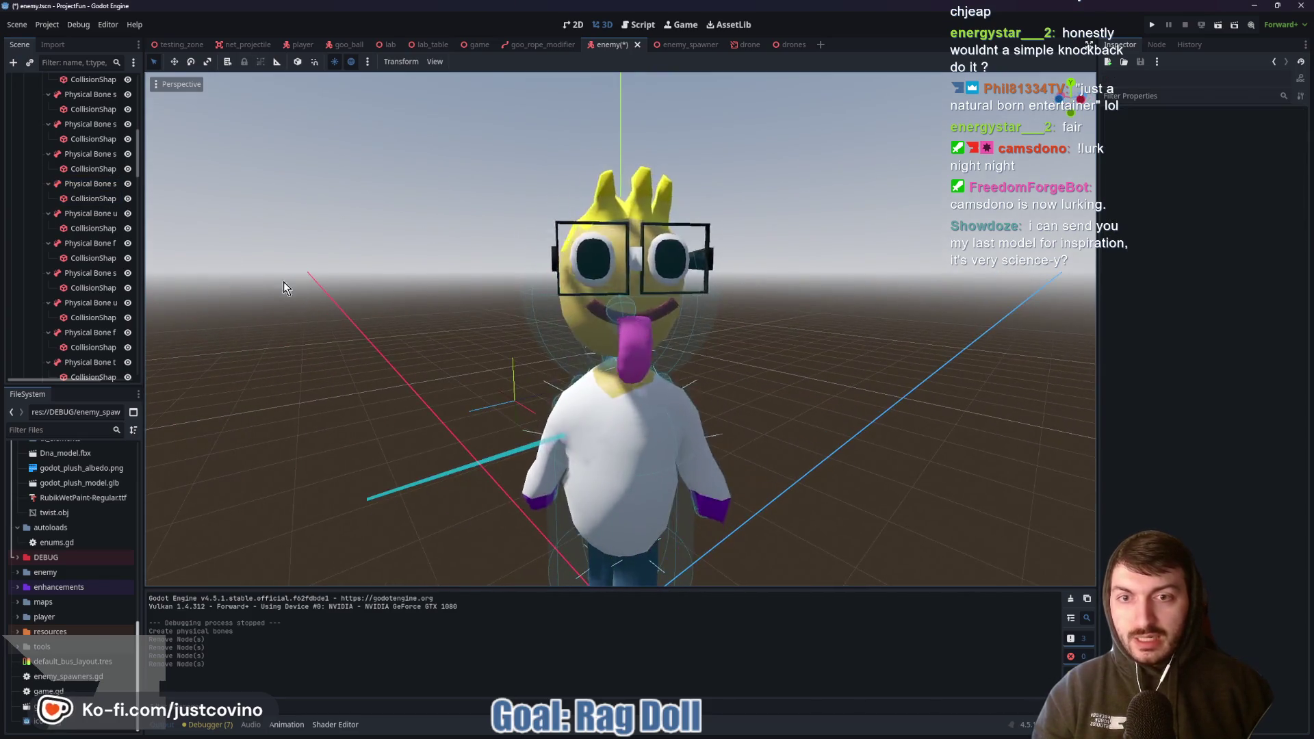
left_click(84, 199)
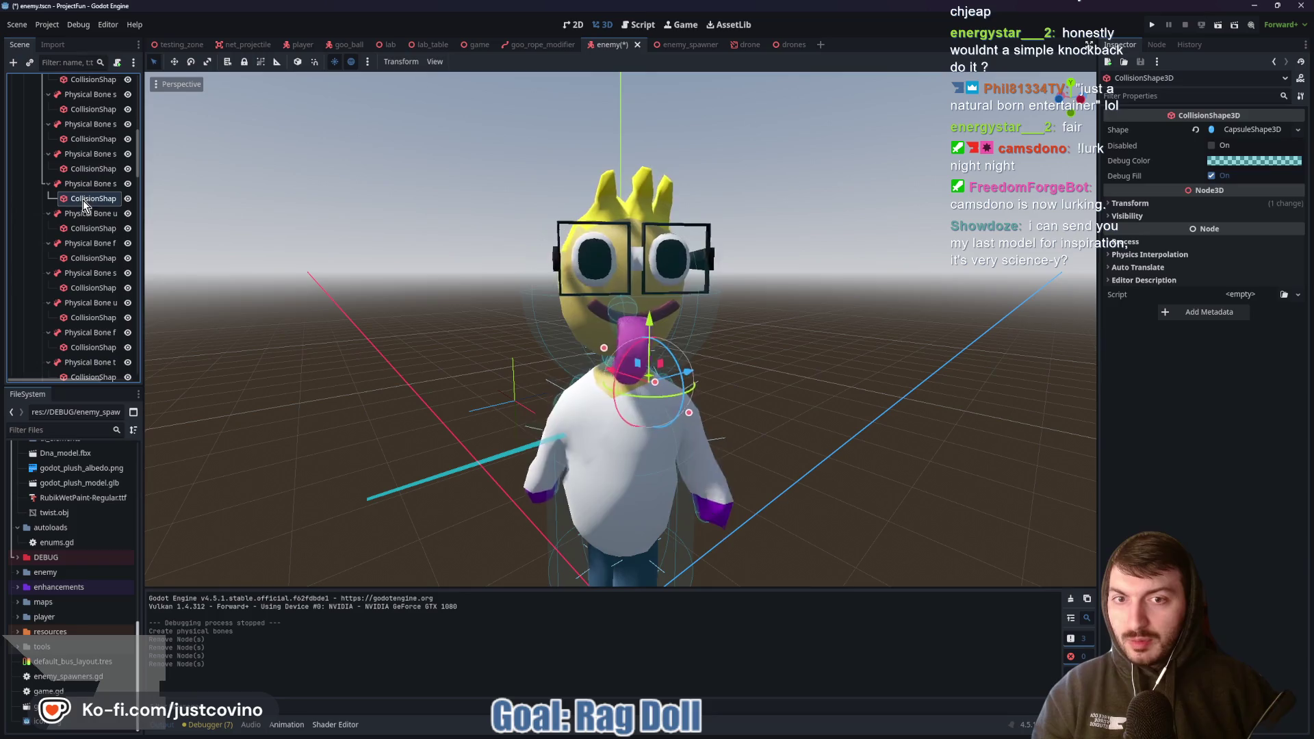
left_click(88, 171)
mouse_move(158, 205)
left_mouse_down()
mouse_move(356, 236)
mouse_move(268, 221)
mouse_move(306, 235)
left_mouse_up()
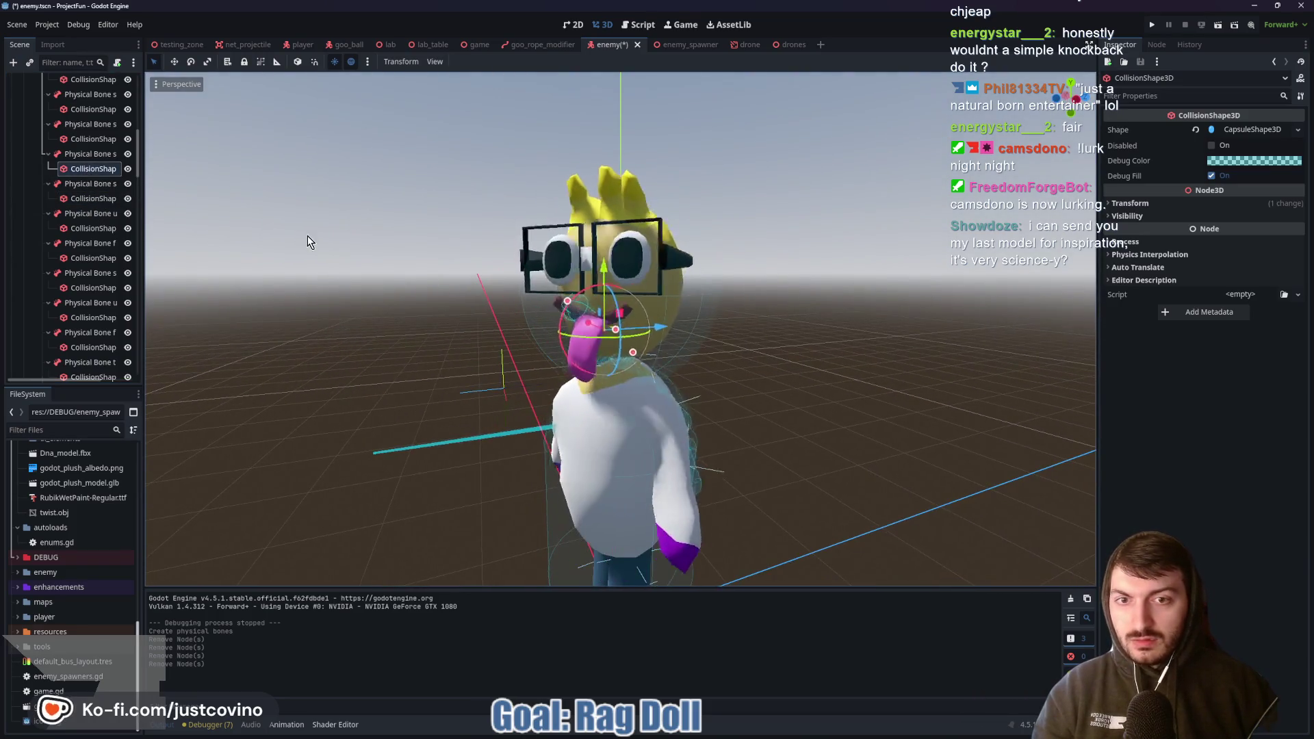
left_click(83, 155, "ctrl")
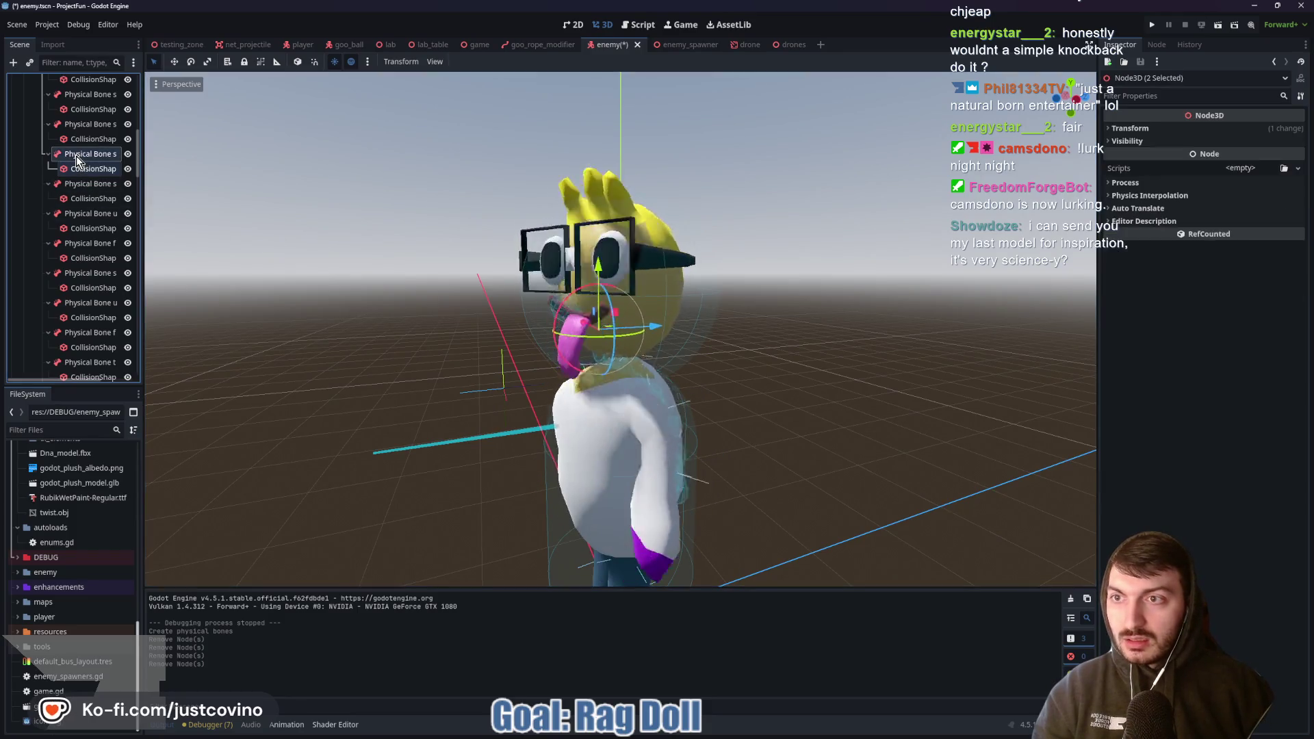
key("Delete")
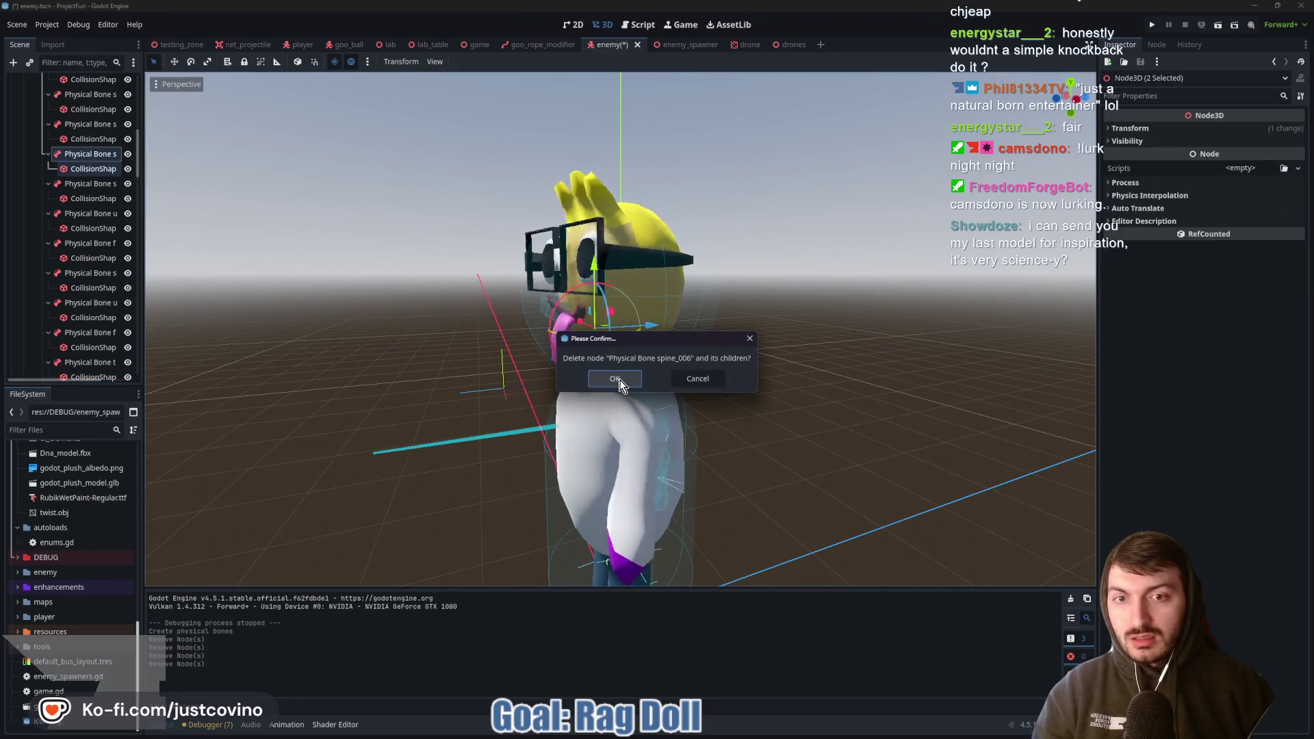
key("Return")
Save the enemy scene and inspect the physical bone simulator settings.
key("ctrl+s")
left_click_drag(350, 325, 465, 334)
scroll(469, 331, "down", 5)
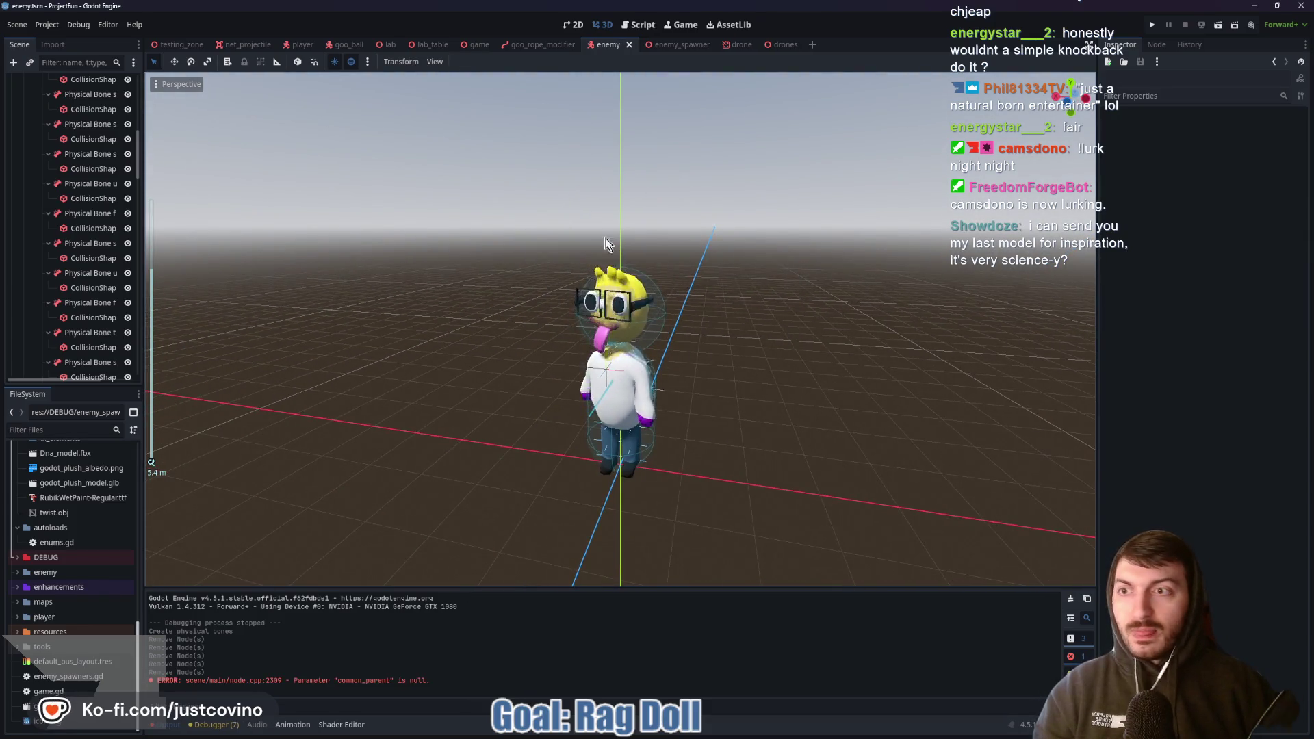
scroll(91, 234, "up", 5)
left_click(86, 215)
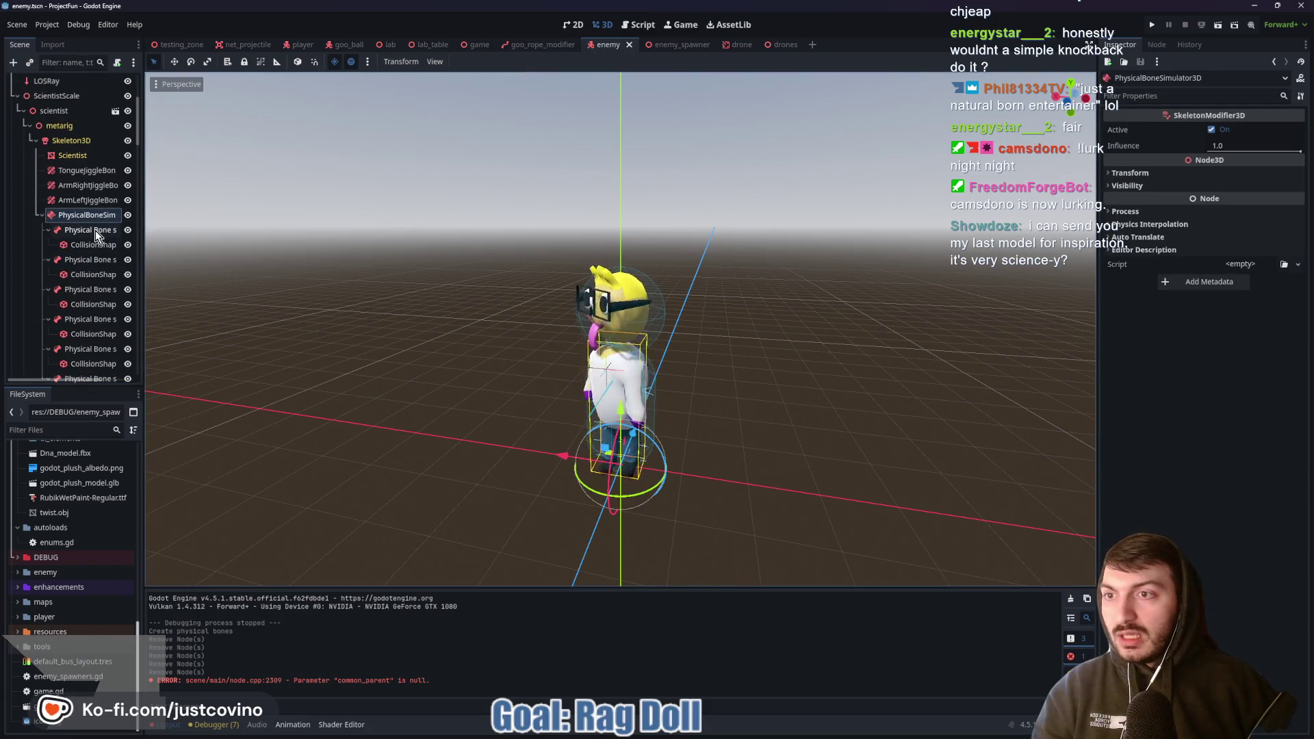
Select all 17 PhysicalBone3D nodes of the scientist rig.
left_click(83, 231)
left_click(82, 264, "ctrl")
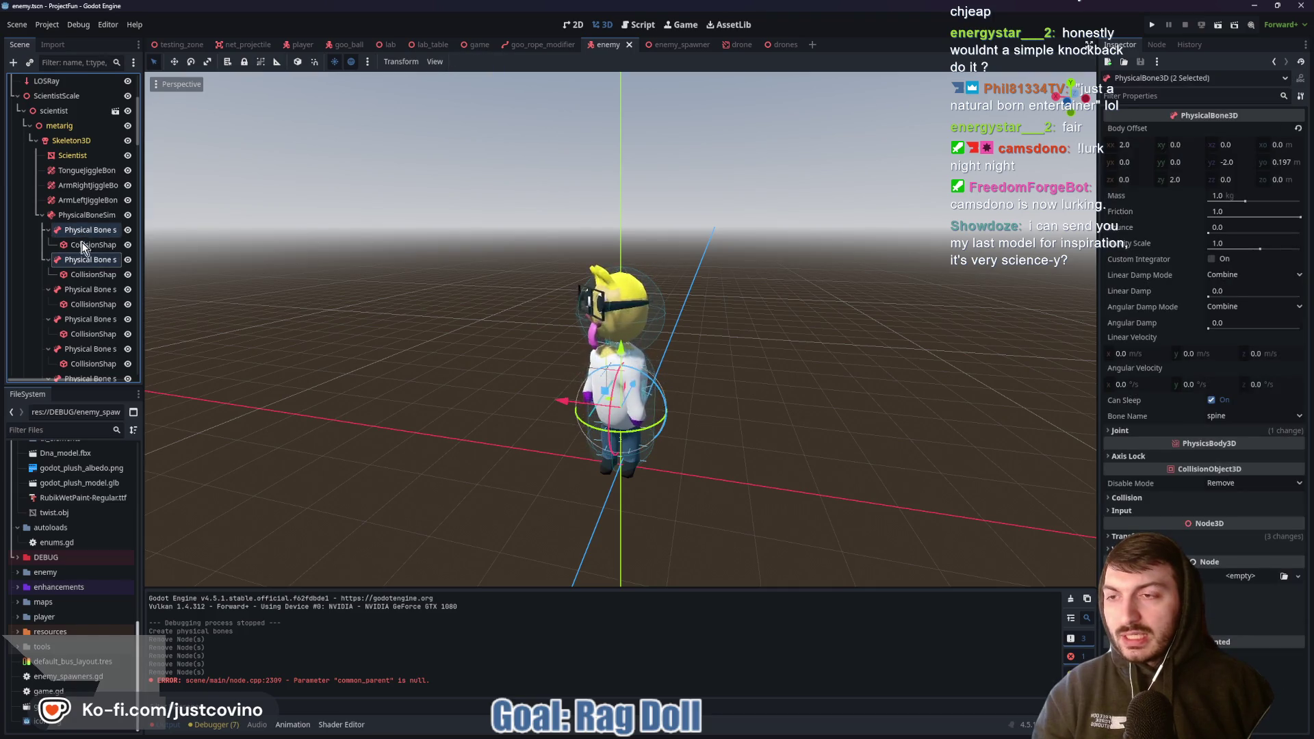
left_click(79, 292, "ctrl")
left_click(87, 318, "ctrl")
scroll(87, 301, "down", 3)
left_click(86, 237, "ctrl")
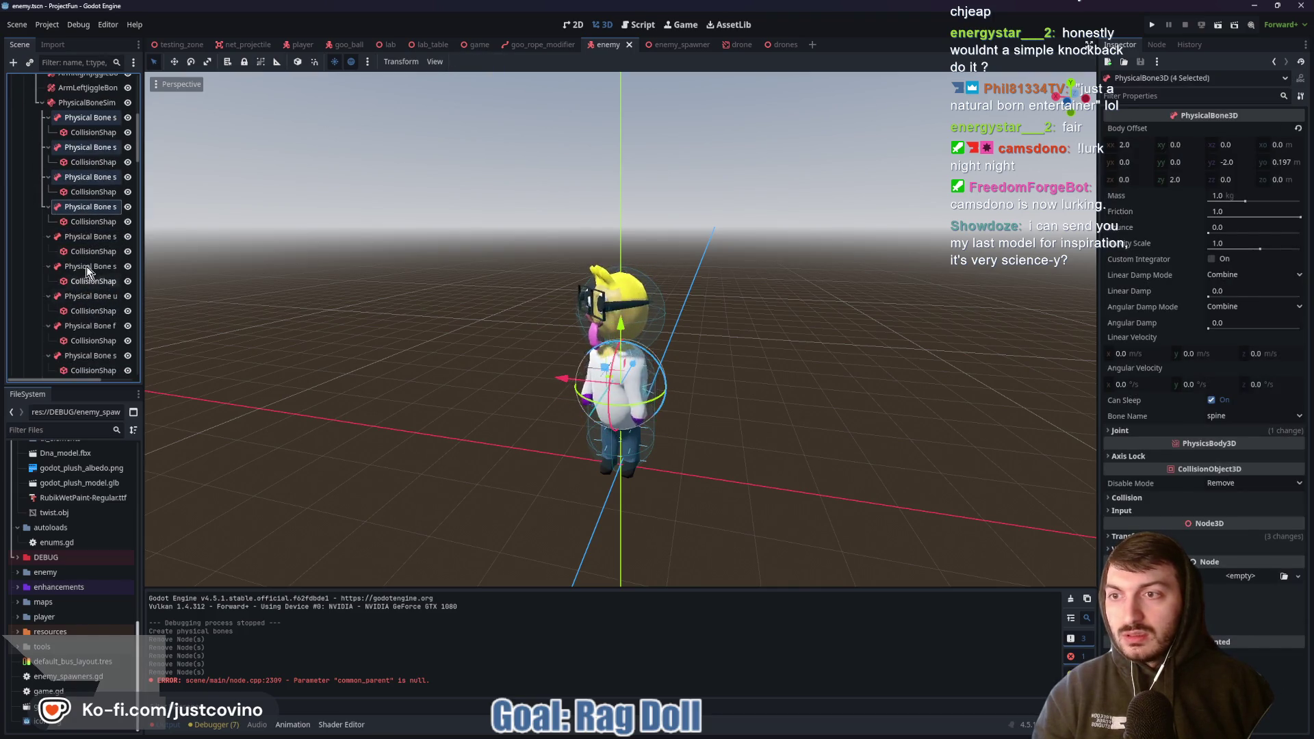
left_click(87, 266, "ctrl")
left_click(84, 295, "ctrl")
left_click(84, 326, "ctrl")
left_click(81, 356, "ctrl")
scroll(88, 299, "down", 5)
left_click(87, 198, "ctrl")
left_click(77, 259, "ctrl")
left_click(83, 287, "ctrl")
left_click(85, 317, "ctrl")
left_click(85, 347, "ctrl")
scroll(96, 312, "down", 3)
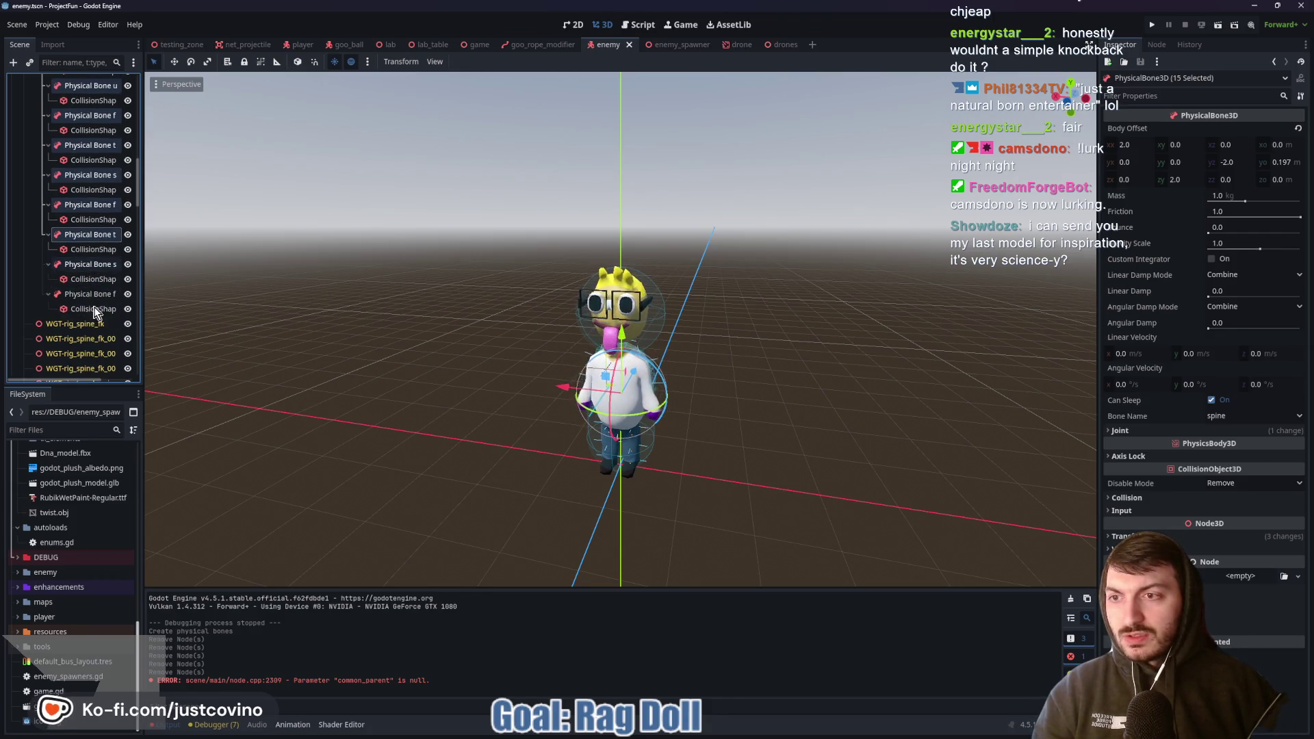
left_click(84, 264, "ctrl")
left_click(86, 294, "ctrl")
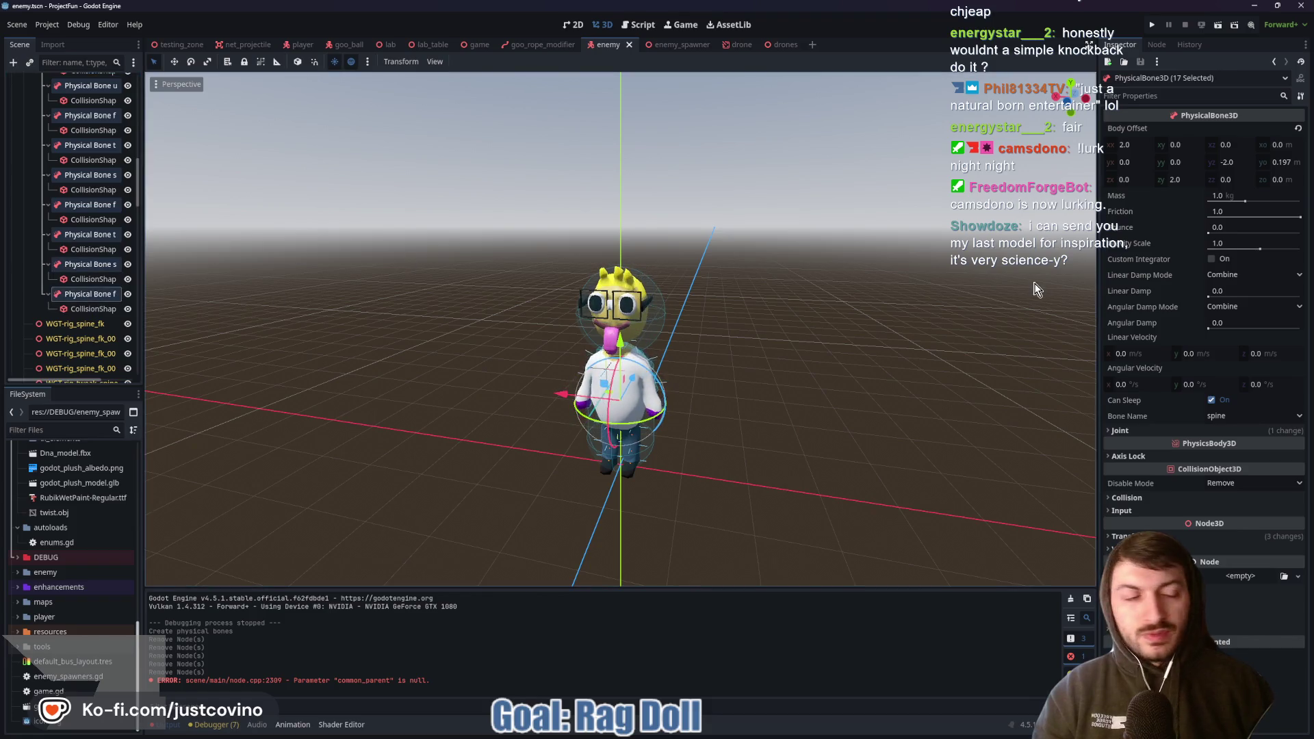
Set the selected bones' Joint Type to ConeJoint.
left_click(1136, 431)
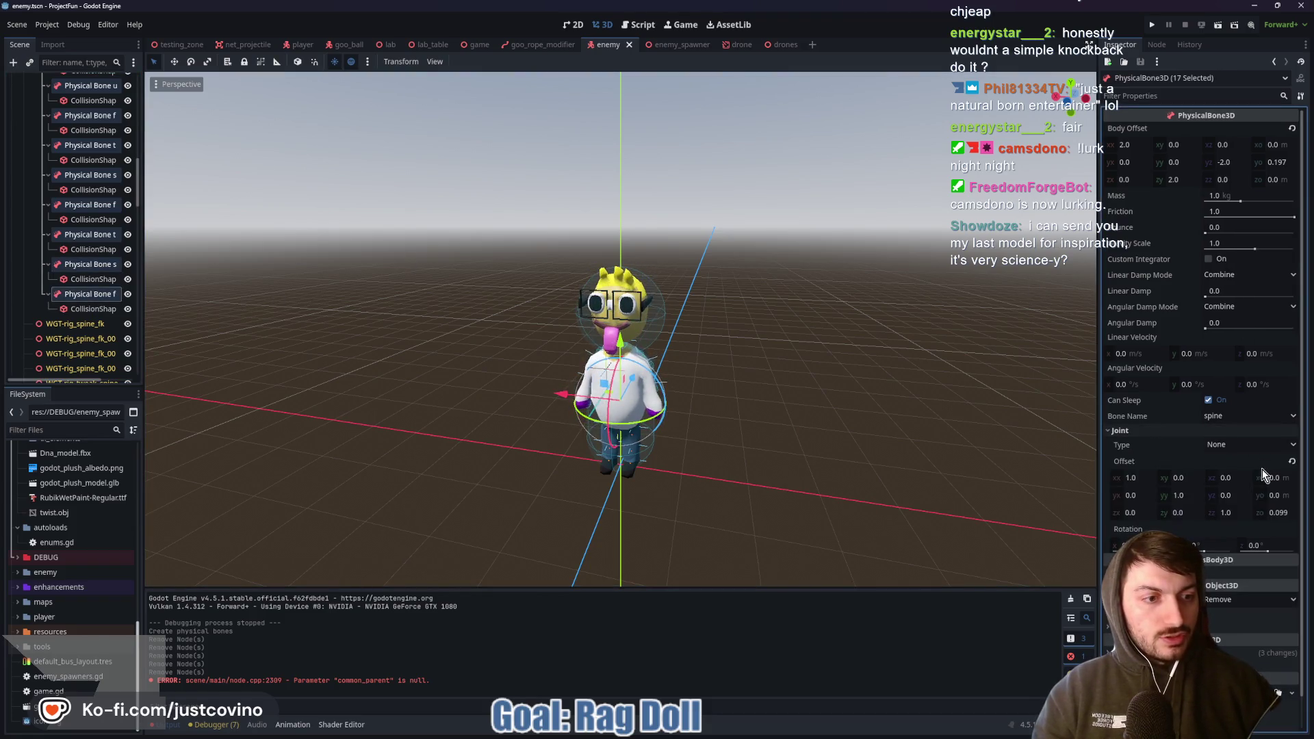
left_click(1232, 445)
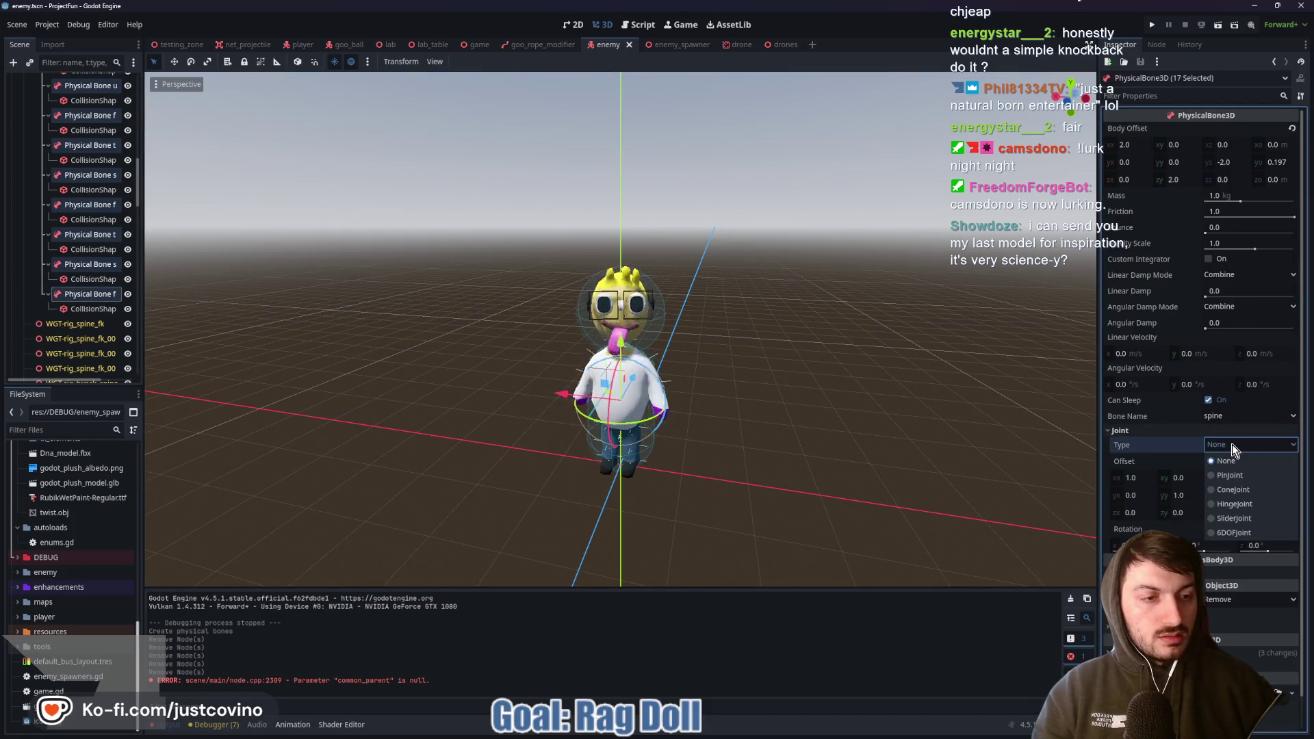
left_click(1233, 490)
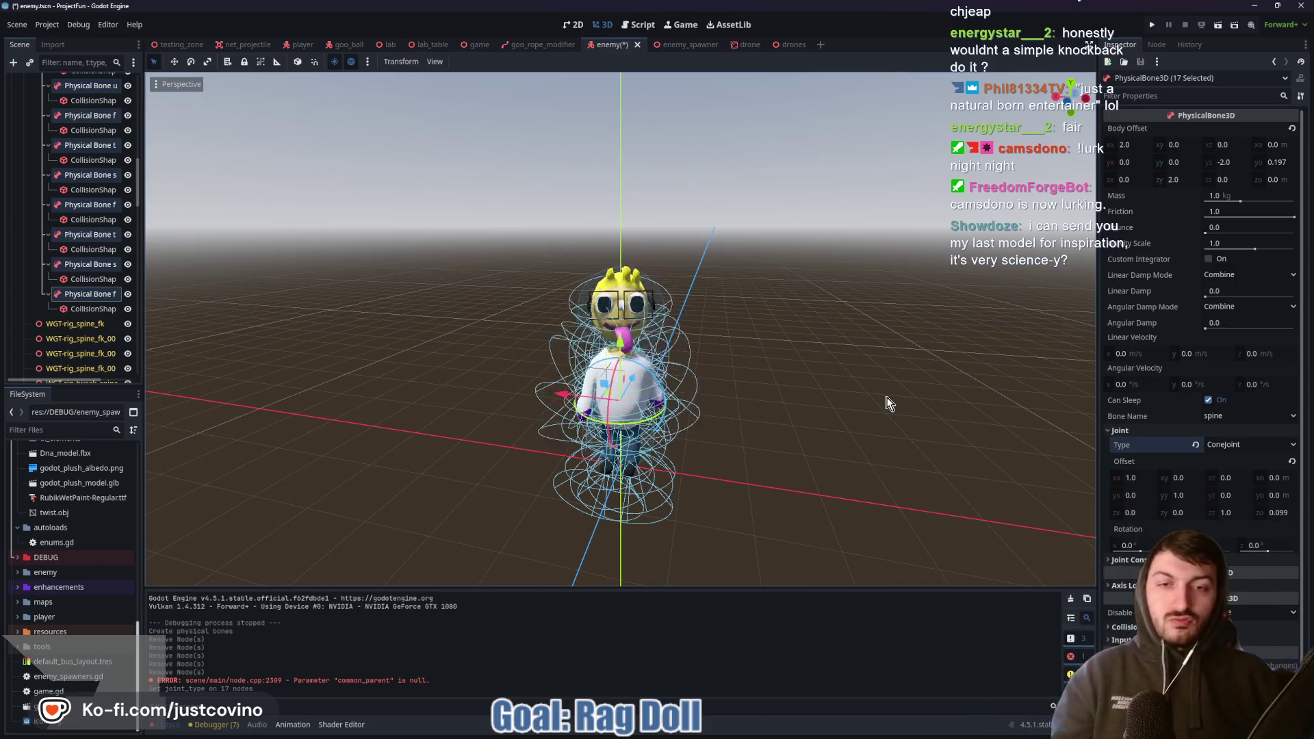
Save the scene and set the active PhysicalBoneSimulator3D's Influence to 0.0.
key("ctrl+s")
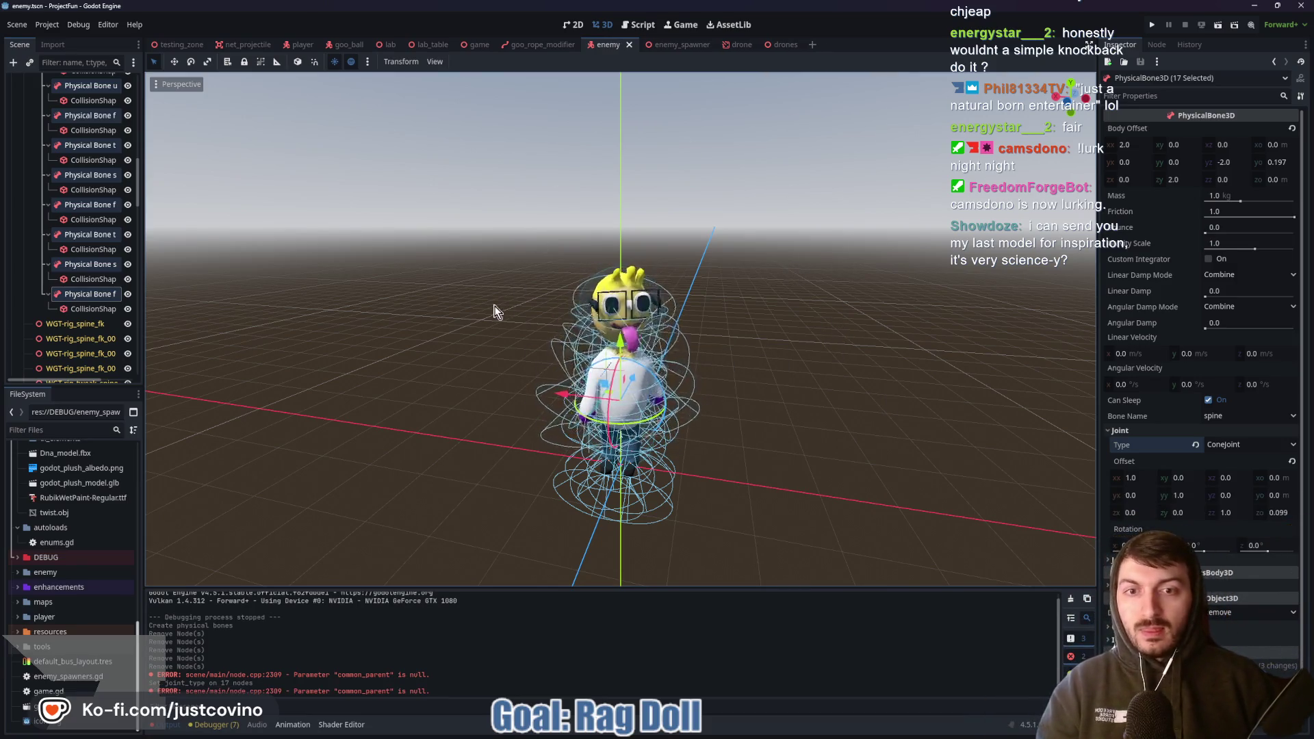
scroll(86, 322, "up", 10)
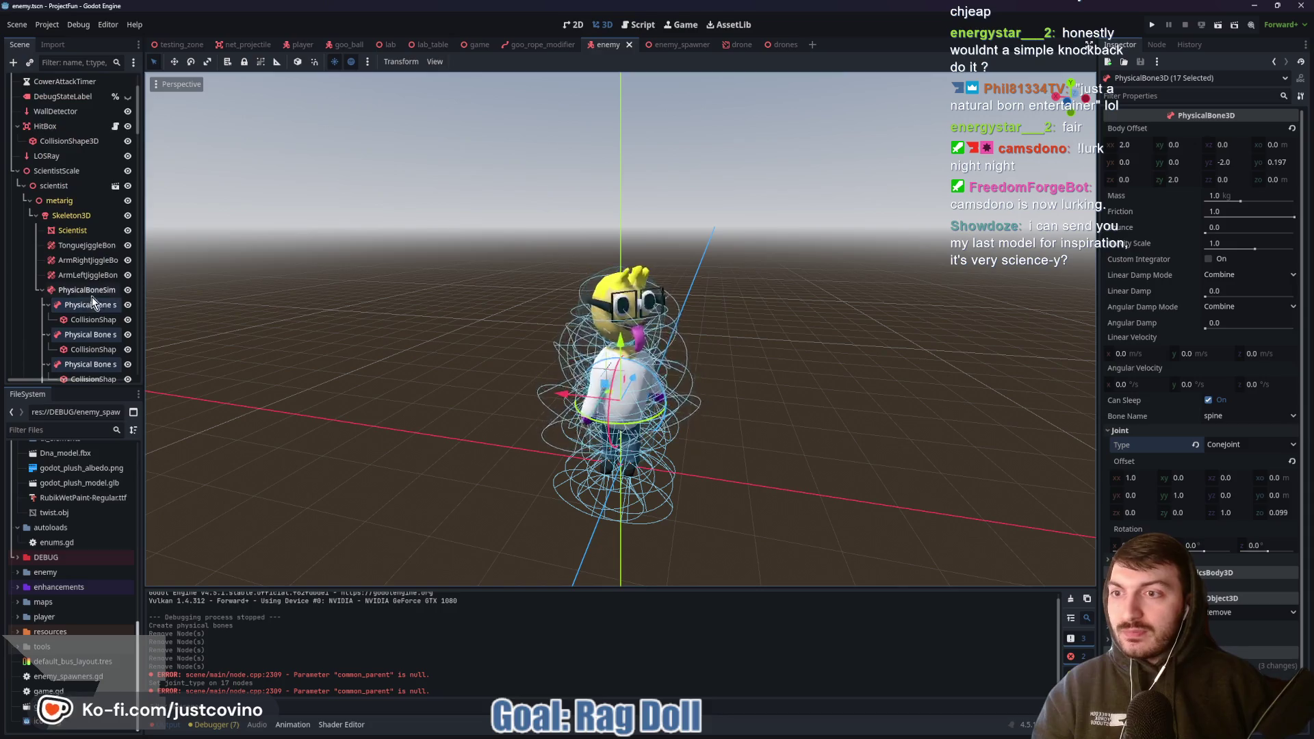
left_click(87, 289)
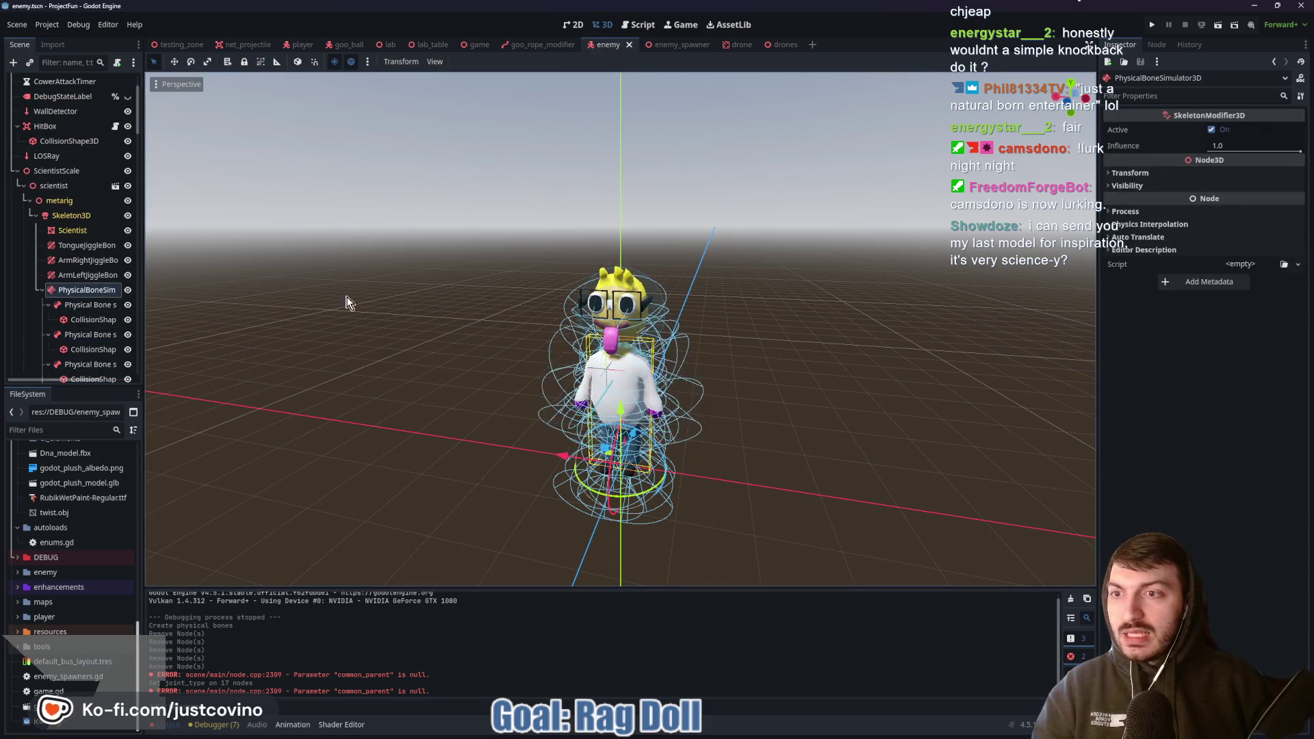
left_click(1212, 129)
left_click(1213, 129)
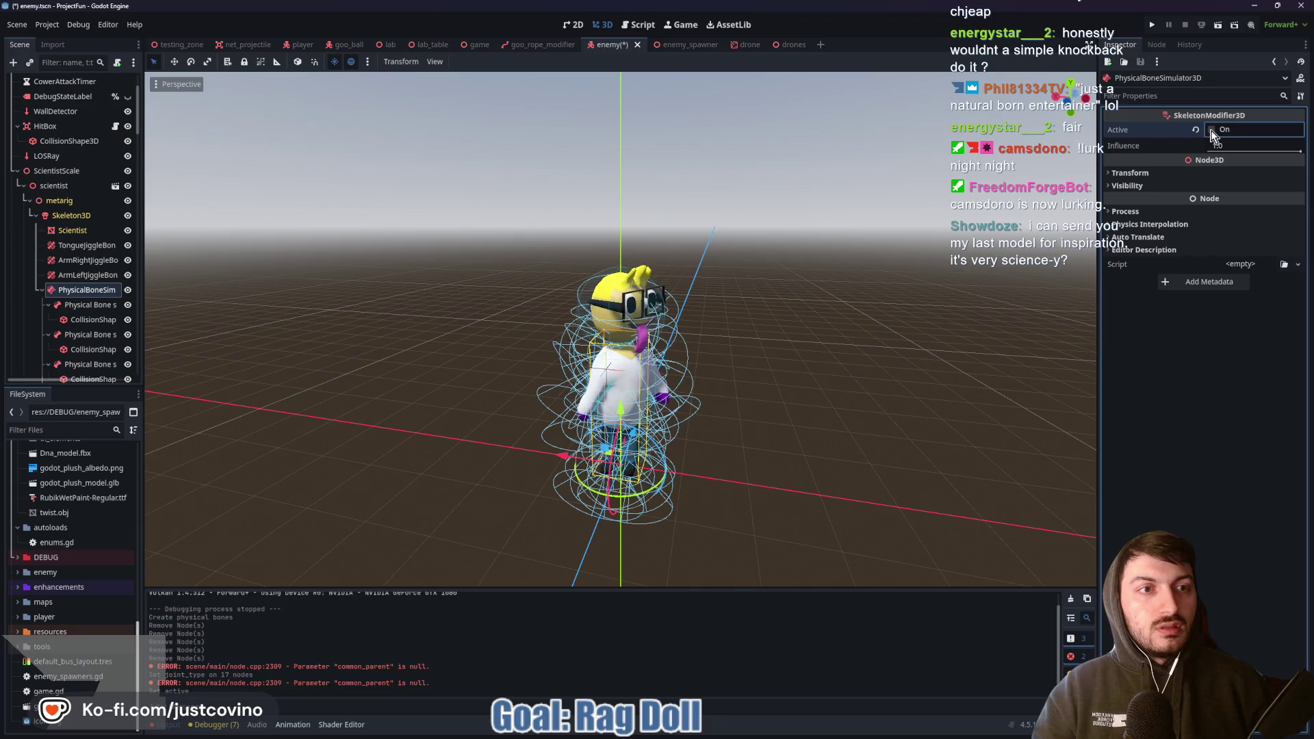
left_click_drag(1296, 156, 1208, 152)
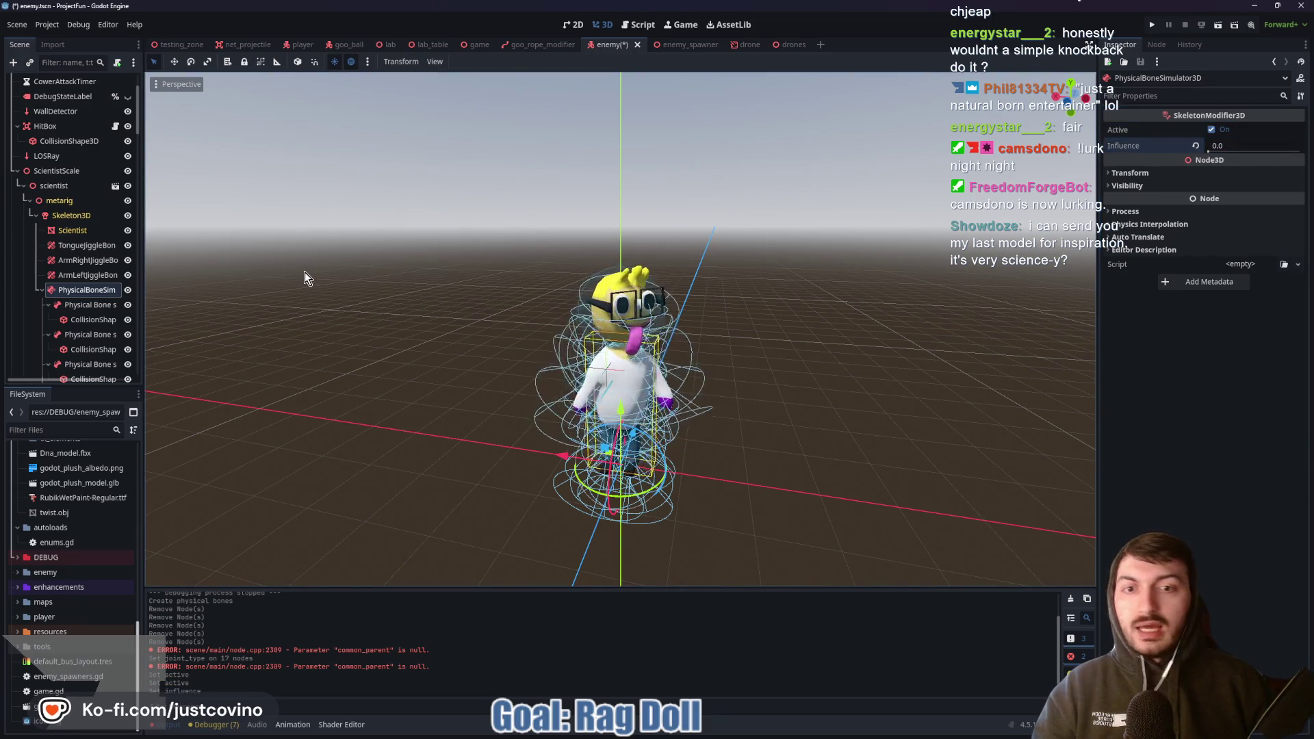
Open the Enemy node's enemy.gd script.
scroll(113, 96, "up", 3)
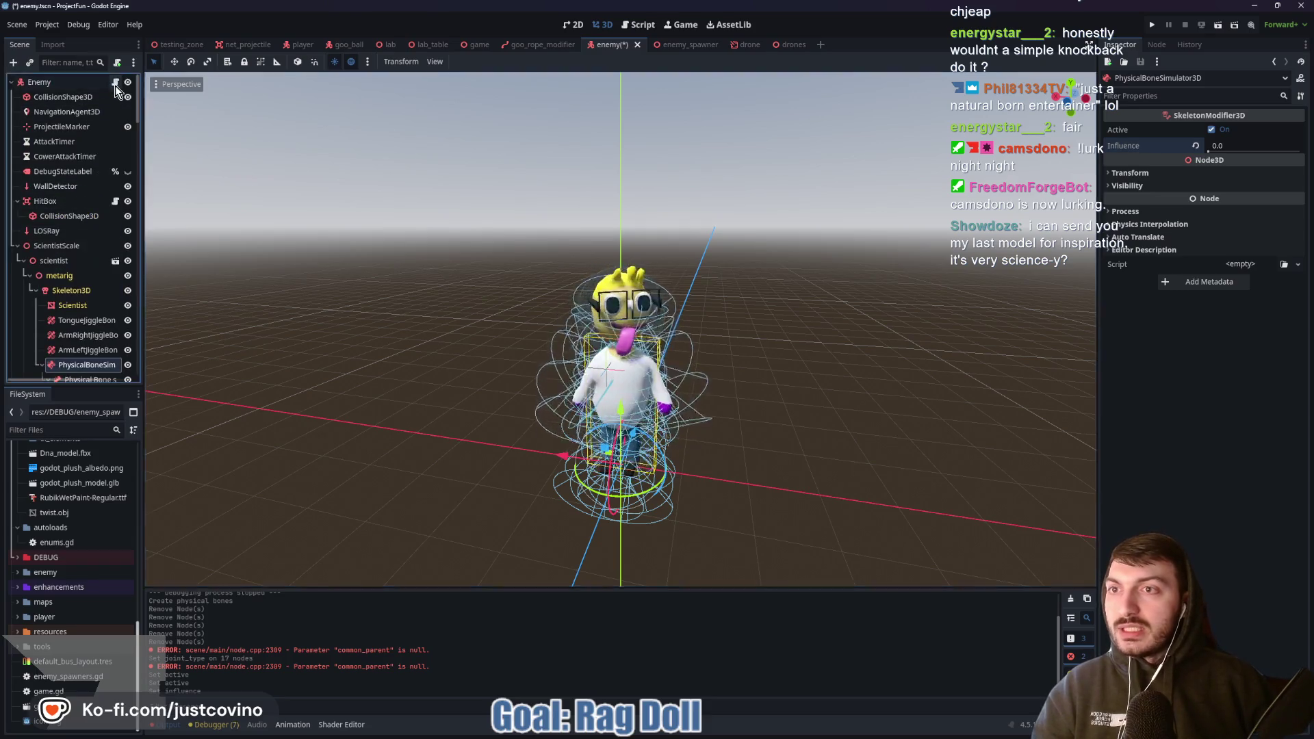
left_click(115, 83)
scroll(623, 372, "down", 2)
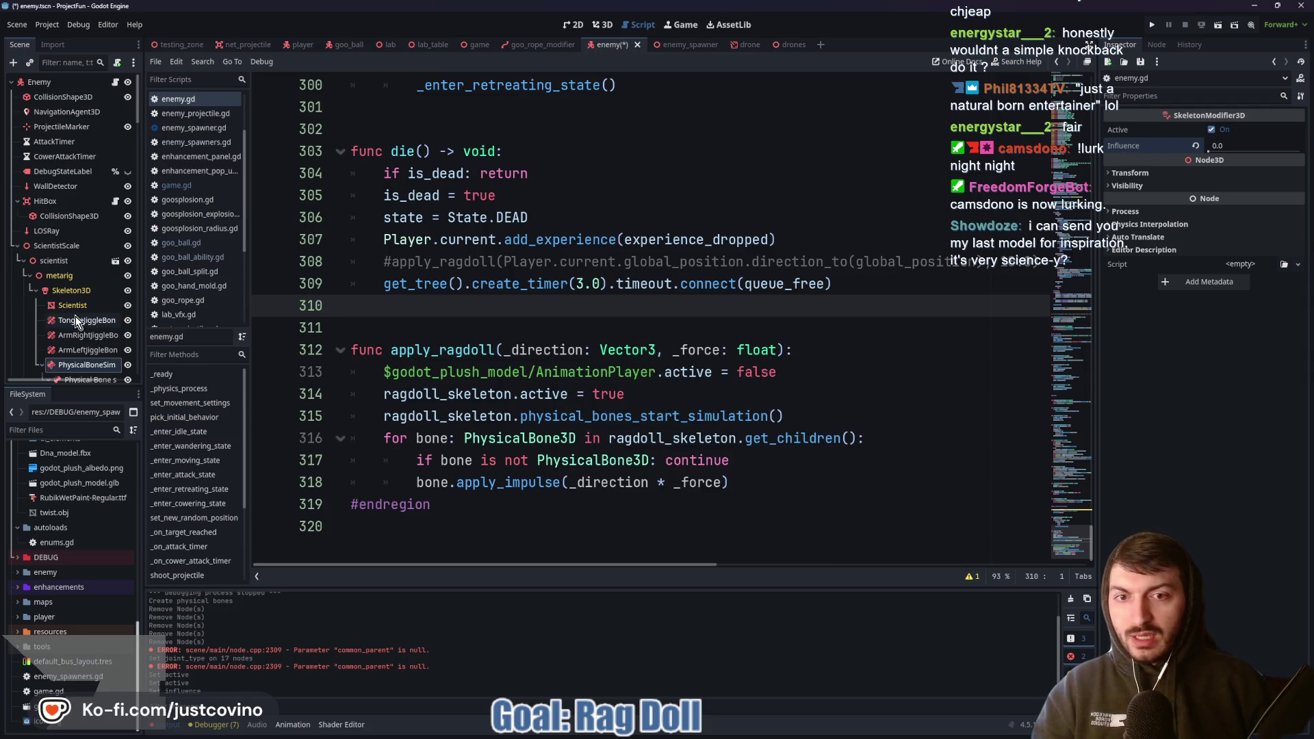
Copy the AnimationPlayer node into apply_ragdoll, then remove the wrongly pasted text.
scroll(76, 317, "down", 10)
scroll(76, 319, "down", 5)
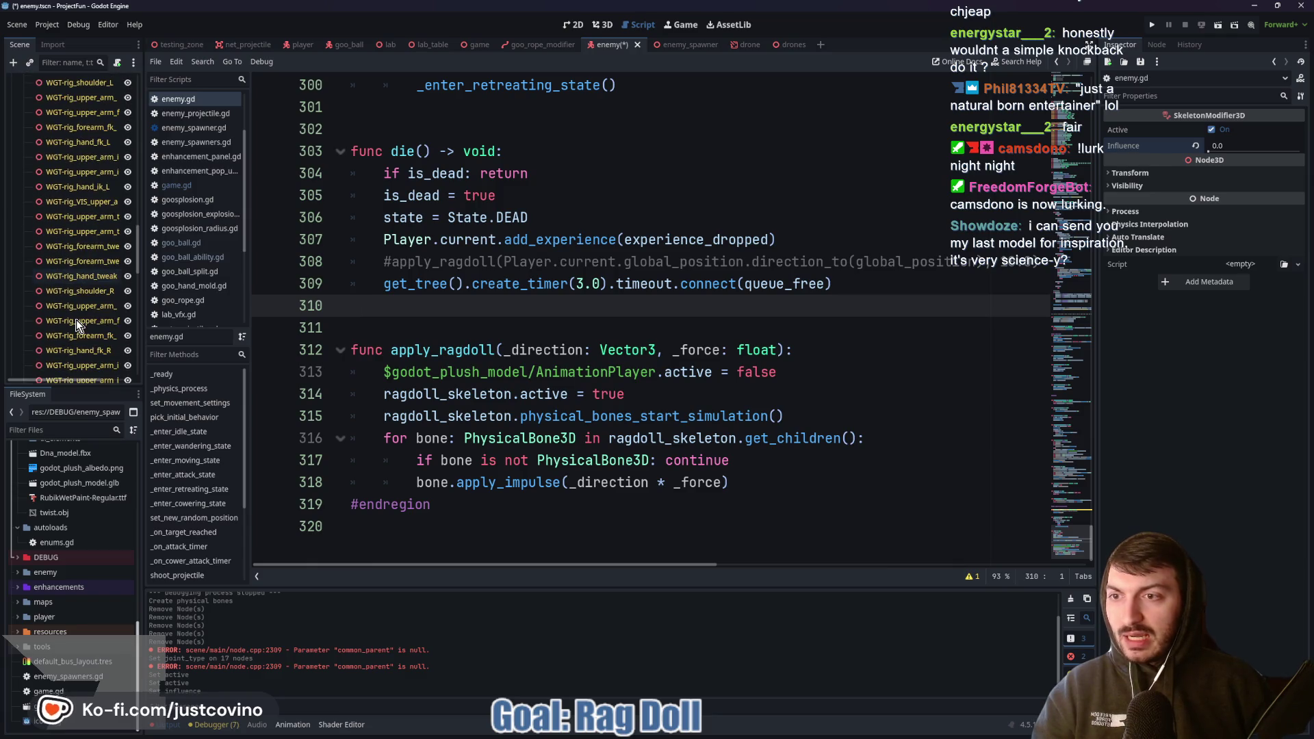
scroll(76, 319, "down", 5)
scroll(75, 322, "down", 5)
scroll(76, 321, "down", 5)
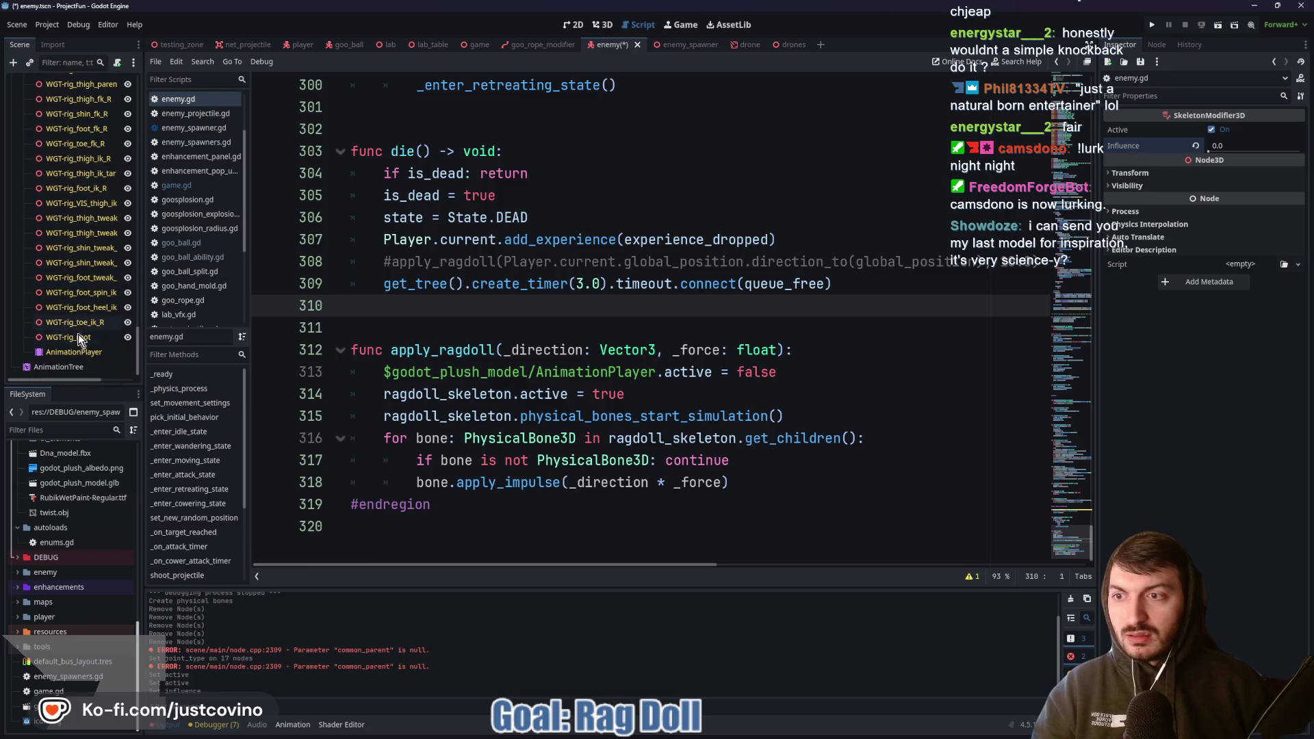
left_click(75, 352)
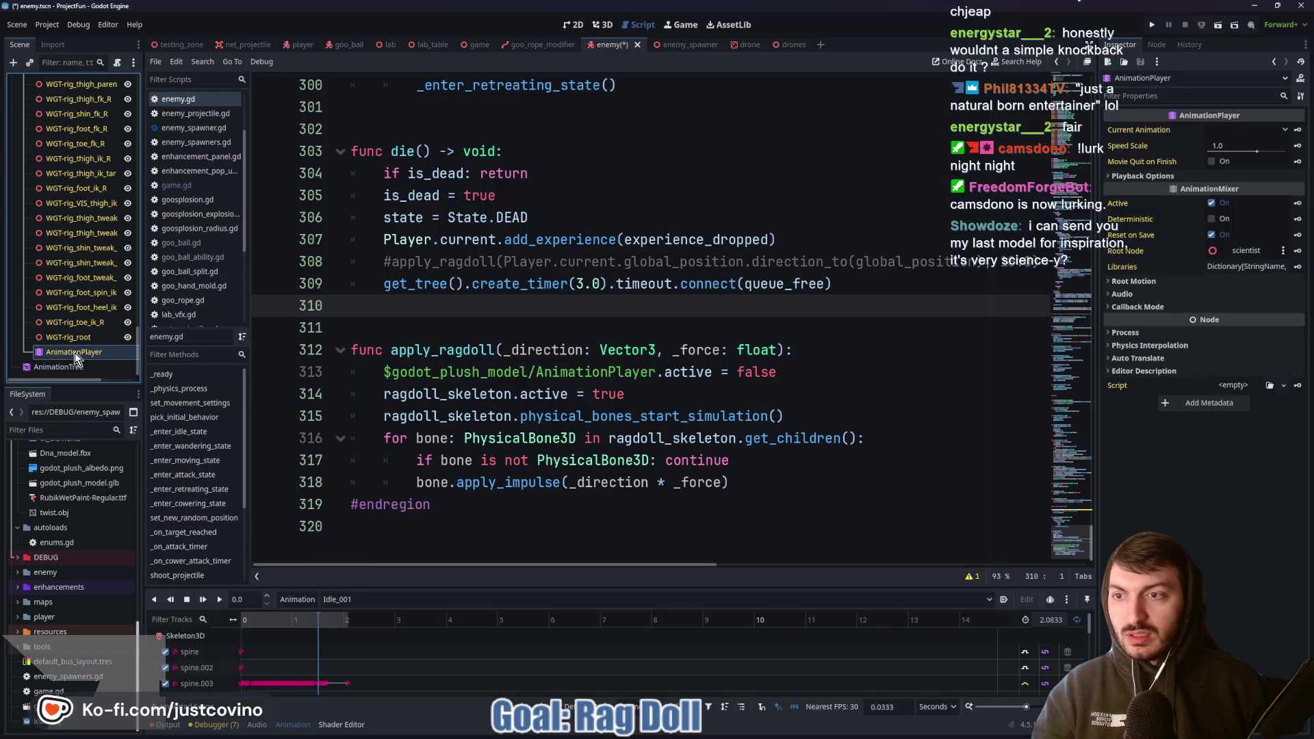
right_click(75, 352)
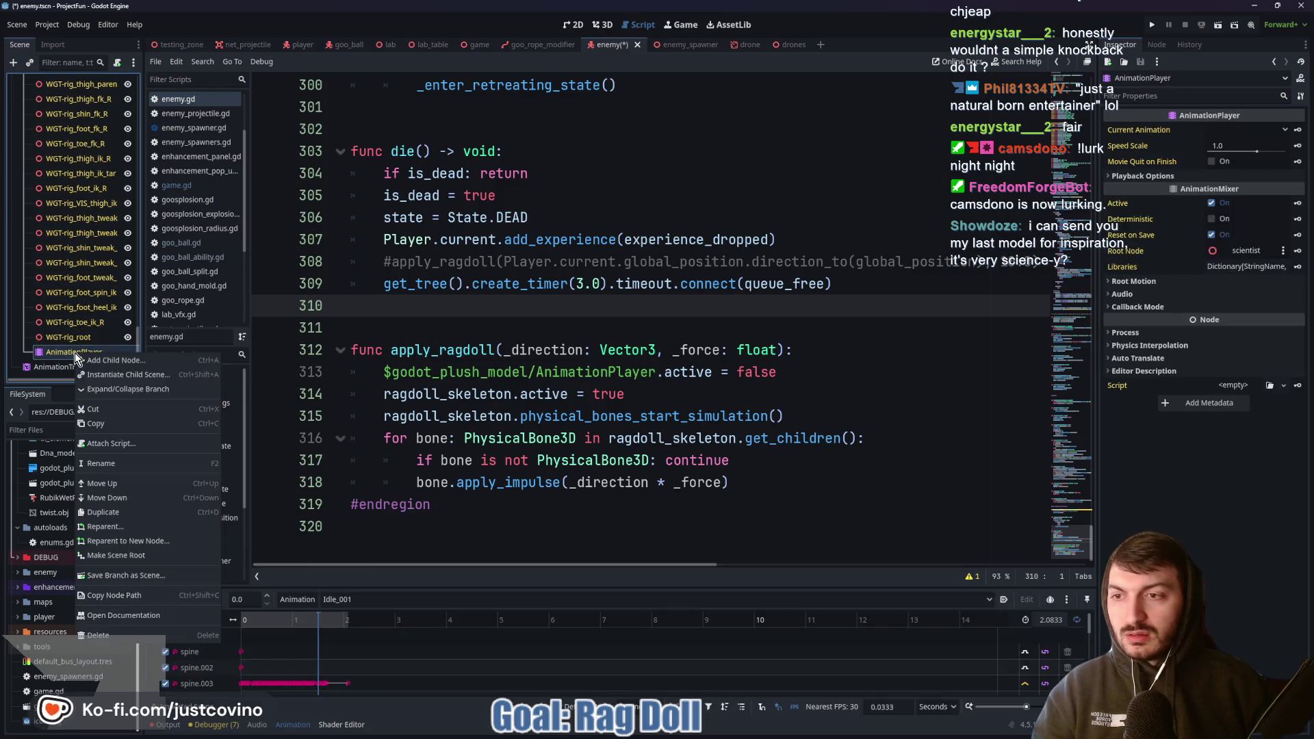
left_click(118, 425)
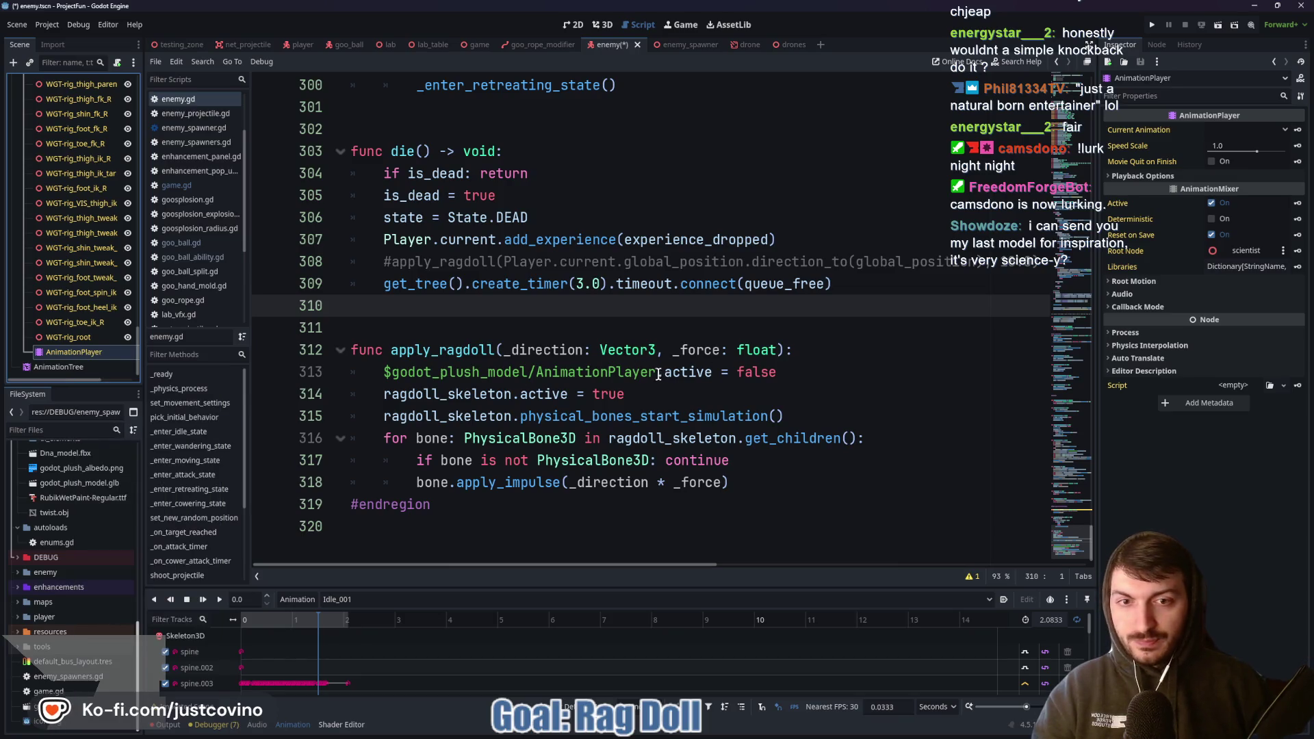
left_click(829, 351)
key("Return")
type("if !toggle: print(\"toggle woz ere 2025'\")")
key("shift+Home")
key("shift+Home")
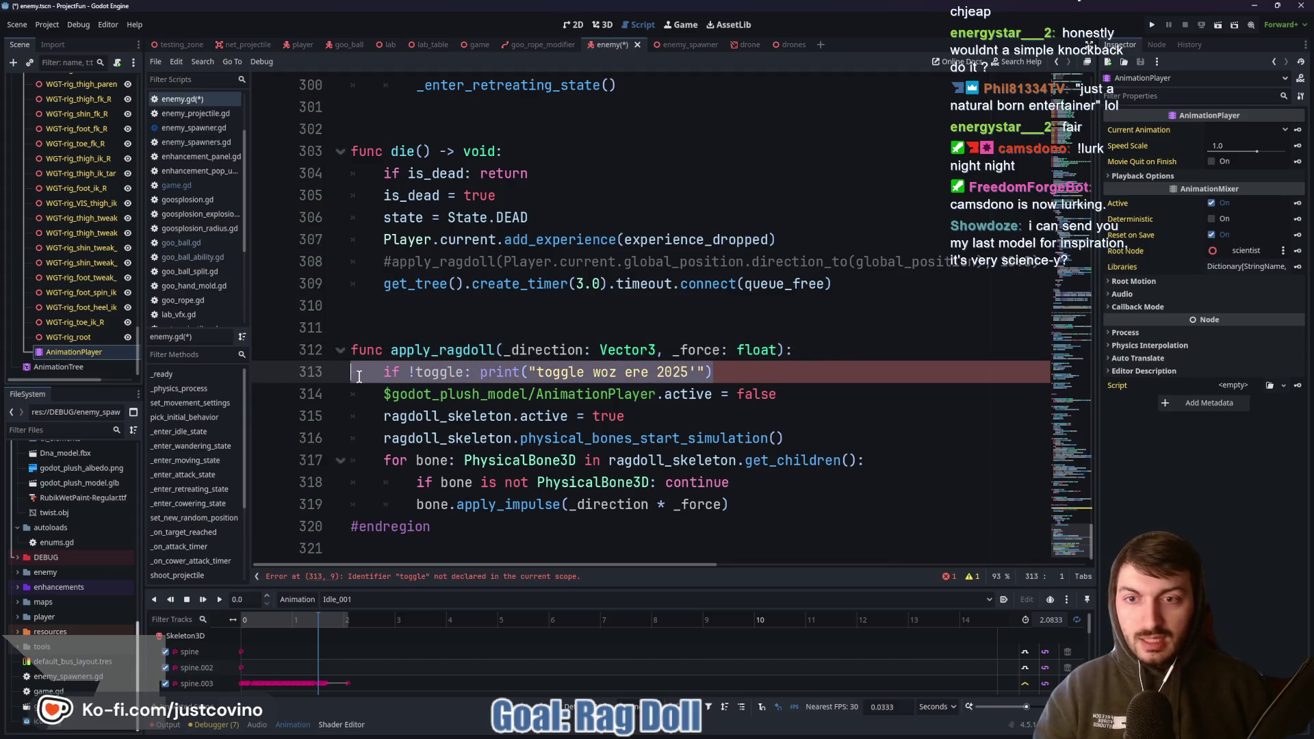
key("BackSpace")
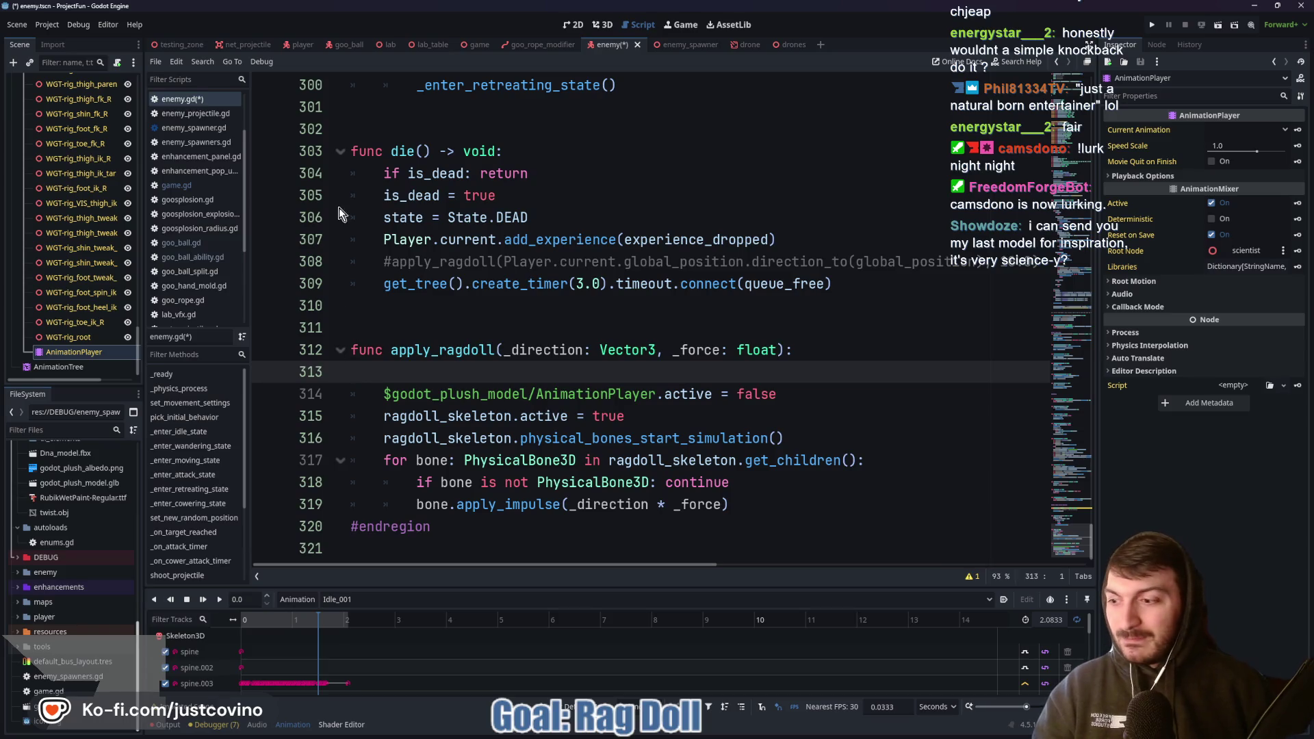
Add '$ScientistScale/scientist/AnimationPlayer.active = false' and delete the old godot_plush_model line.
right_click(53, 353)
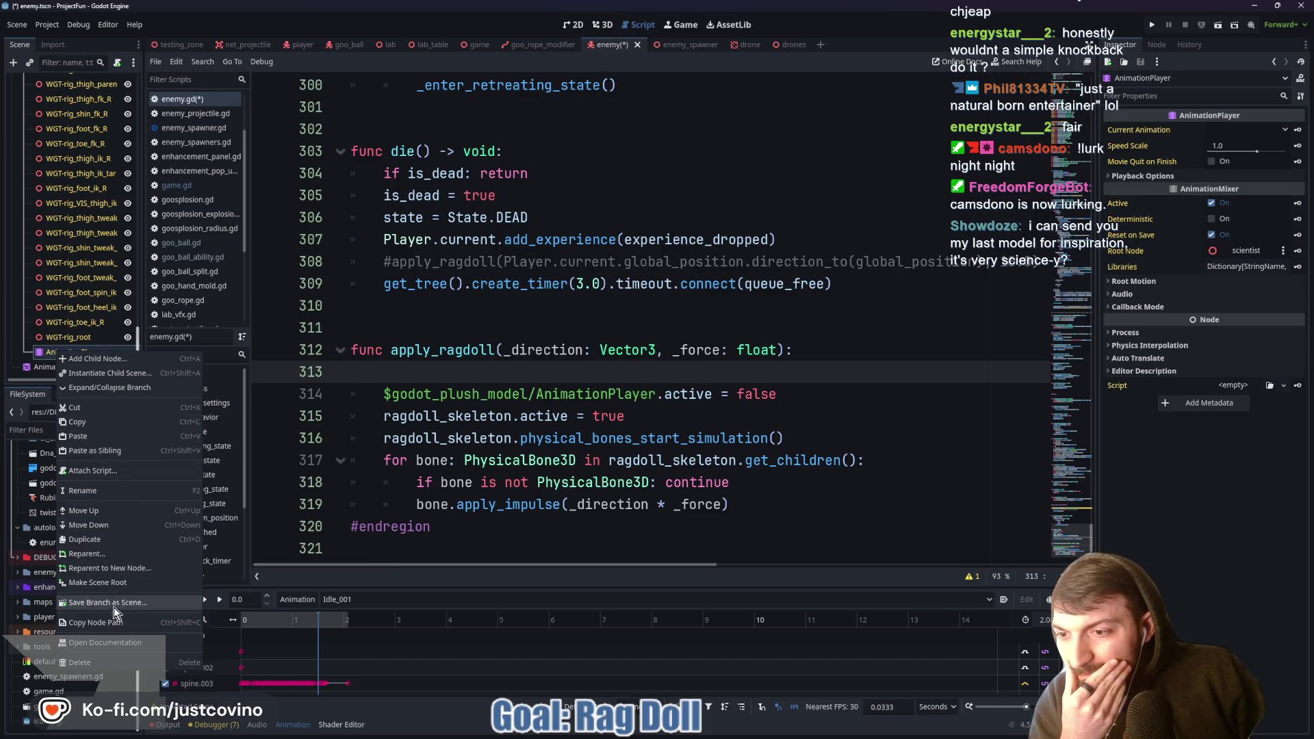
left_click(95, 622)
type("ScientistScale/scientist/AnimationPlayer")
key("Tab")
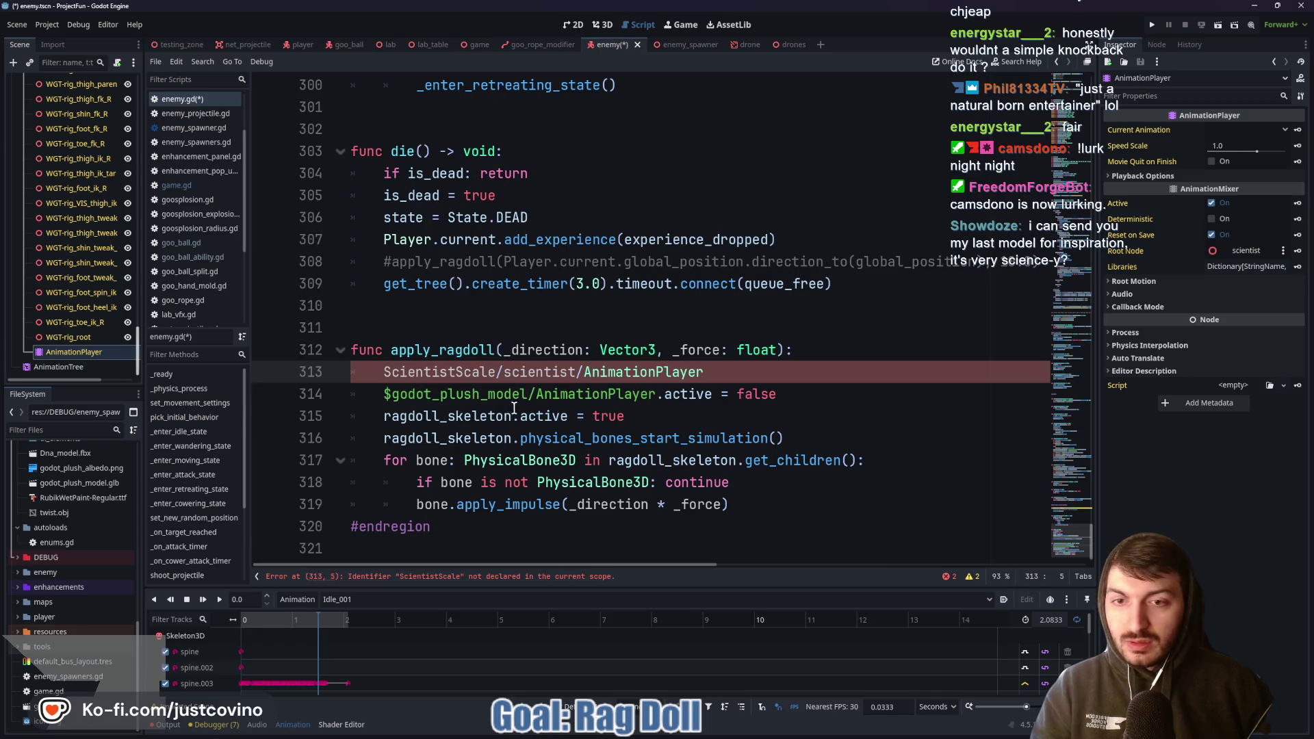
type("$")
left_click(762, 366)
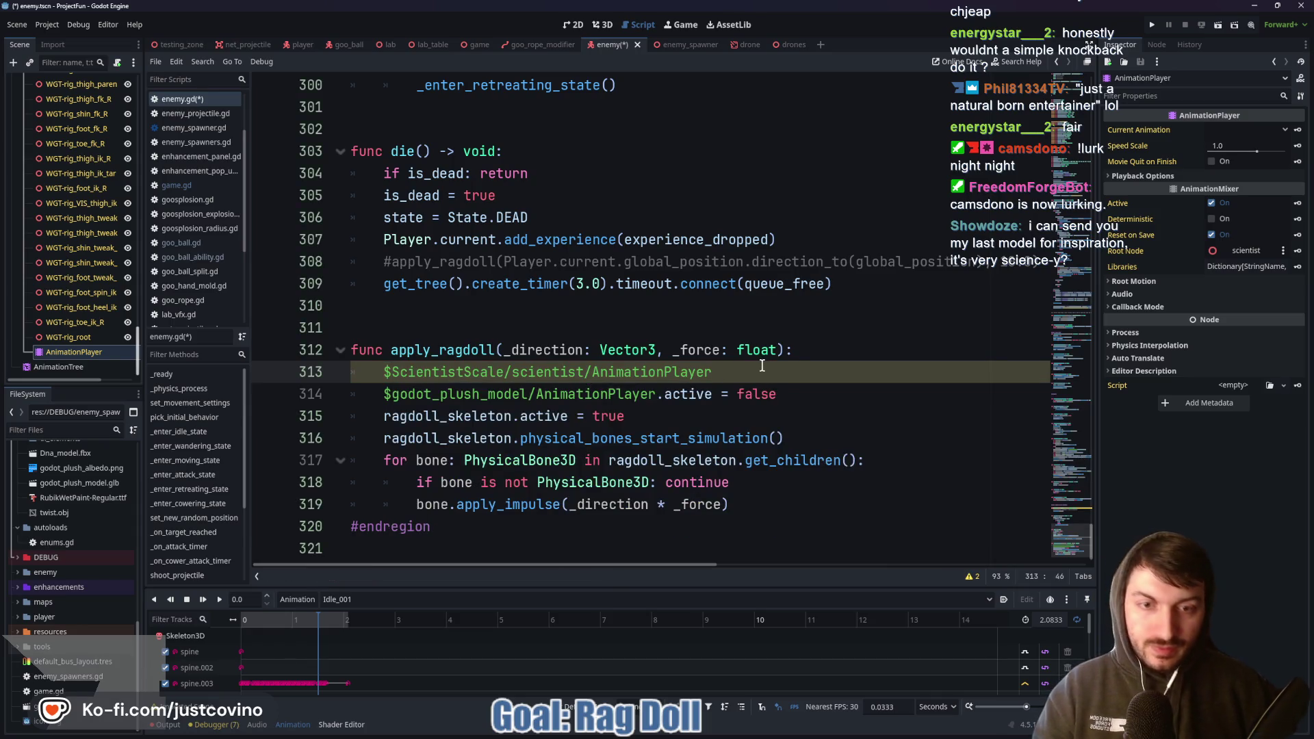
type(".active = fa")
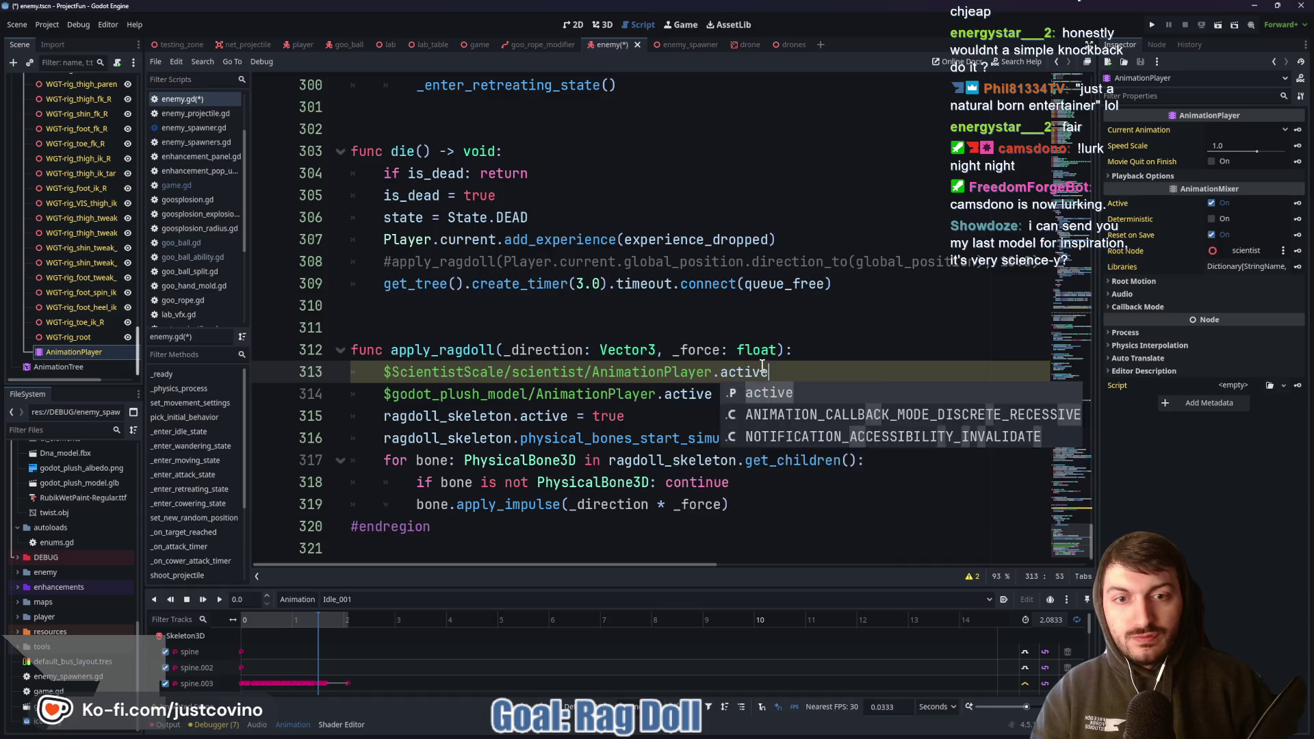
type("lse")
left_click_drag(777, 395, 347, 393)
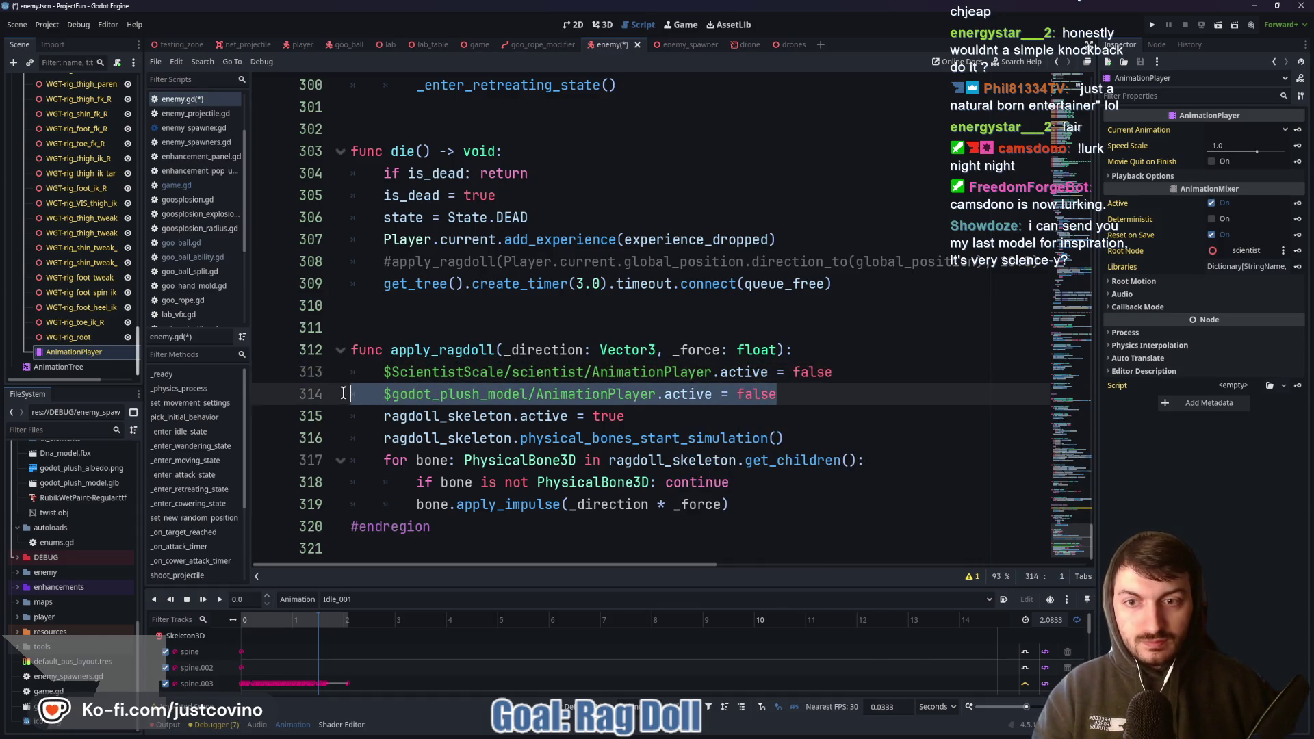
key("BackSpace")
key("BackSpace")
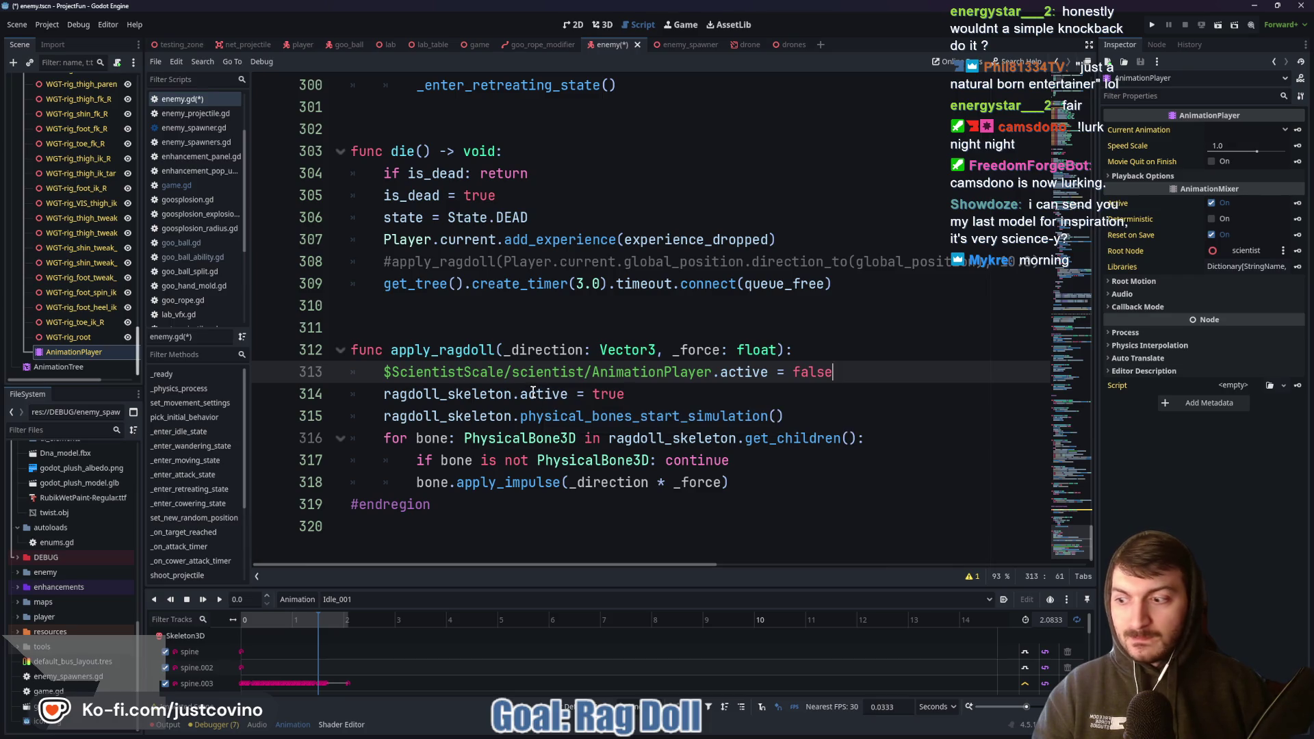
Uncomment the apply_ragdoll call in die() and save the script.
scroll(512, 408, "up", 1)
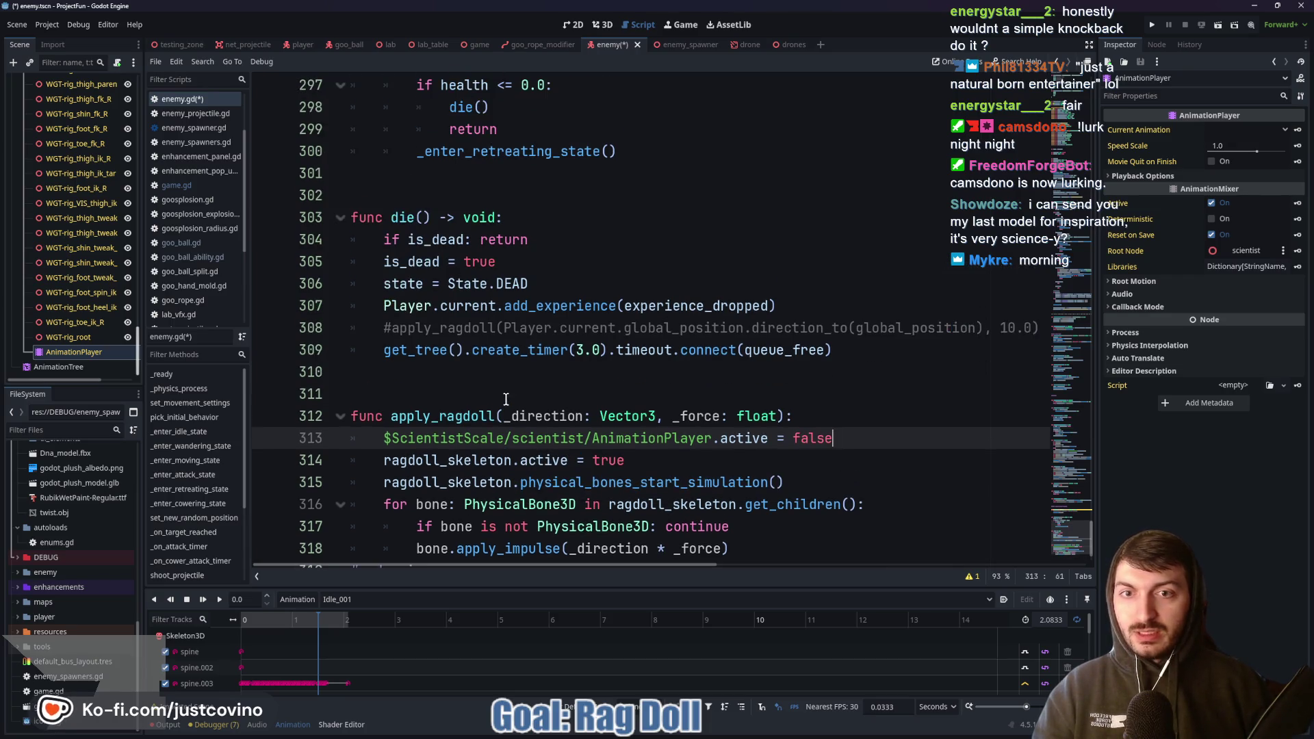
left_click(388, 327)
key("ctrl+k")
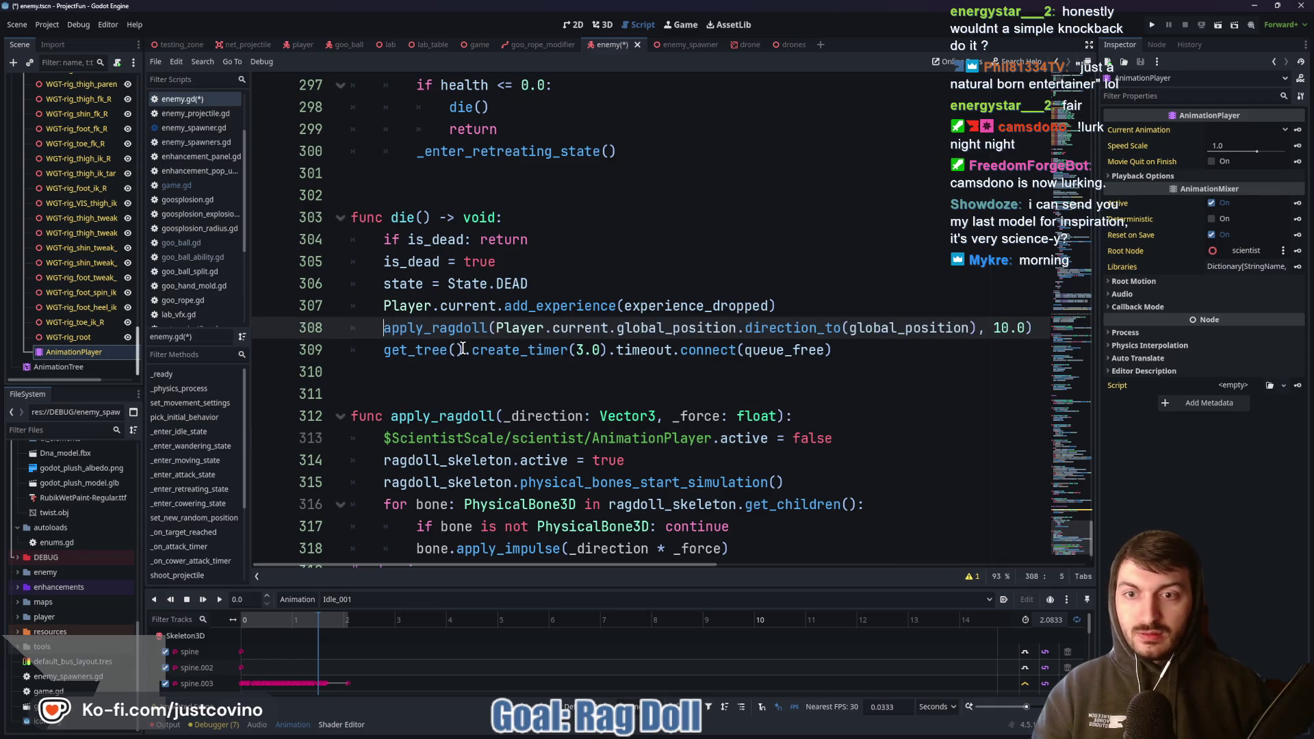
left_click(479, 376)
key("ctrl+s")
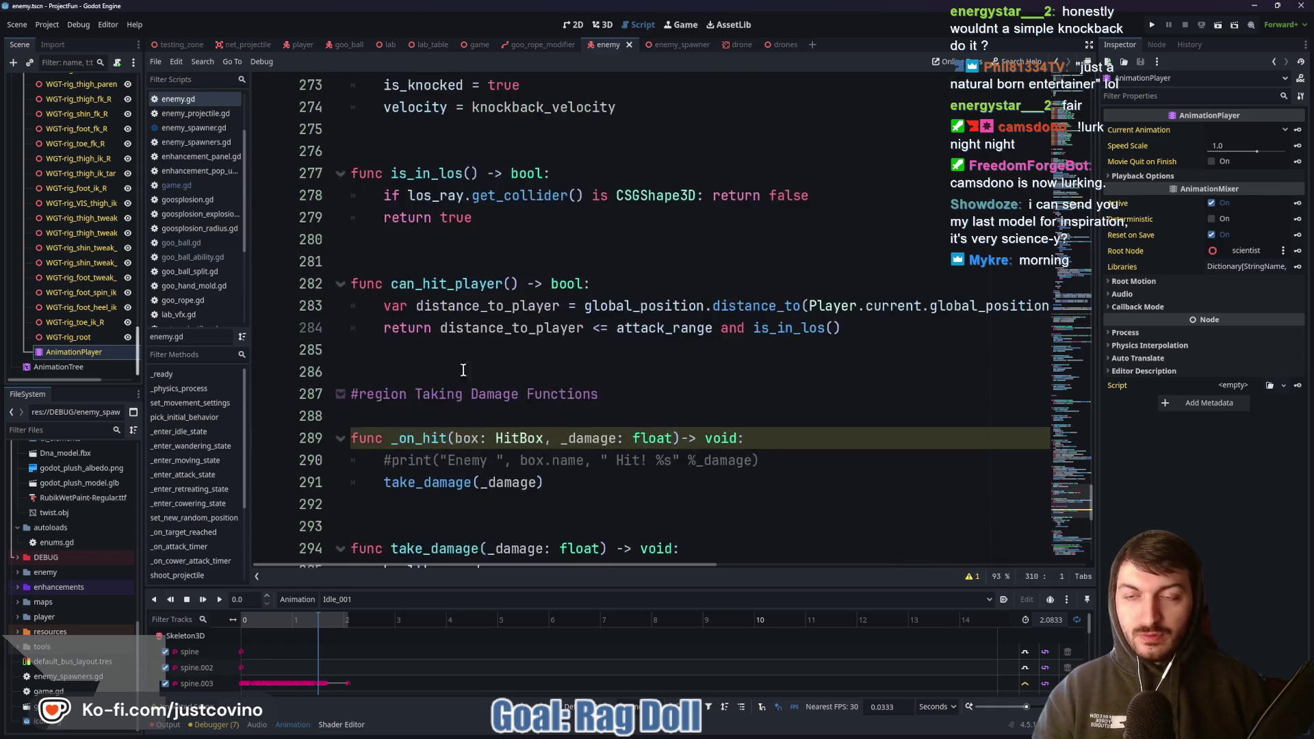
scroll(68, 130, "up", 5)
scroll(67, 273, "up", 5)
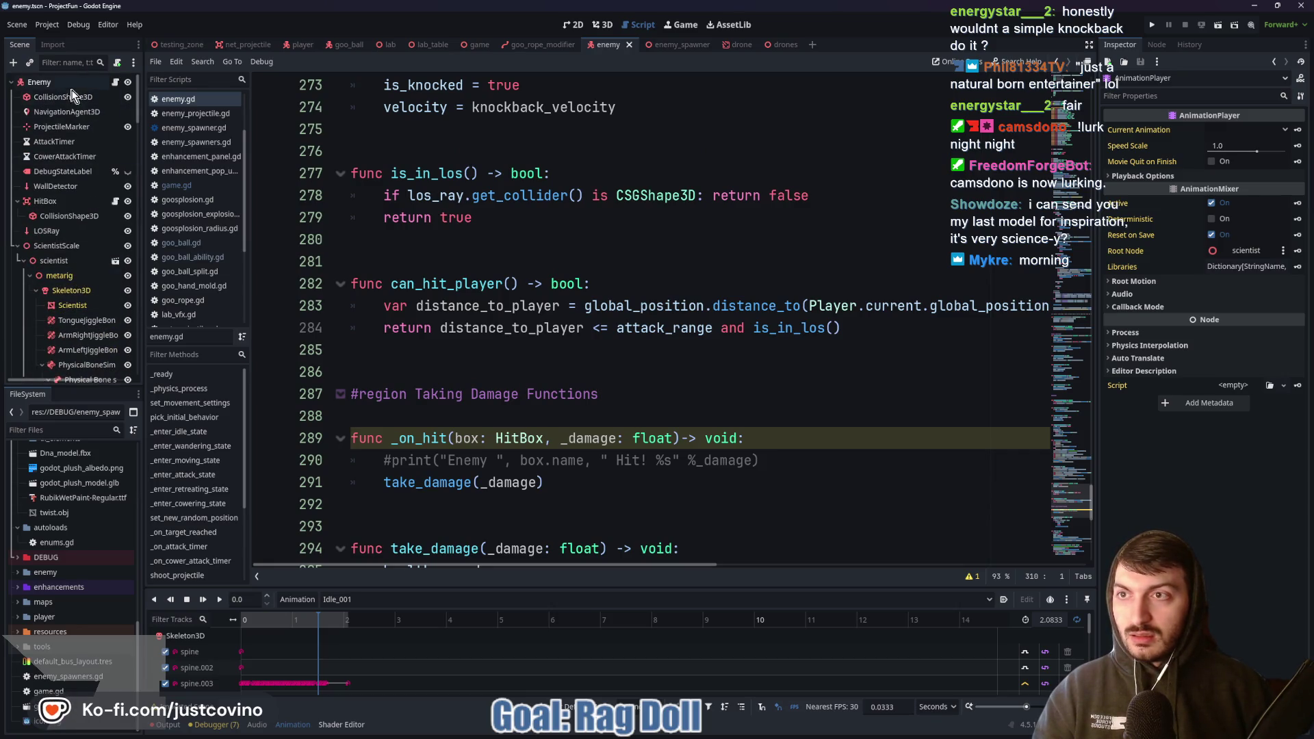
Assign PhysicalBoneSimulator3D as the Enemy node's Ragdoll Skeleton and save the enemy scene.
scroll(68, 96, "up", 10)
left_click(66, 83)
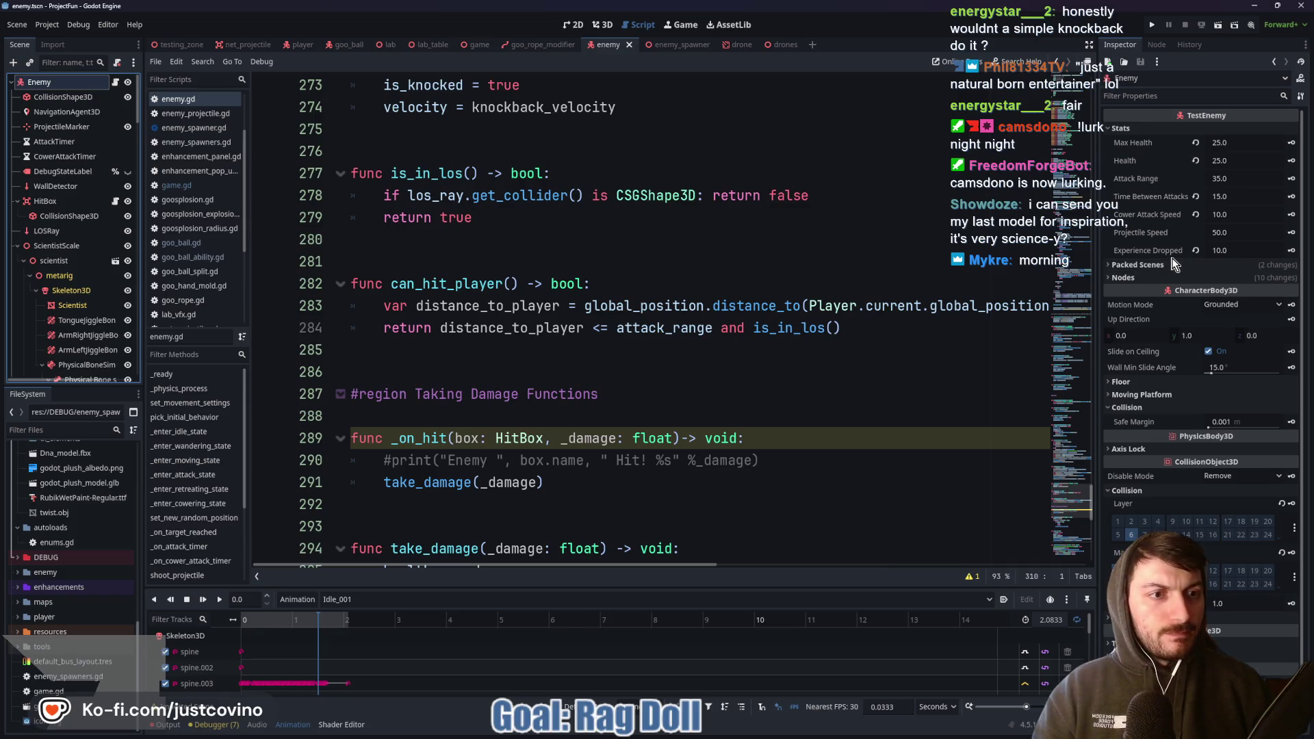
left_click(1141, 278)
left_click(1252, 292)
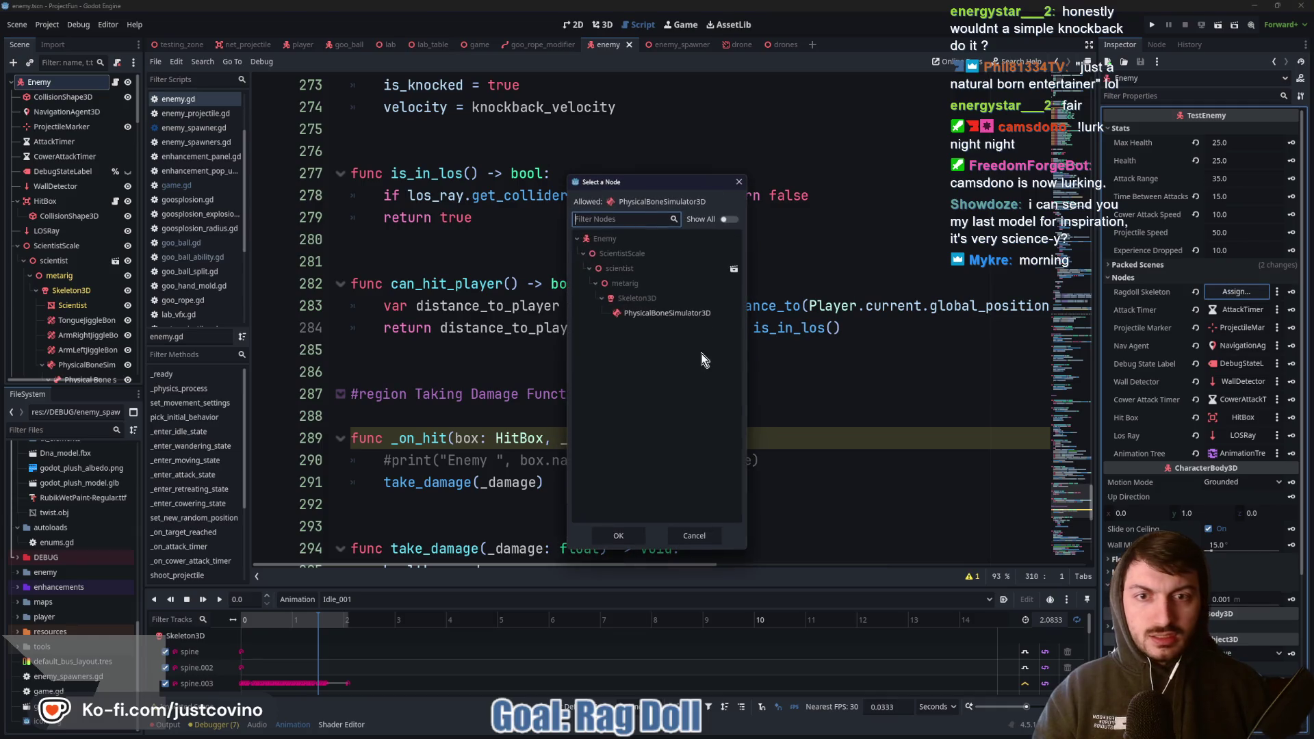
left_click(612, 537)
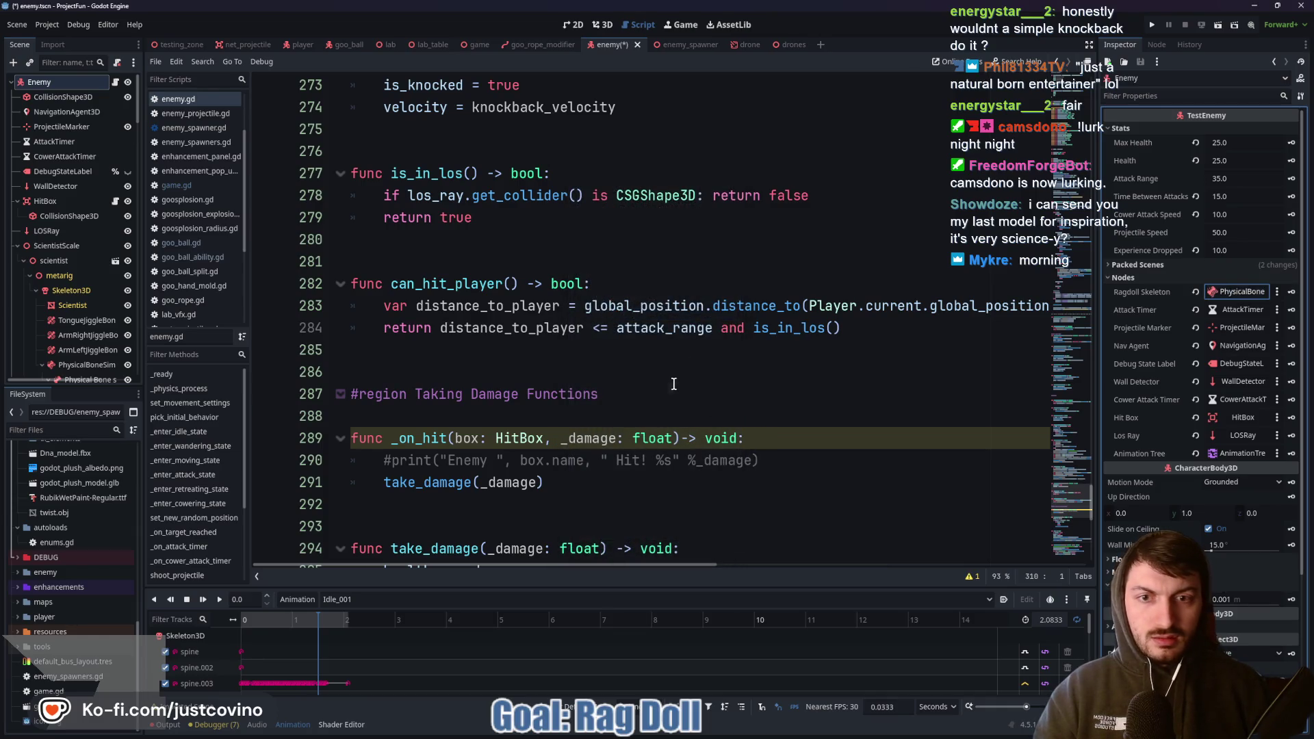
left_click(674, 384)
key("ctrl+s")
scroll(637, 366, "down", 9)
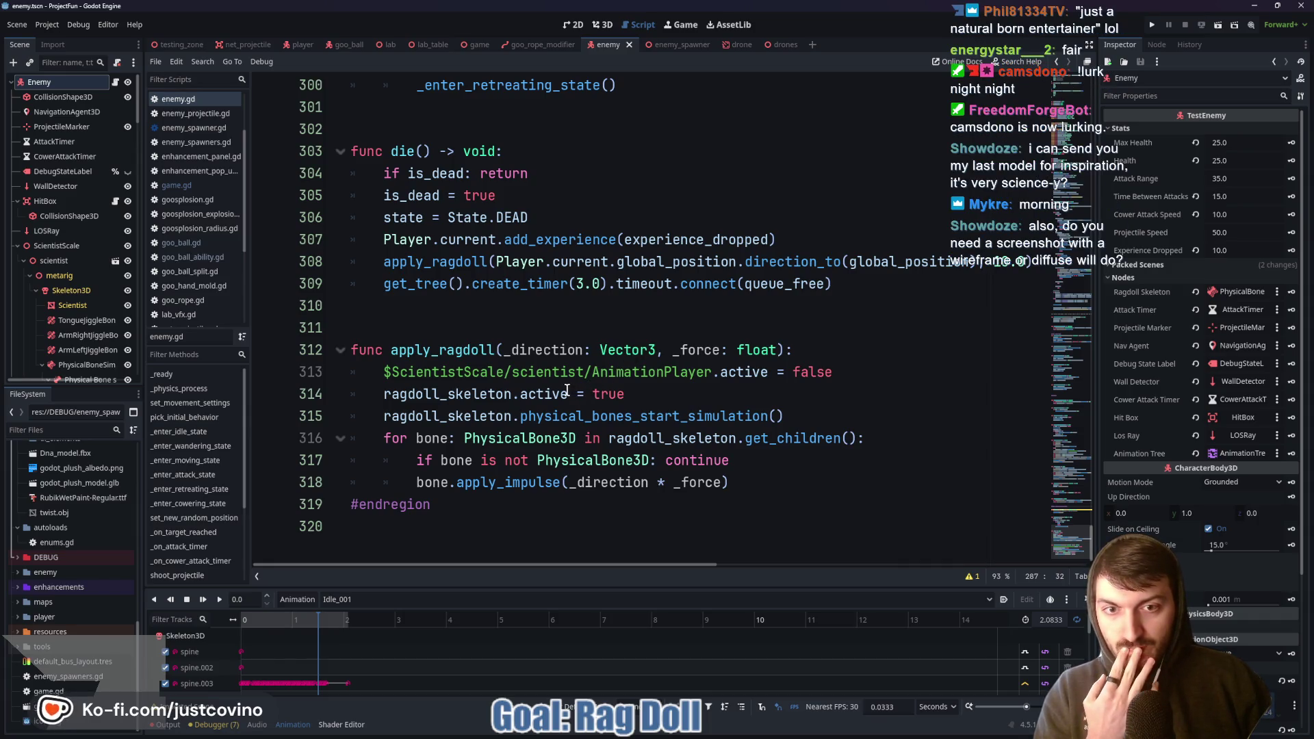
Uncheck Active on PhysicalBoneSimulator3D, save enemy.gd, then switch to the game scene.
scroll(79, 309, "down", 4)
left_click(86, 215)
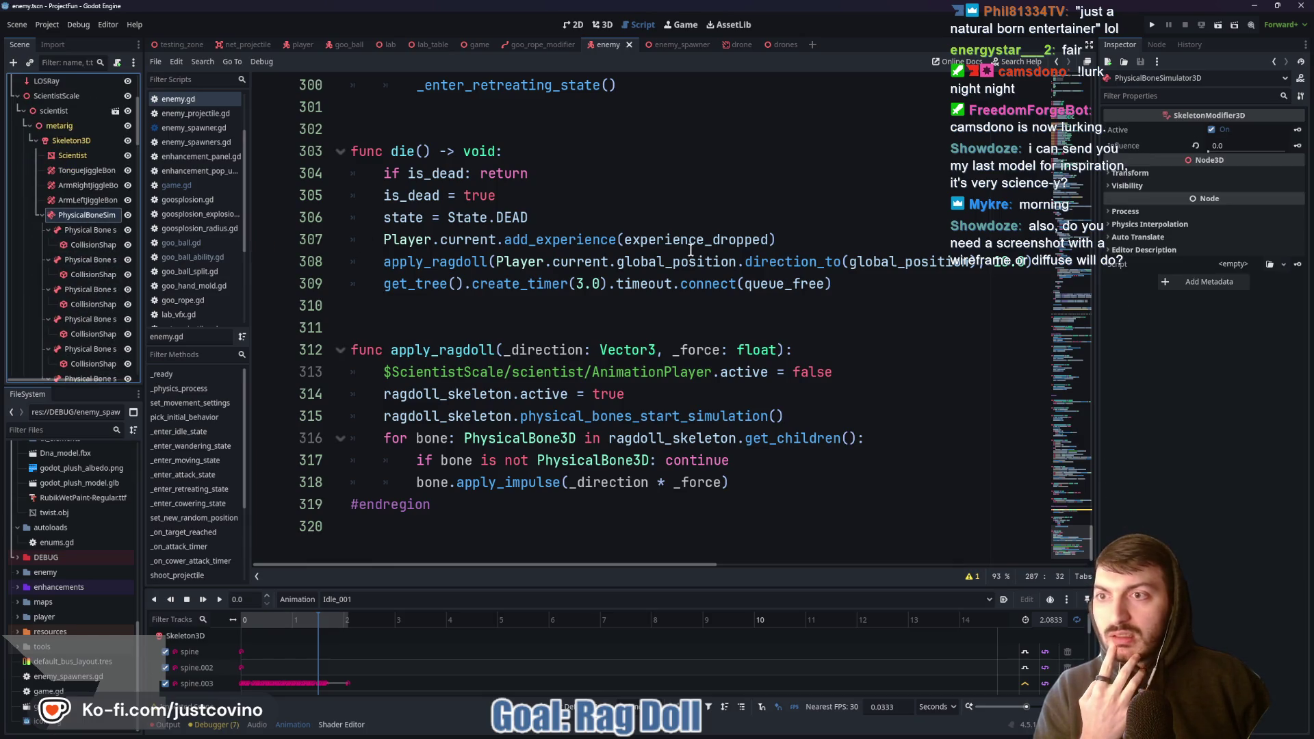
left_click(1212, 130)
left_click(1222, 145)
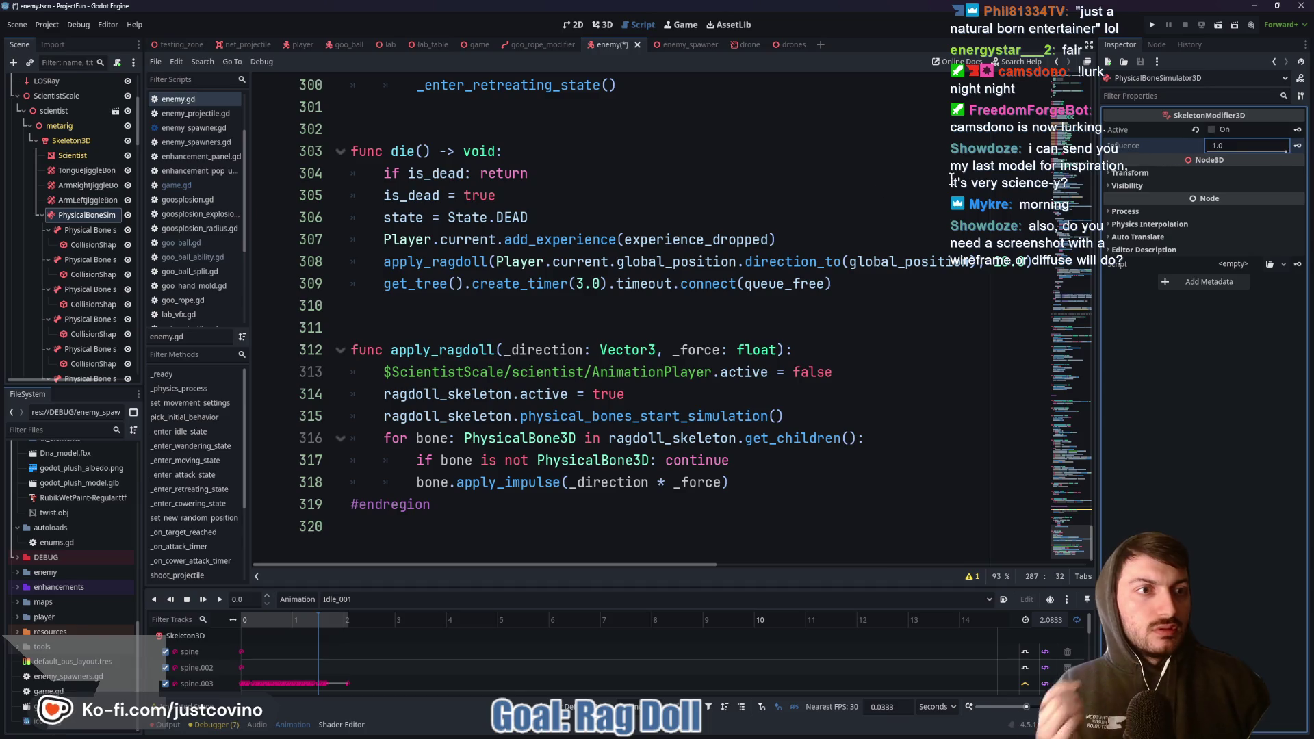
left_click(632, 226)
key("ctrl+s")
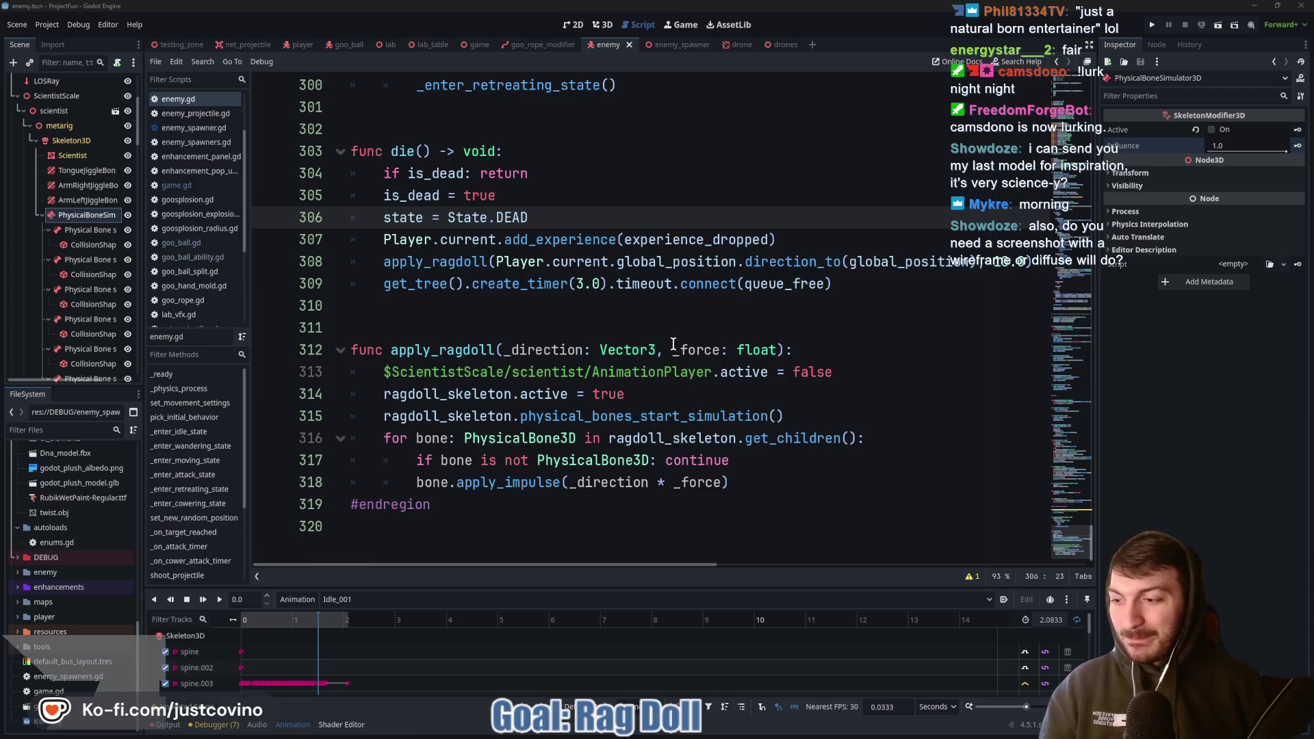
left_click(626, 320)
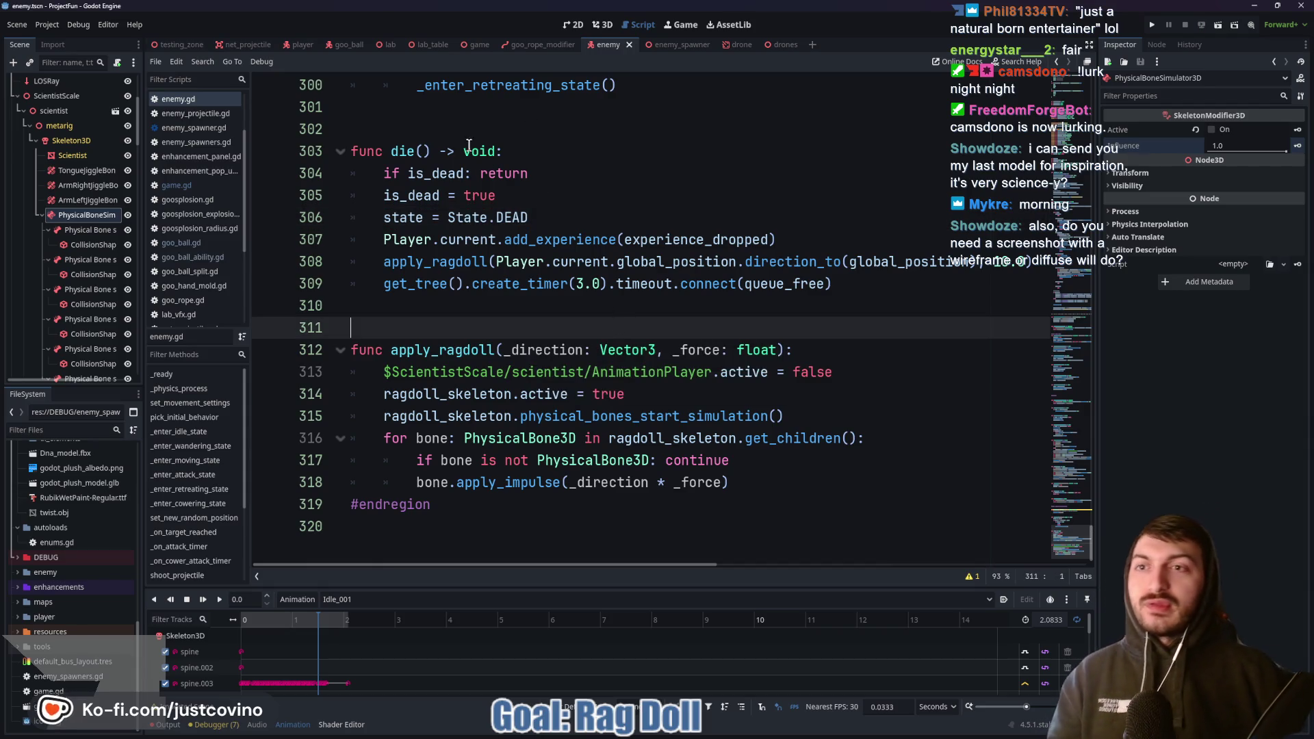
left_click(479, 44)
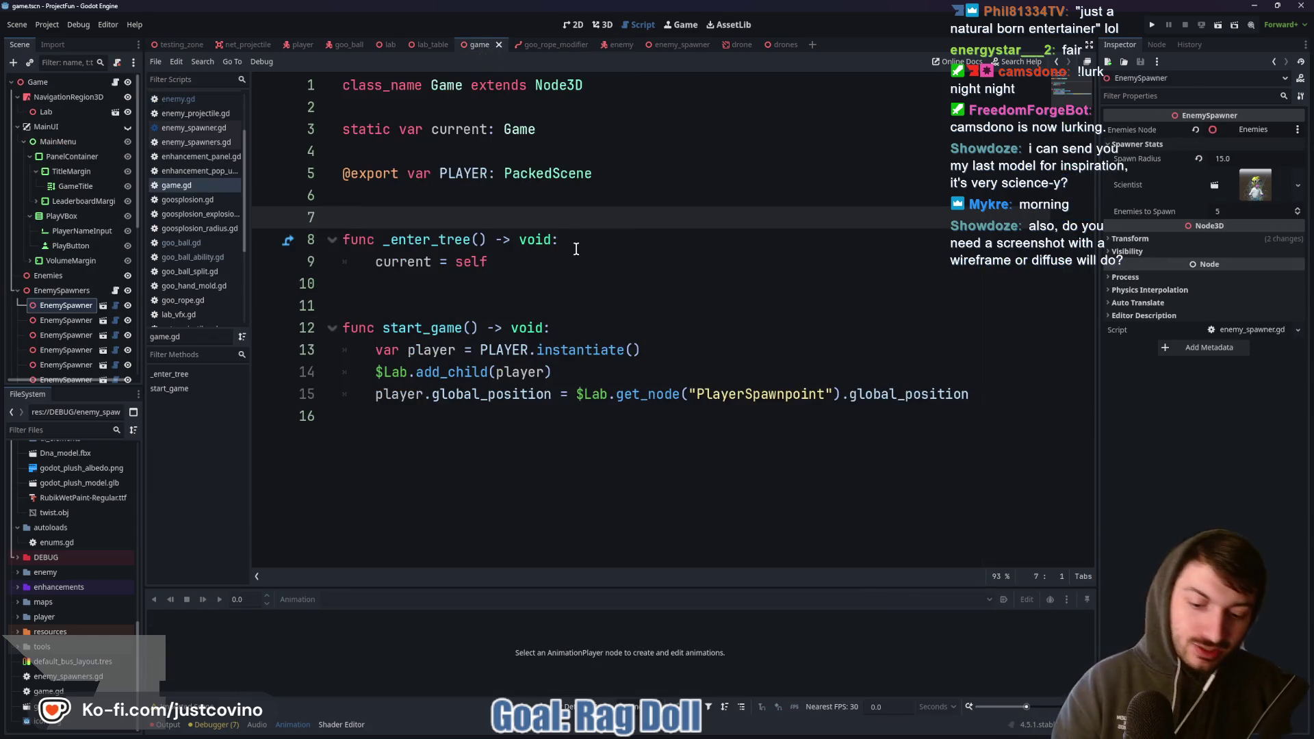
key("F5")
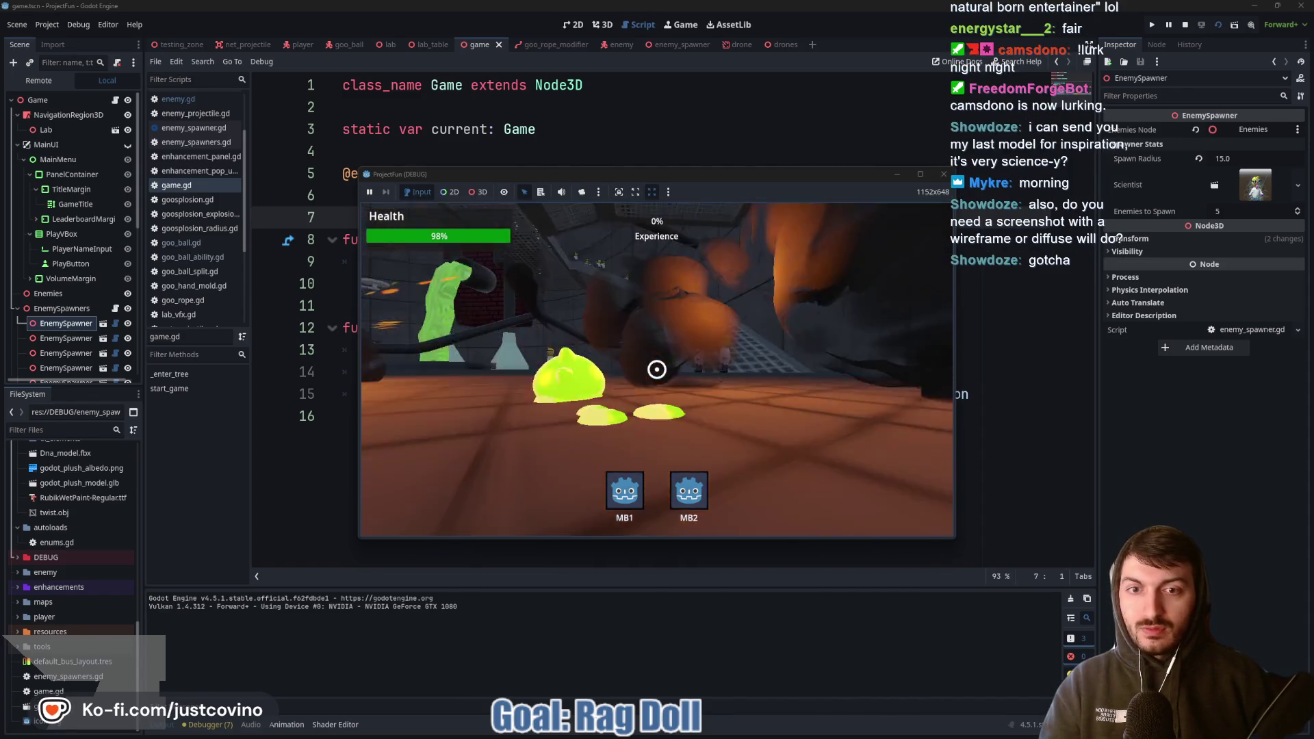
right_click(657, 369)
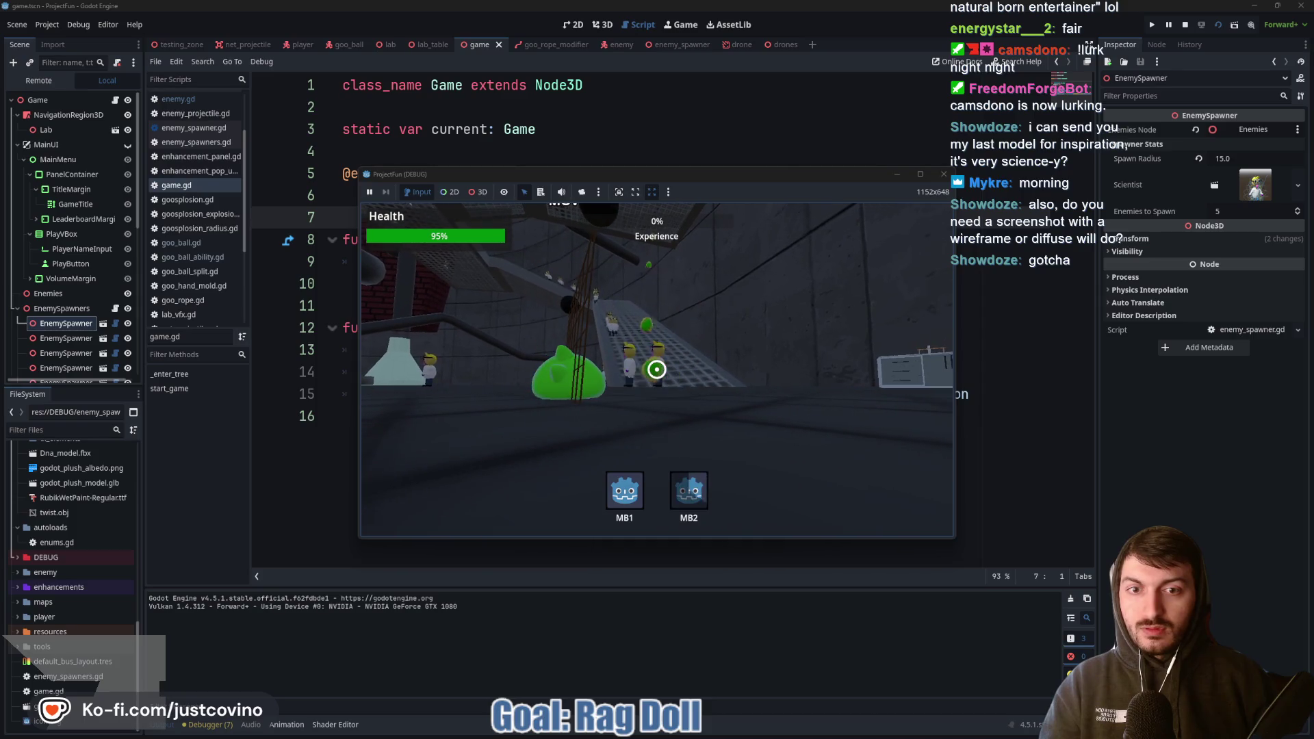
left_click(656, 369)
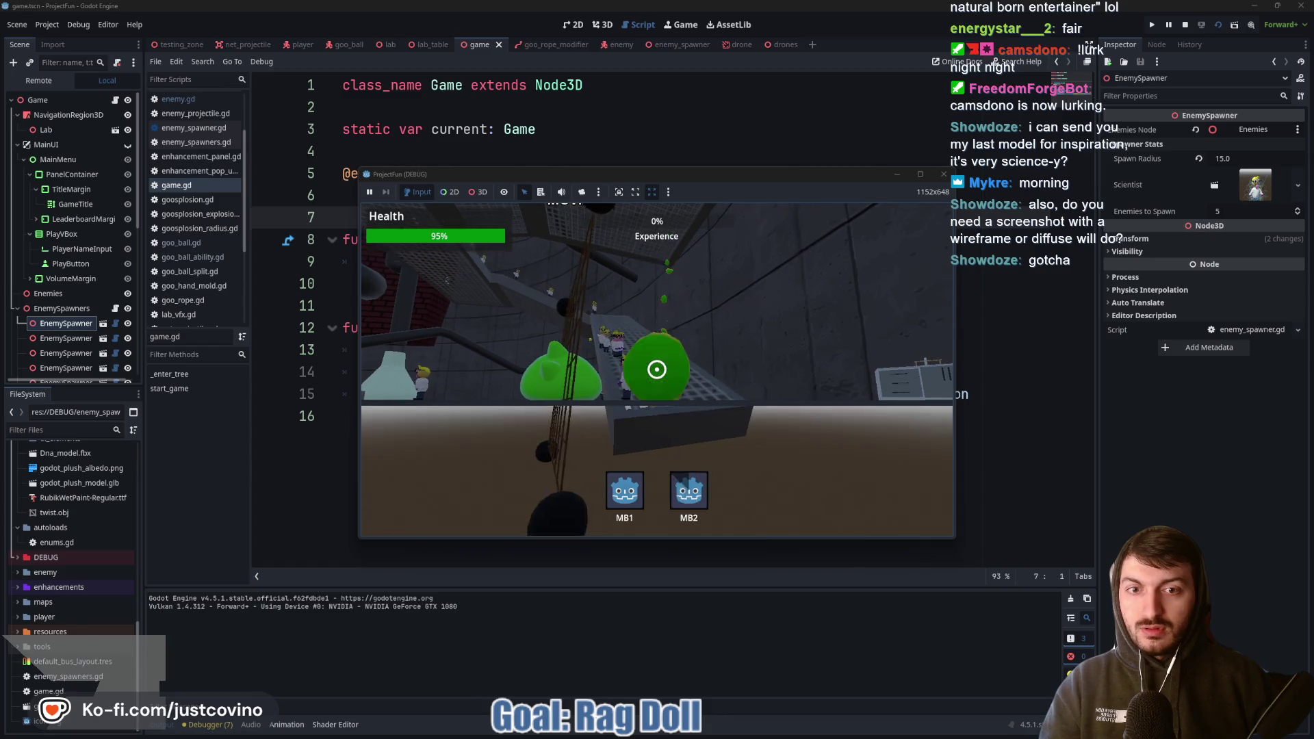
key("w")
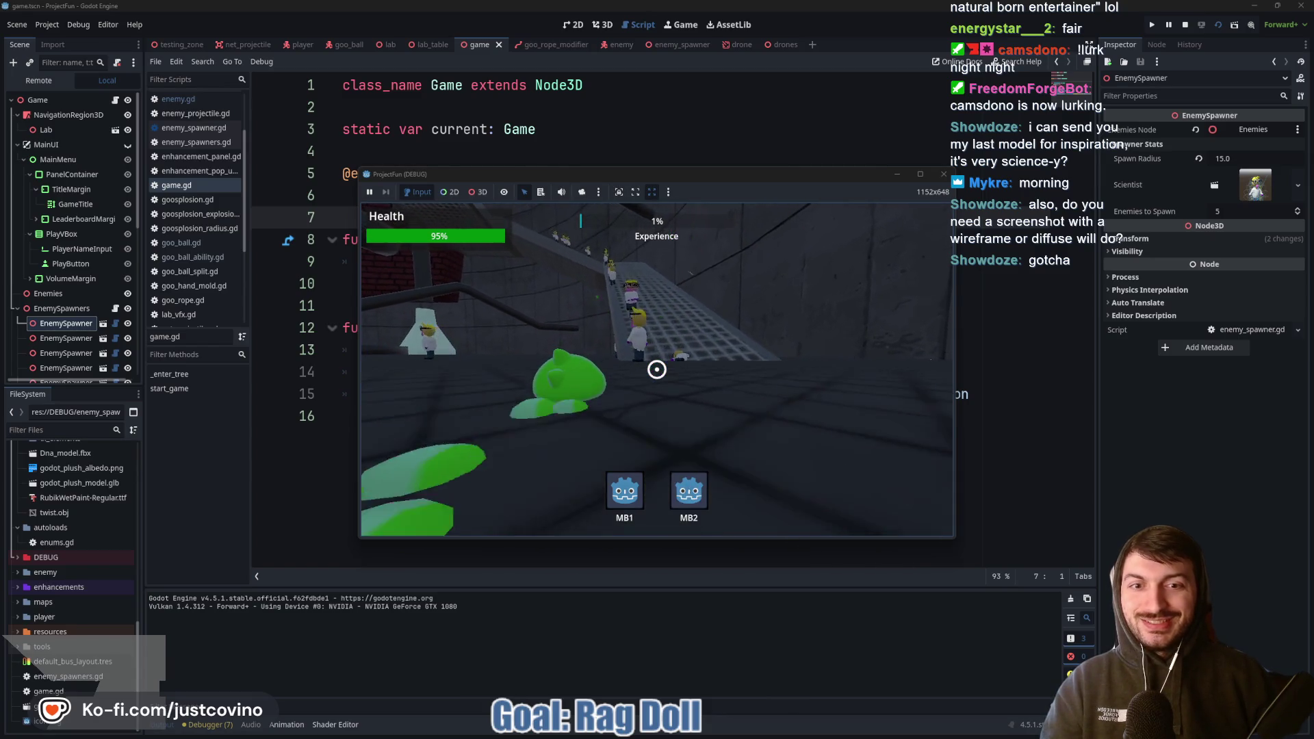
right_click(656, 370)
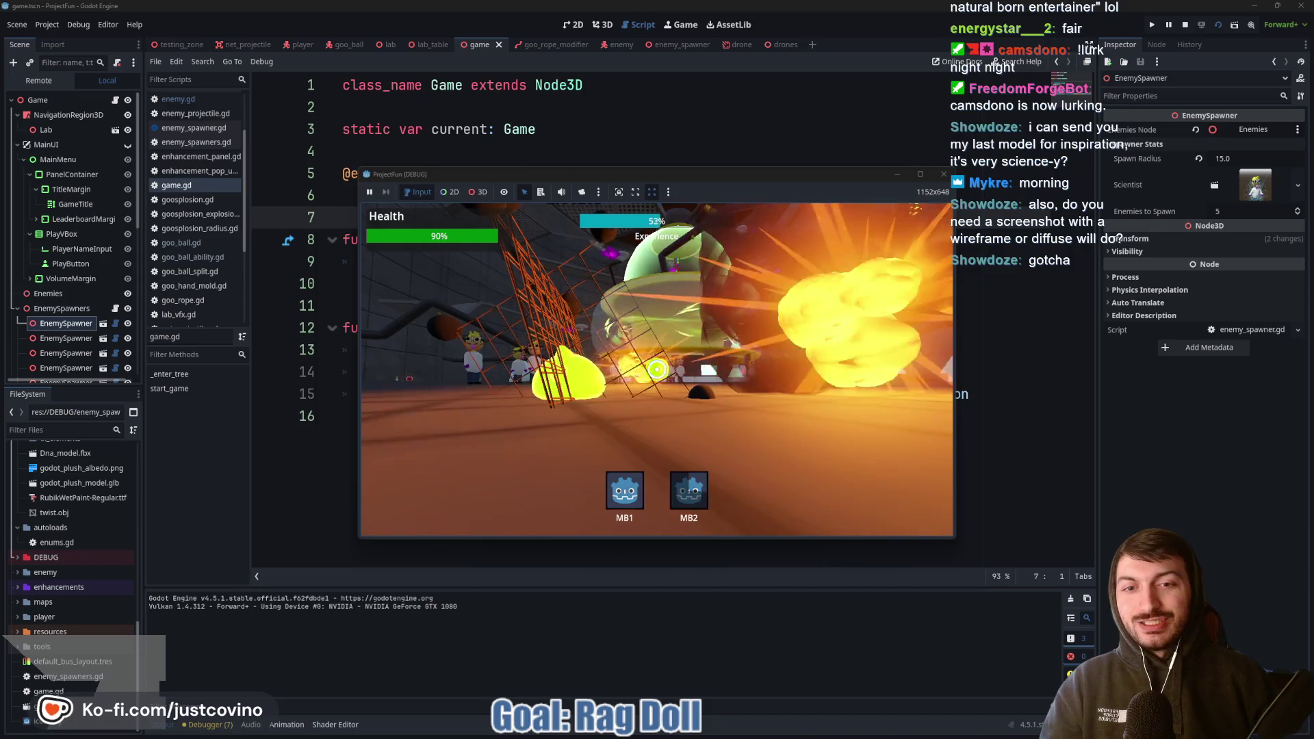
key("F8")
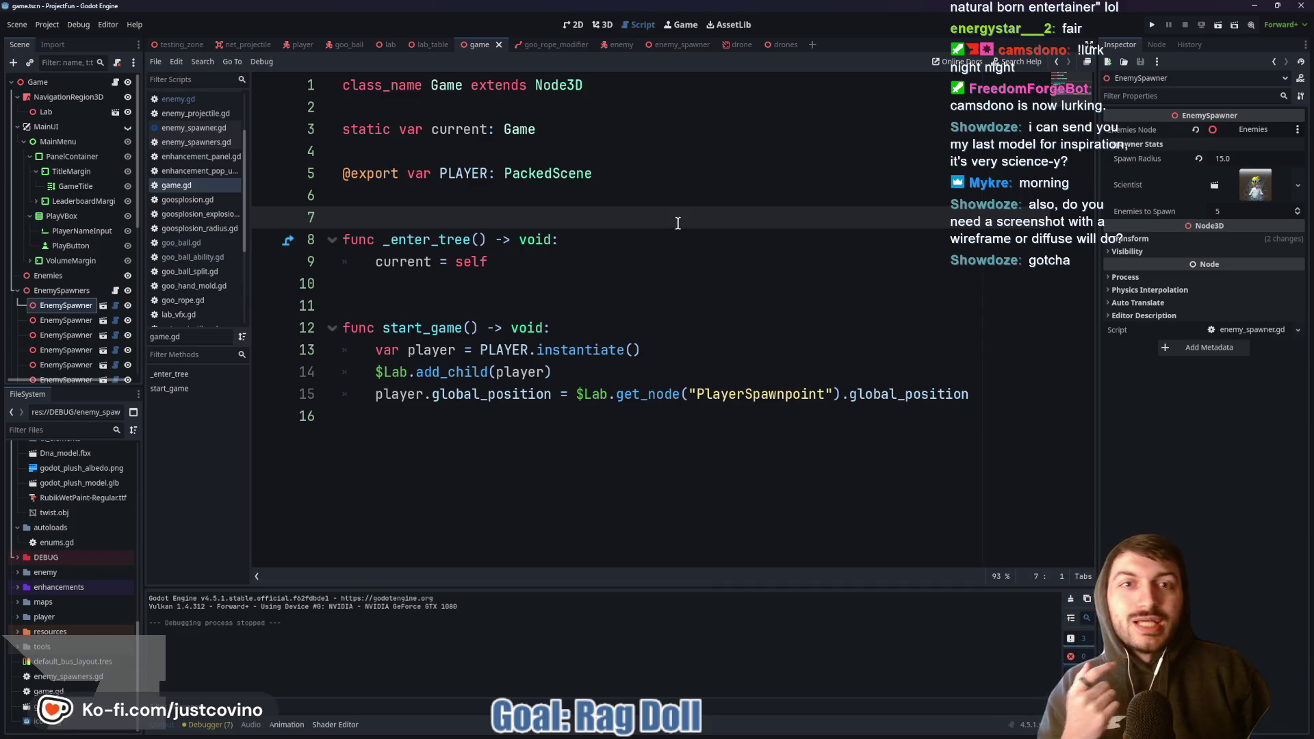
left_click(537, 280)
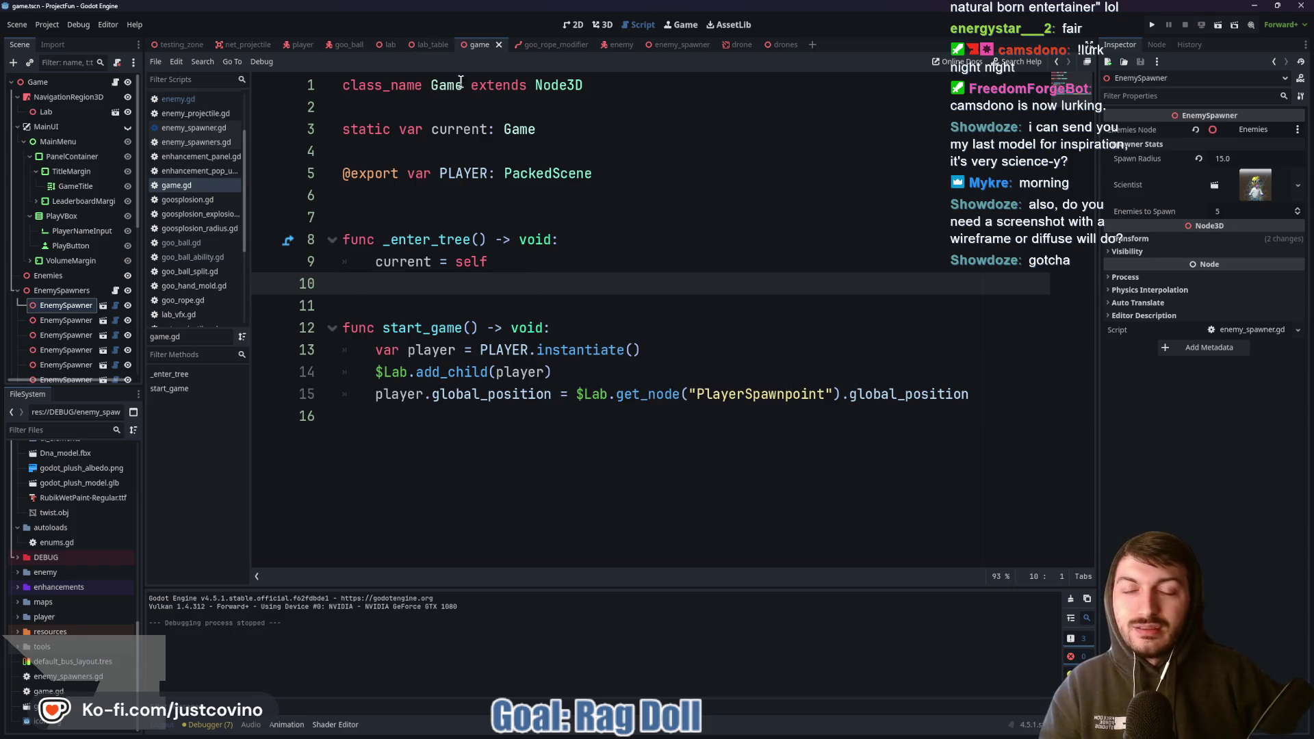
key("F6")
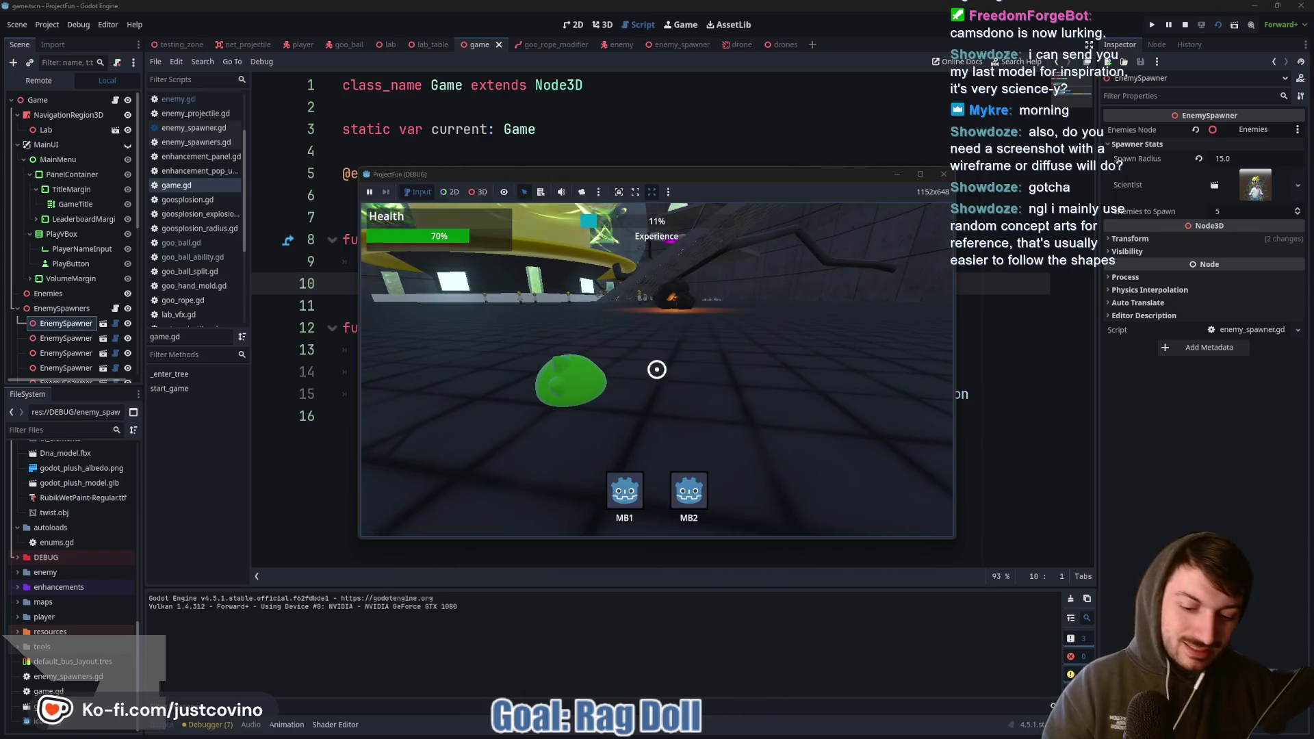
key("F8")
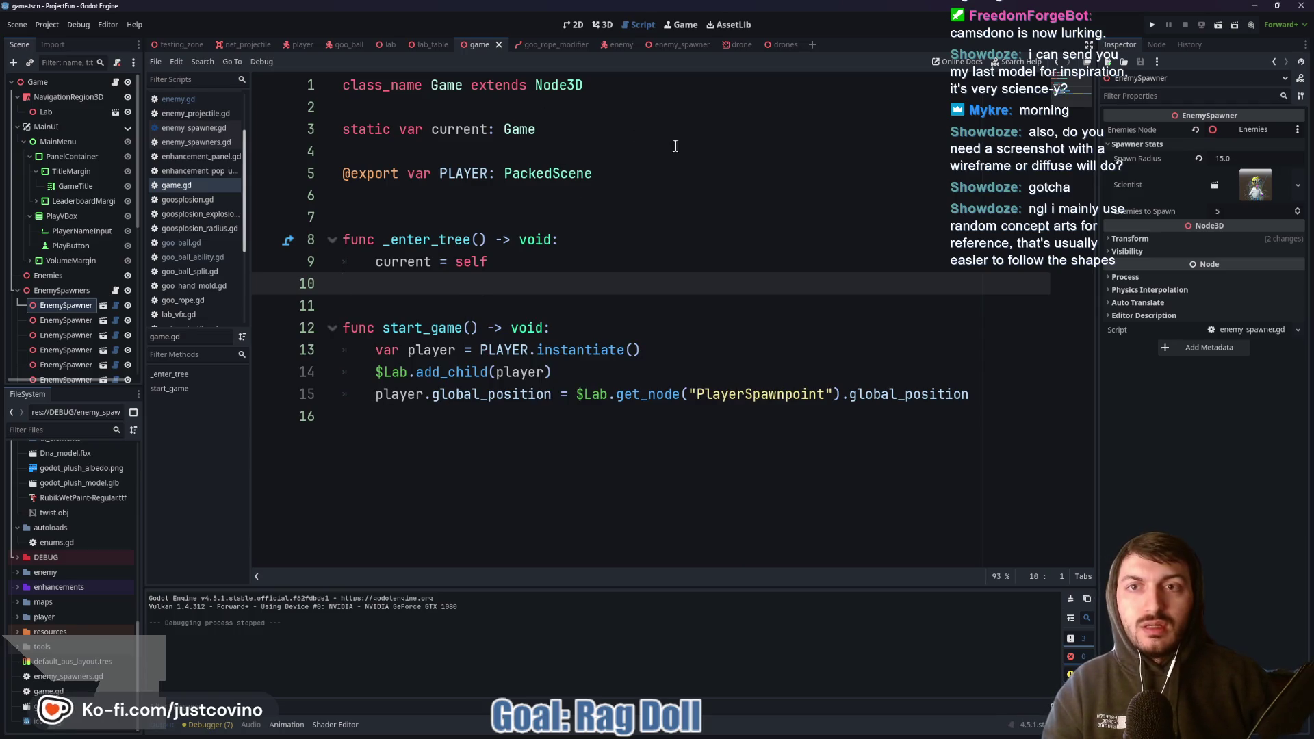
Enlarge and clear the Profiler, run the game with F5, and start profiling.
left_click(207, 726)
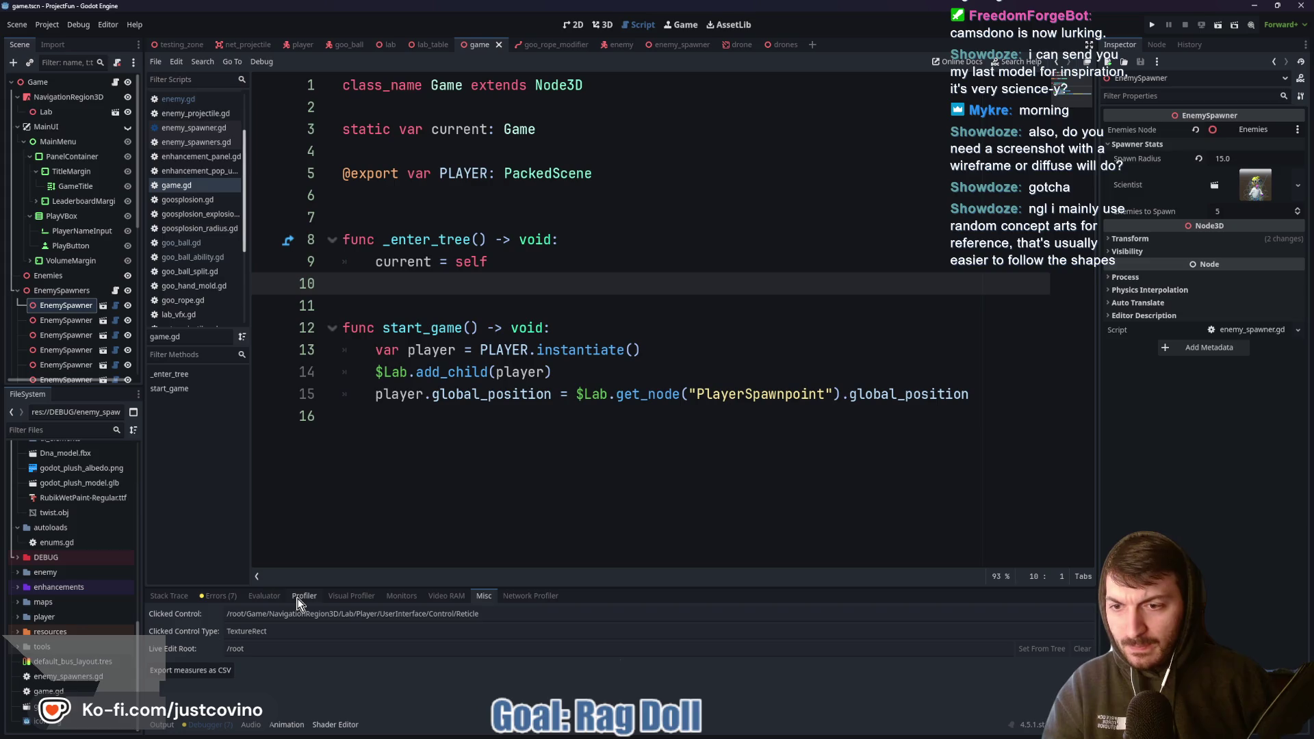
left_click(302, 597)
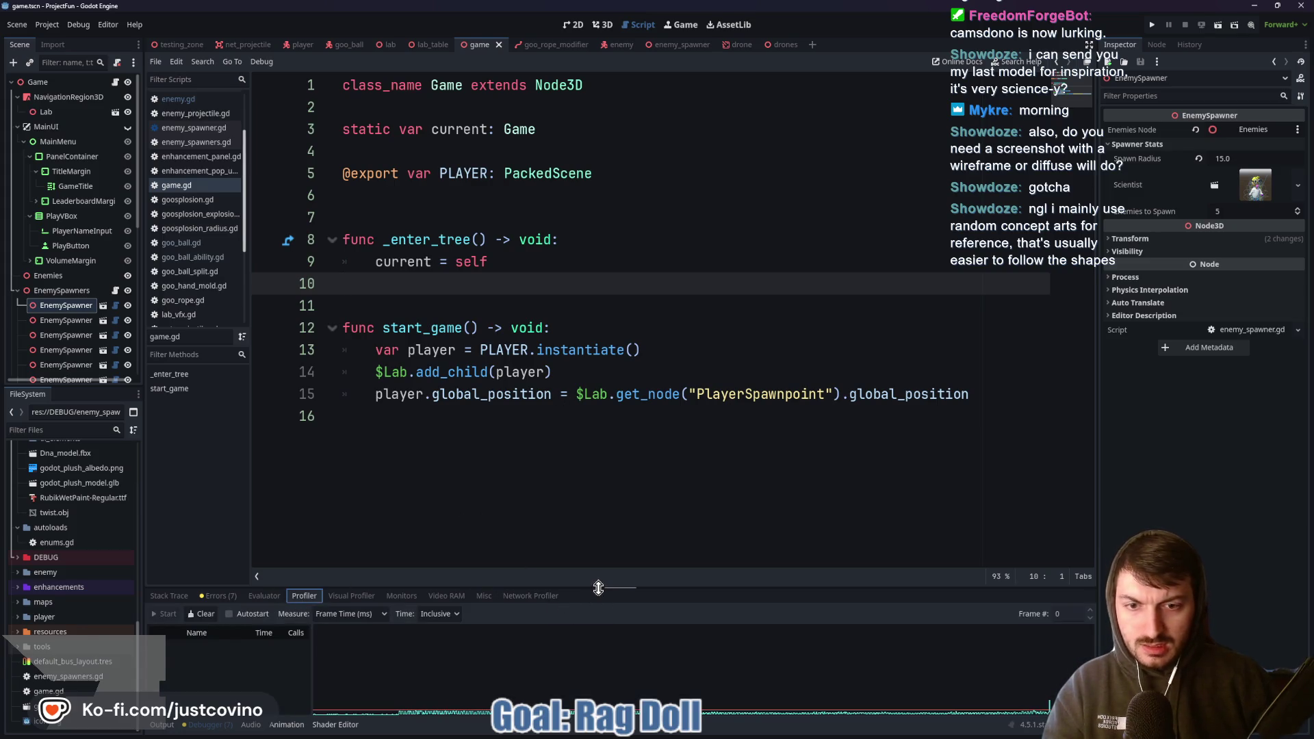
left_click_drag(599, 587, 598, 475)
left_click(200, 502)
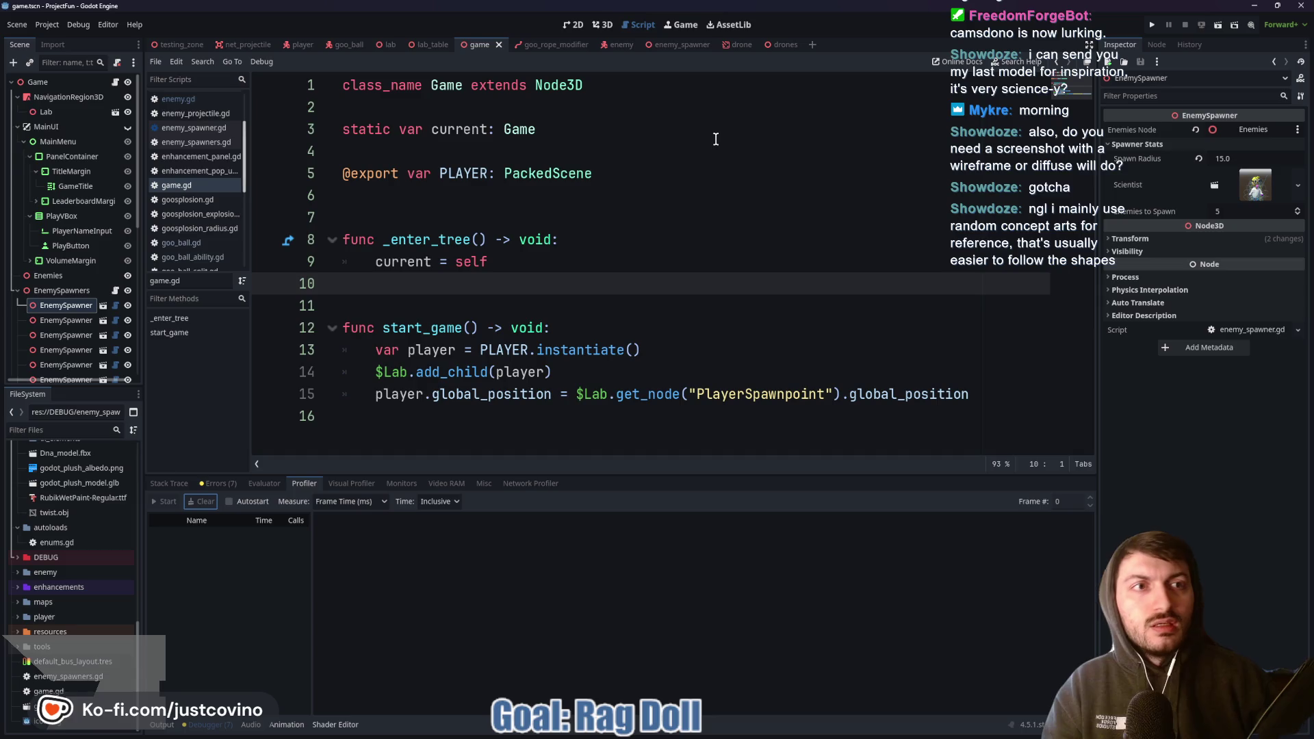
key("F5")
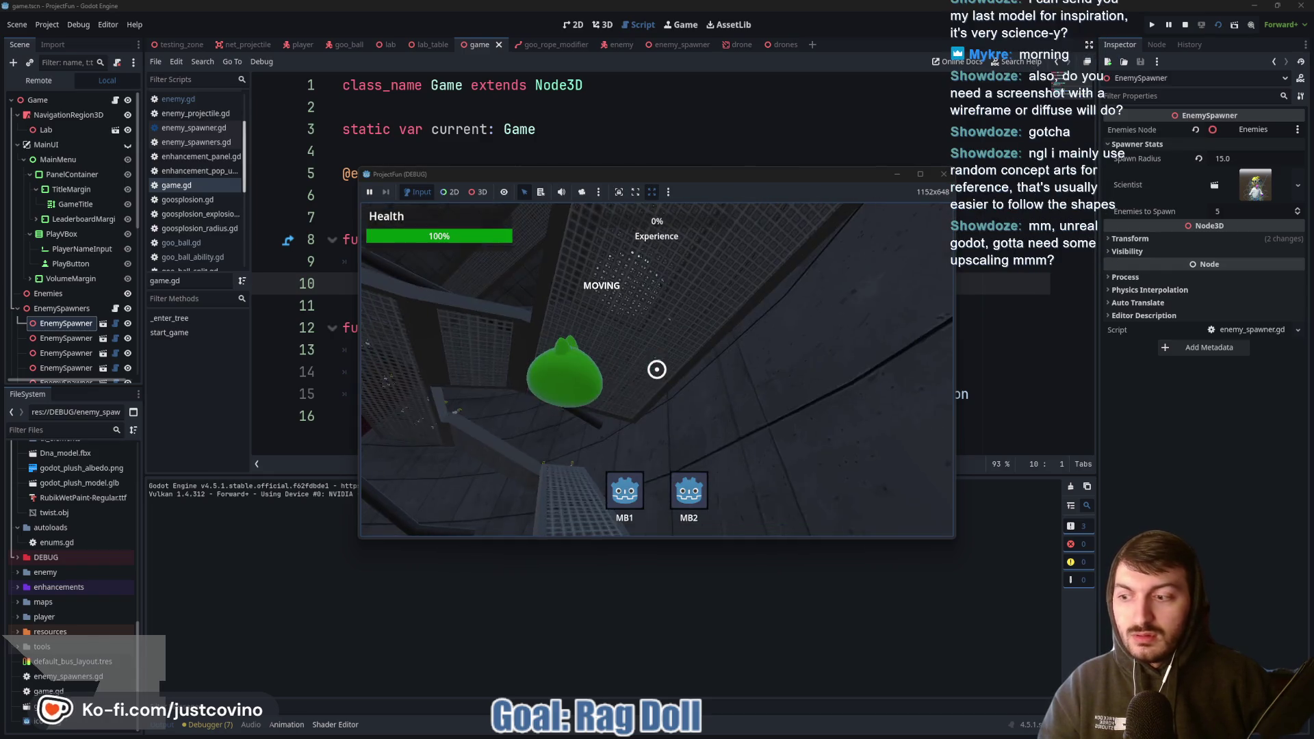
left_click(209, 727)
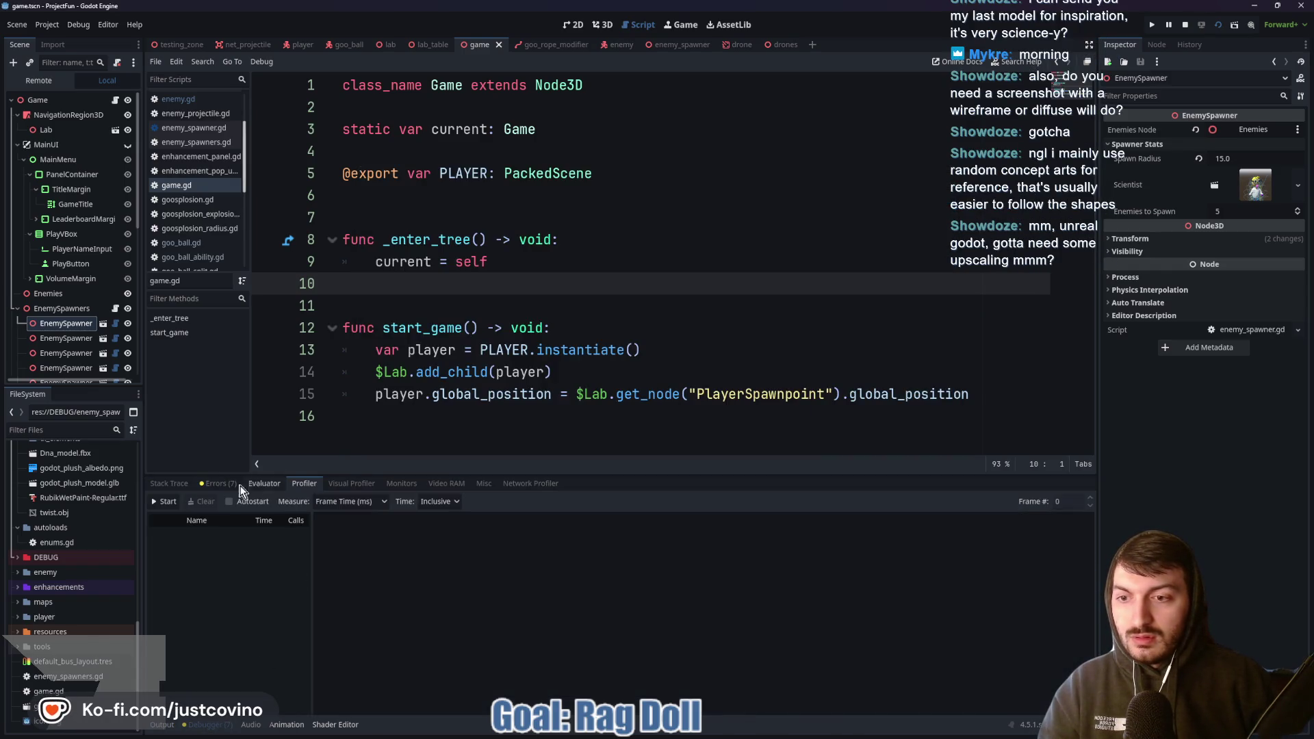
left_click(171, 502)
Play the game, choosing Goo Ball Split and Goo Ball Damage upgrades, then close it.
mouse_move(770, 729)
left_click(826, 688)
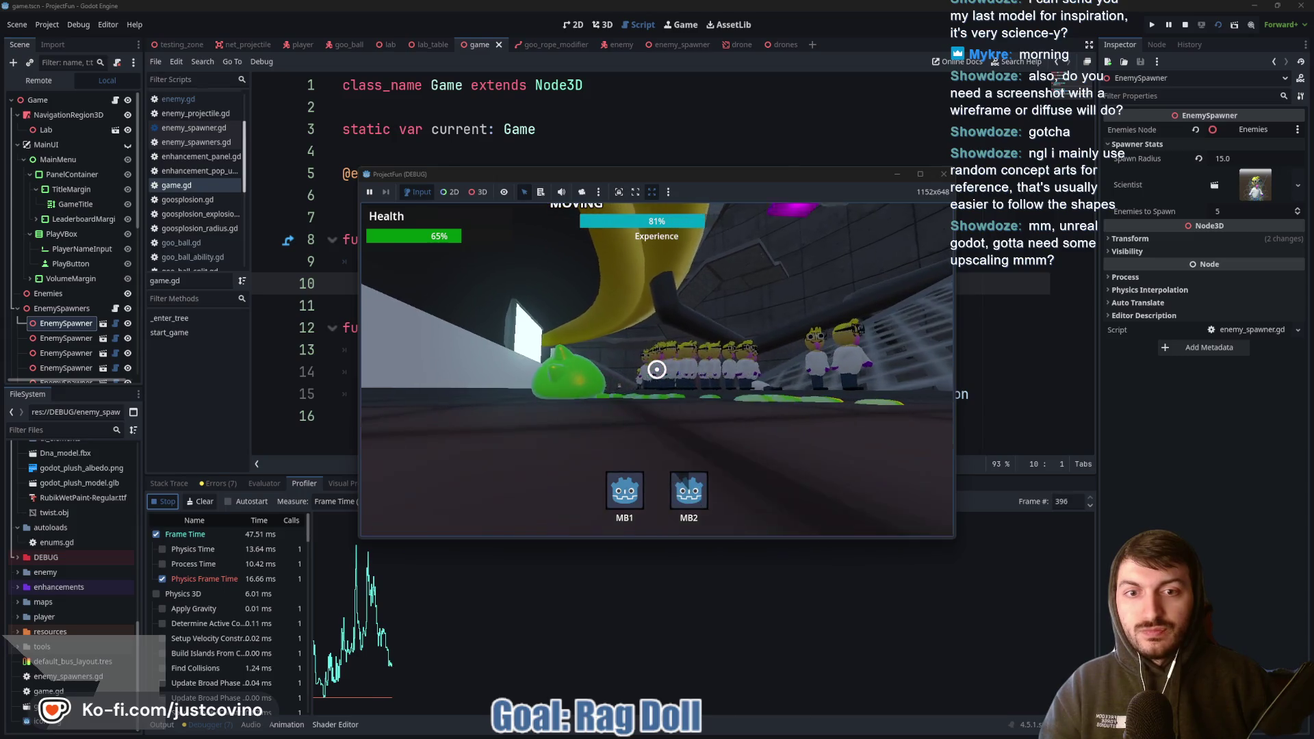
left_click(656, 395)
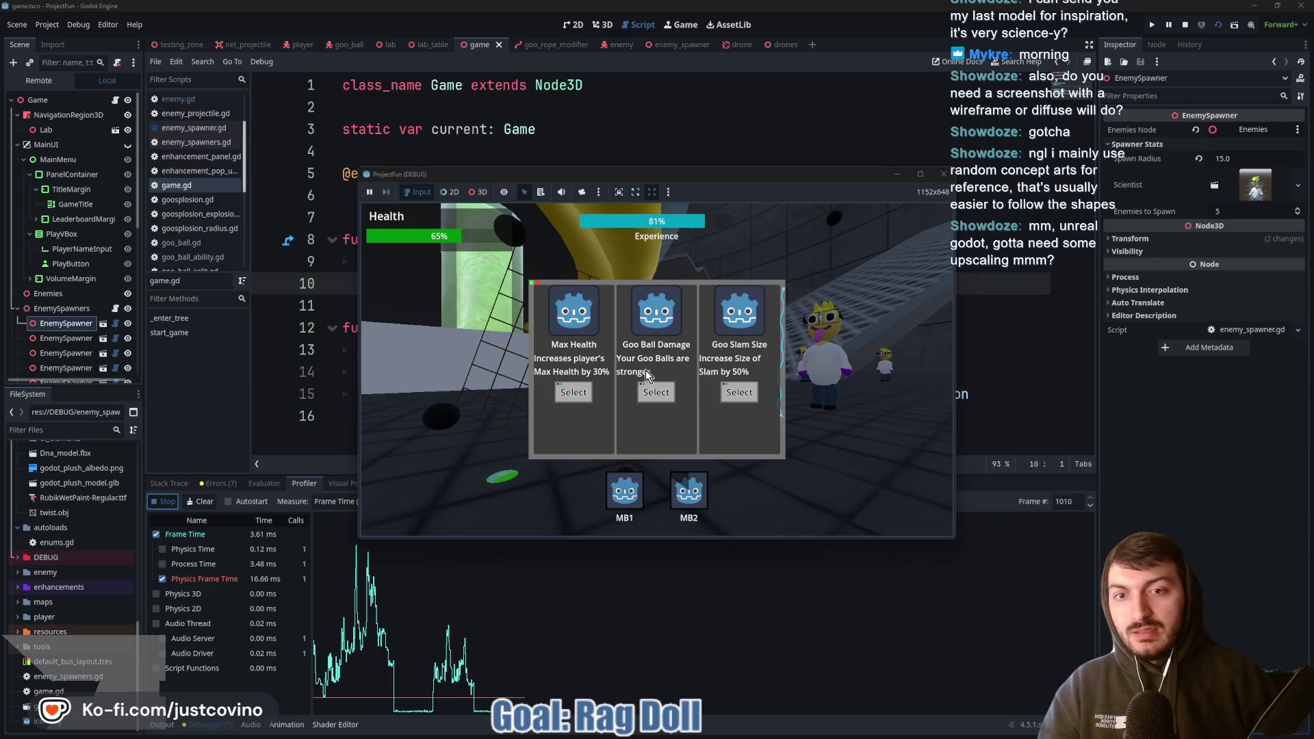
left_click(653, 394)
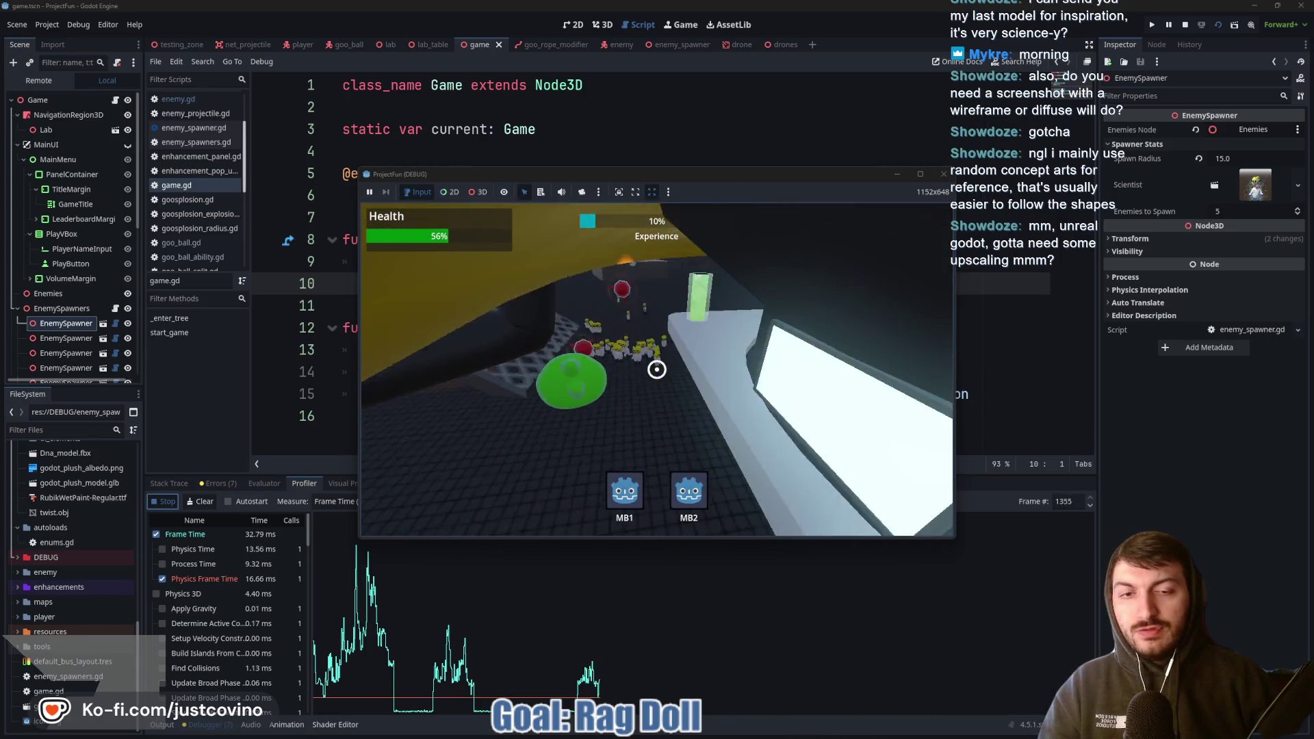
left_click(647, 407)
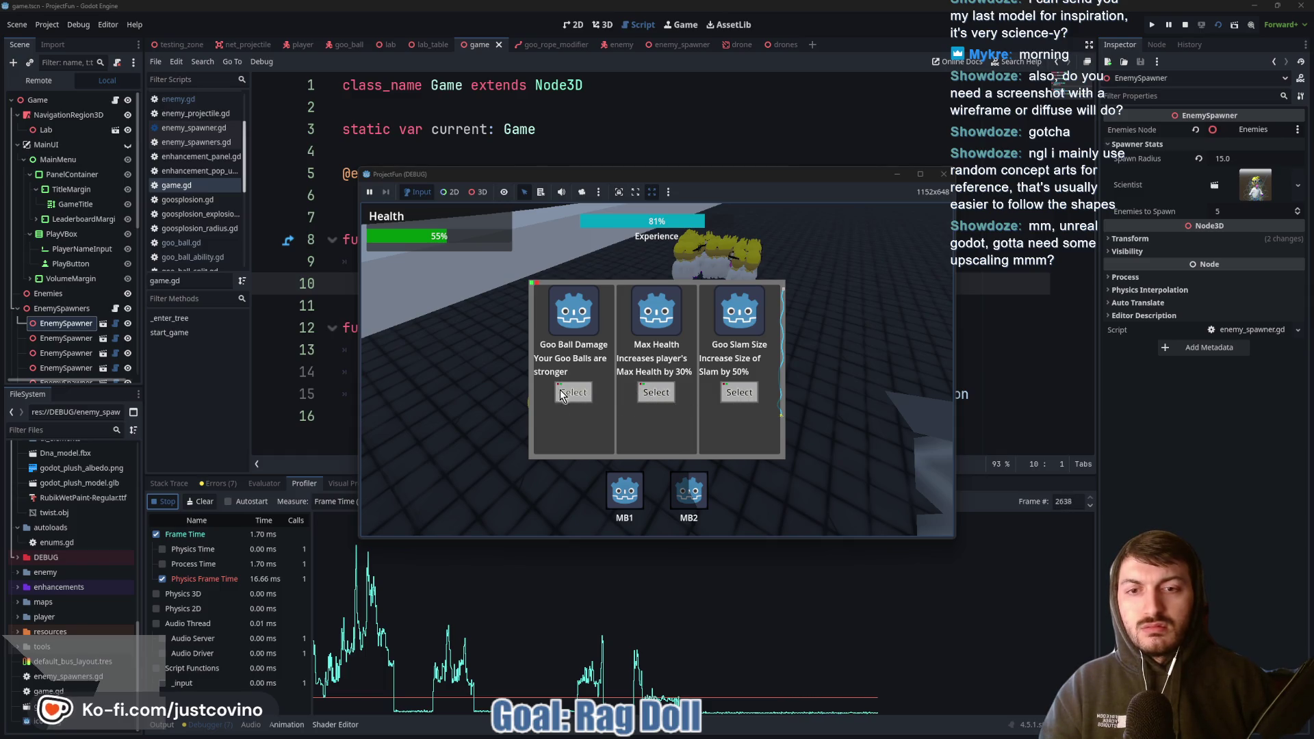
left_click(944, 176)
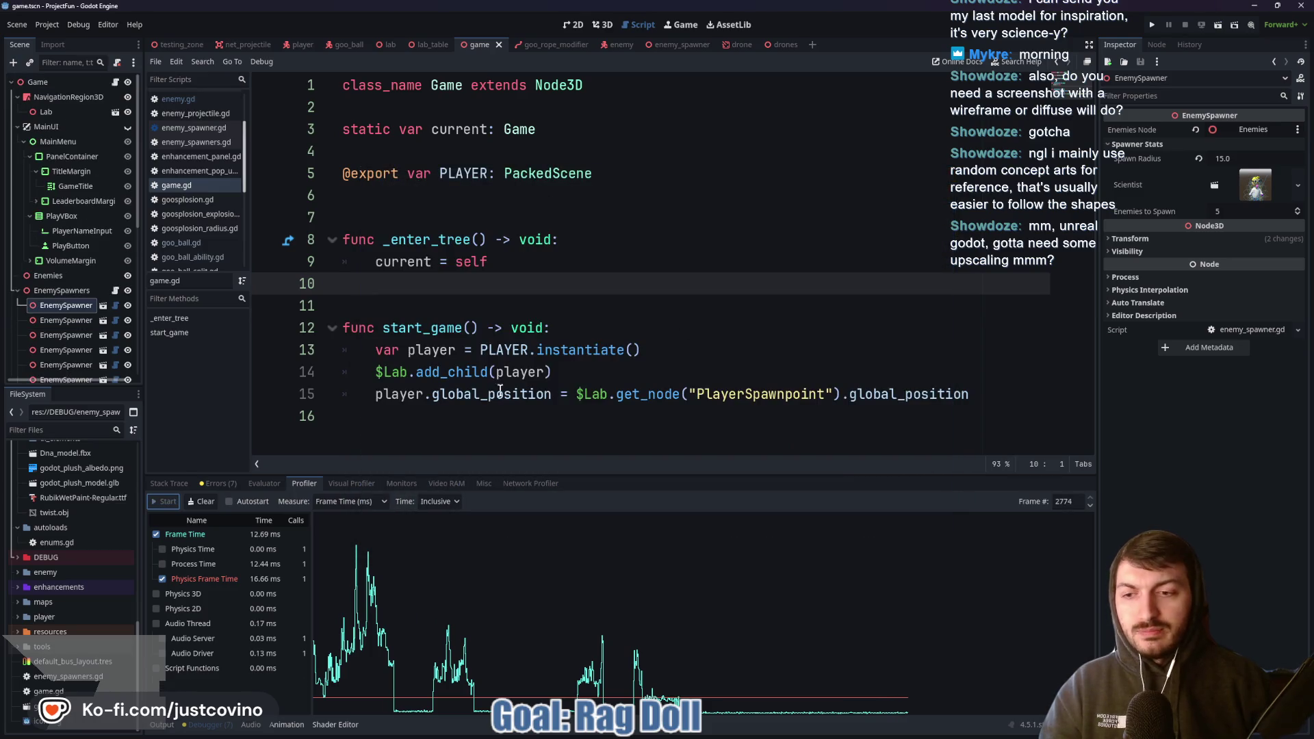
Enlarge the profiler graph, inspect the frame 282 physics spike, and sort entries by time.
left_click_drag(598, 475, 609, 191)
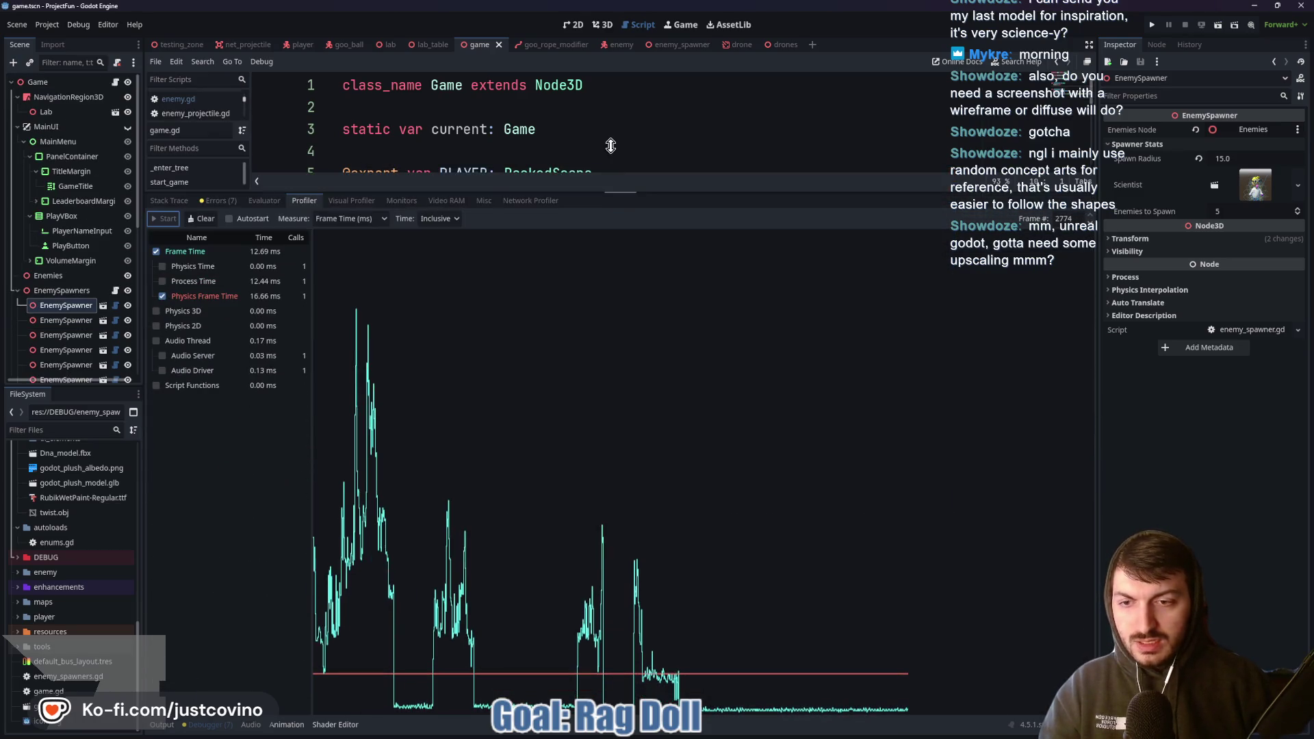
left_click_drag(438, 377, 368, 351)
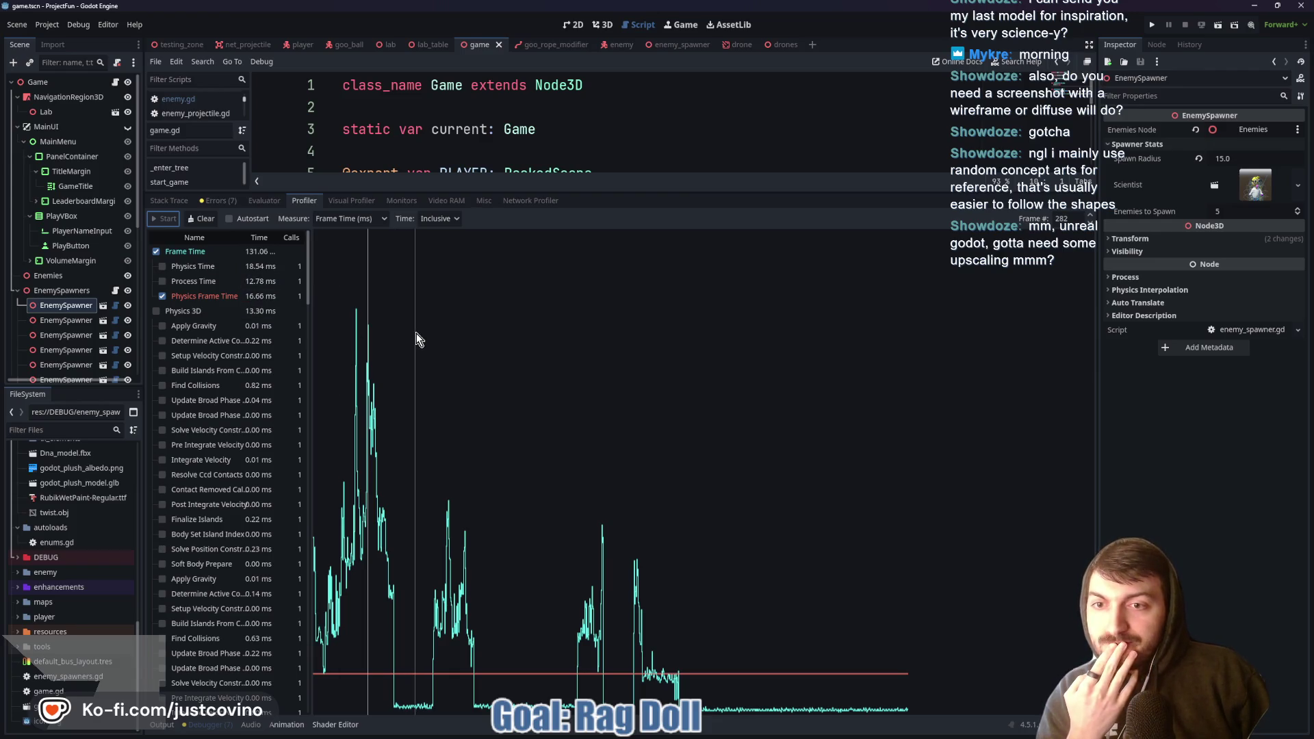
scroll(251, 389, "down", 1)
scroll(248, 379, "down", 5)
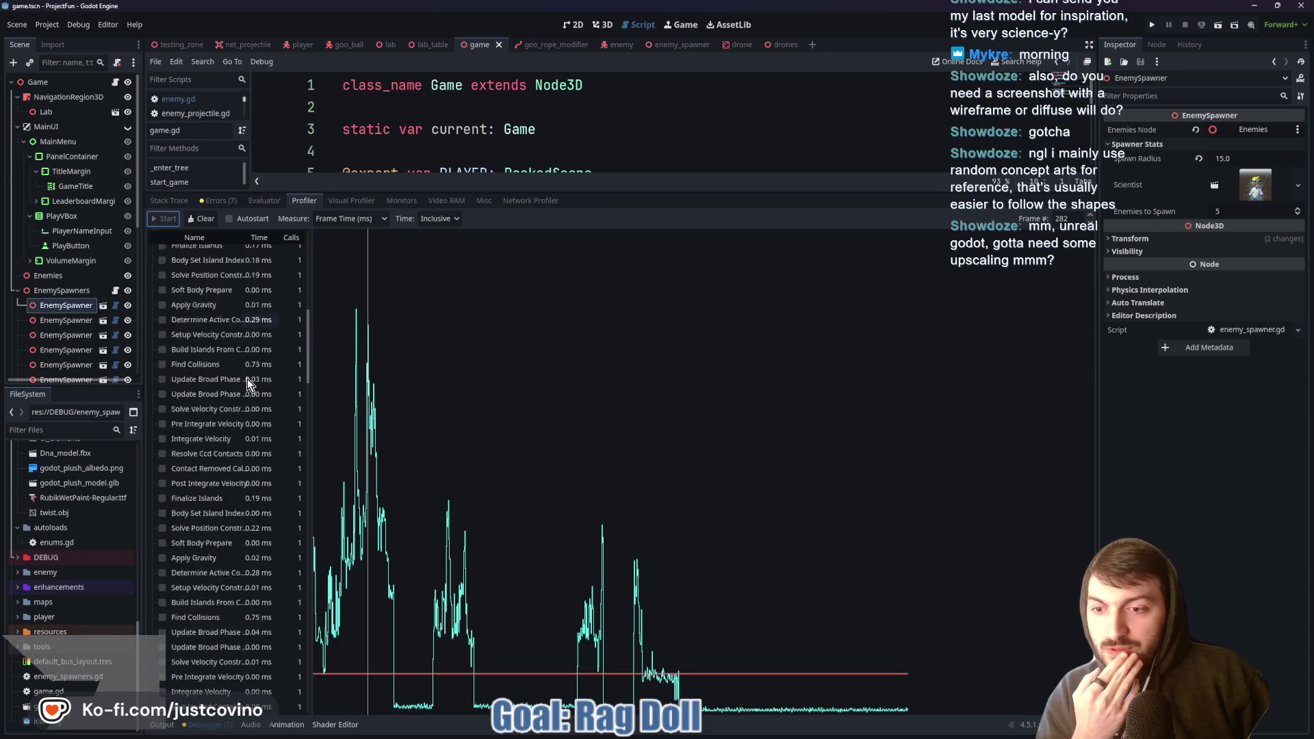
scroll(244, 386, "down", 10)
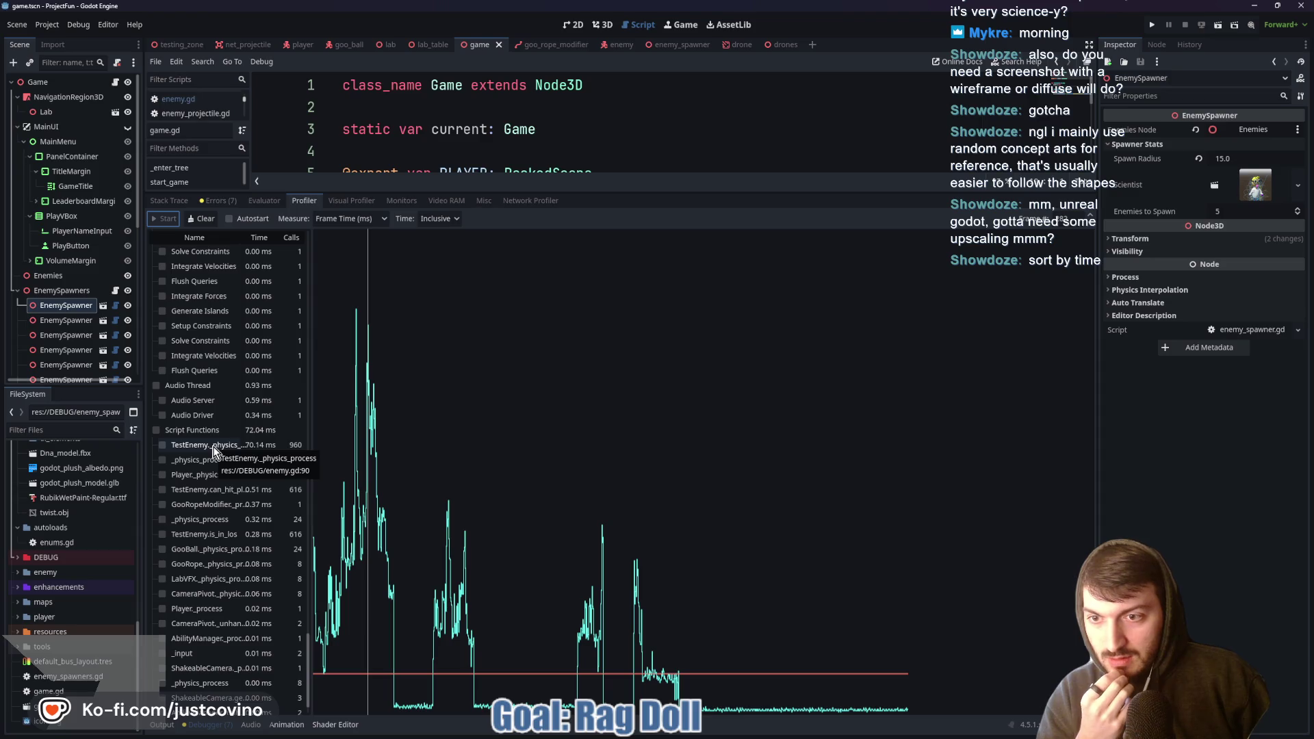
left_click(260, 240)
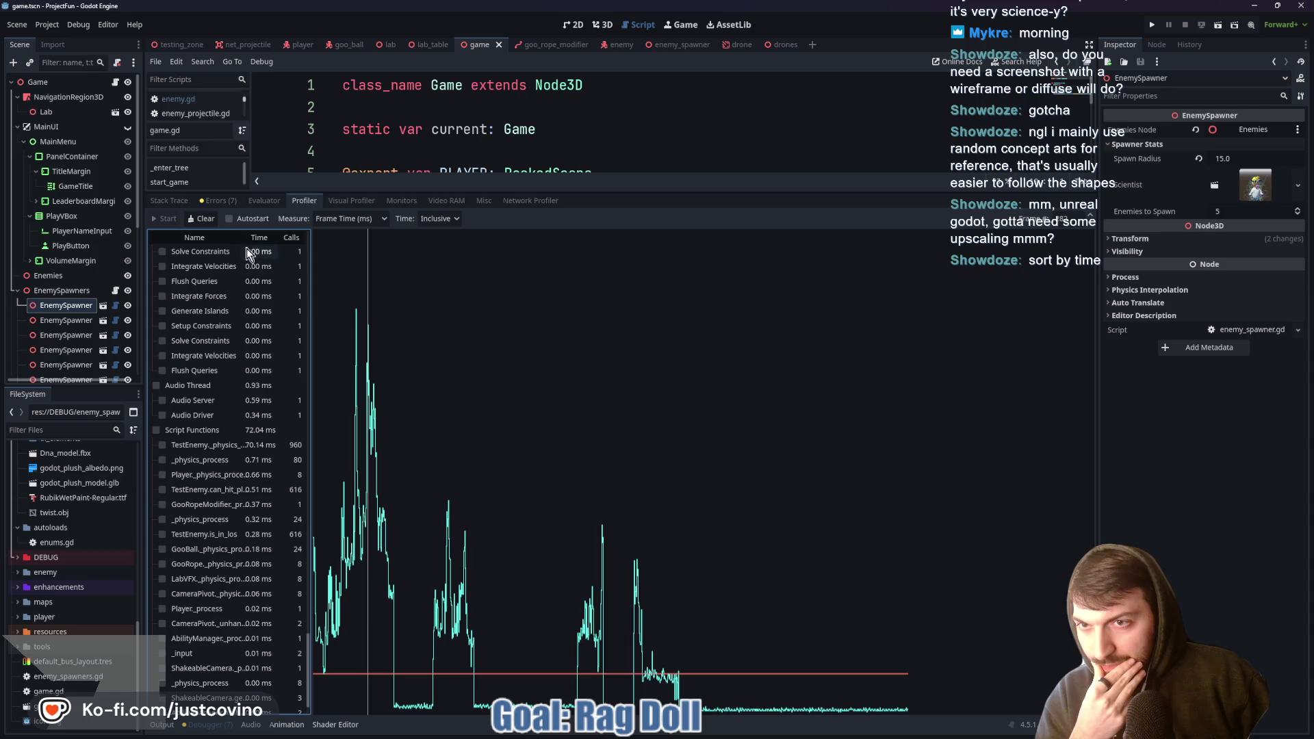
scroll(273, 376, "up", 10)
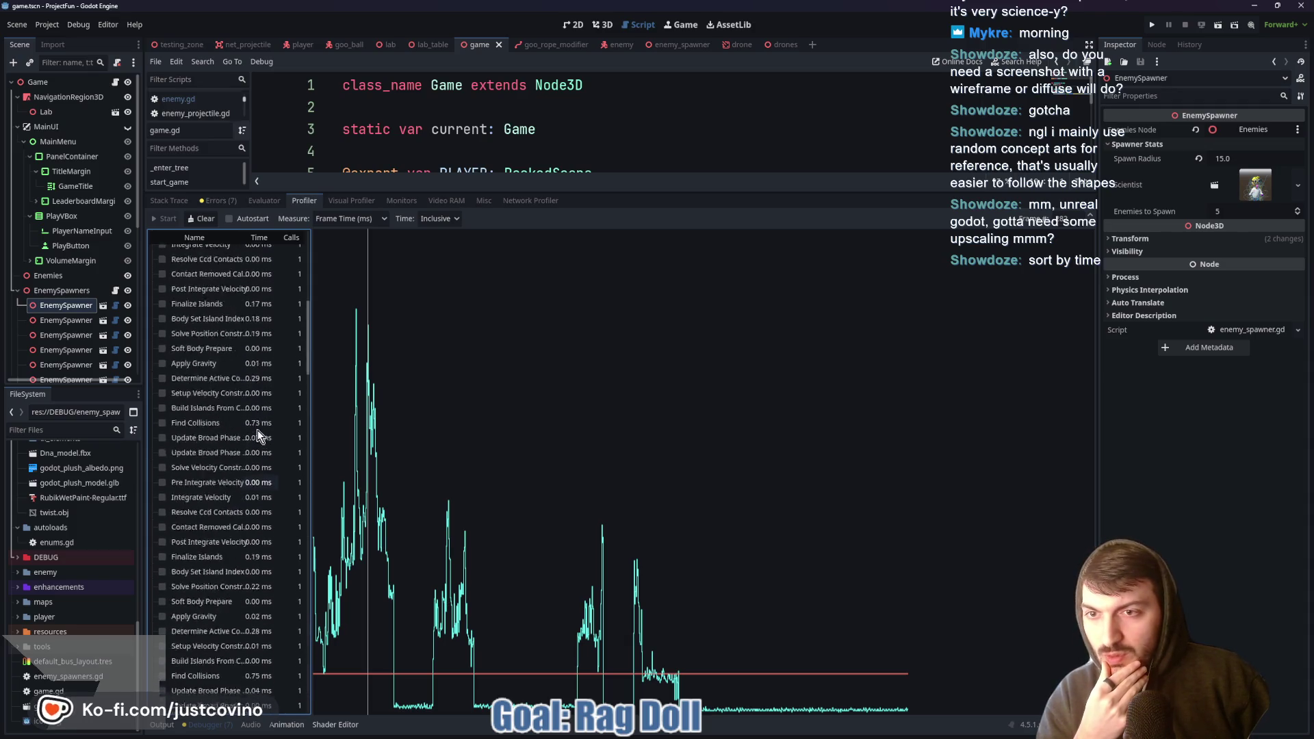
Adjust Measure/Time options and graph only TestEnemy._physics_process (~70 ms), then reopen the enemy scene.
left_click(369, 219)
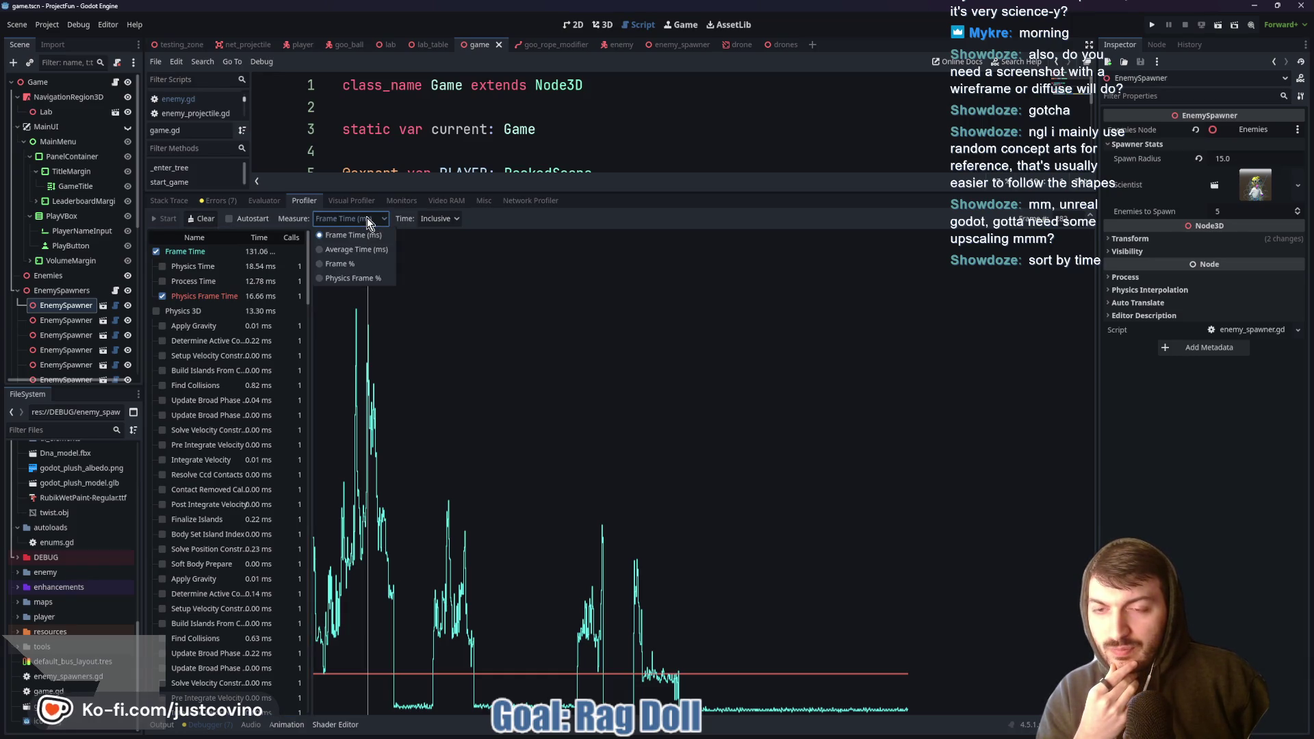
left_click(376, 216)
left_click(434, 219)
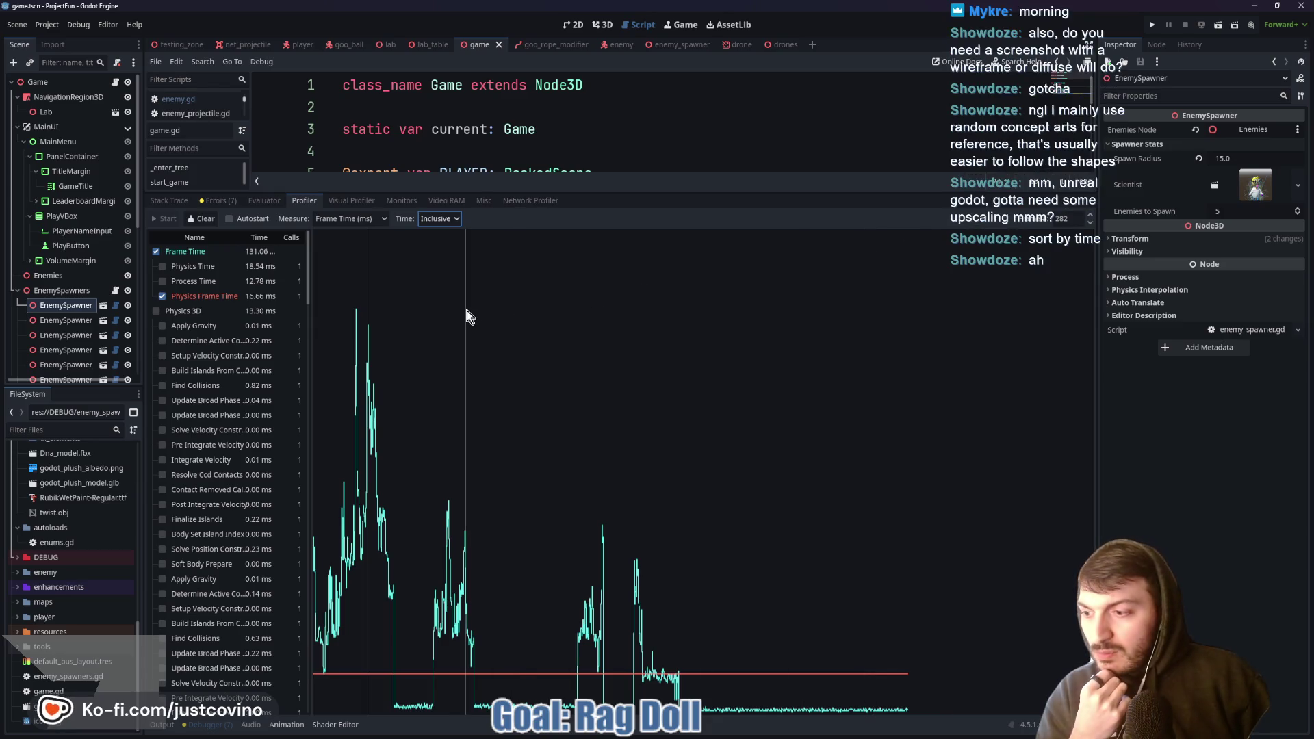
scroll(266, 294, "down", 10)
scroll(245, 352, "down", 10)
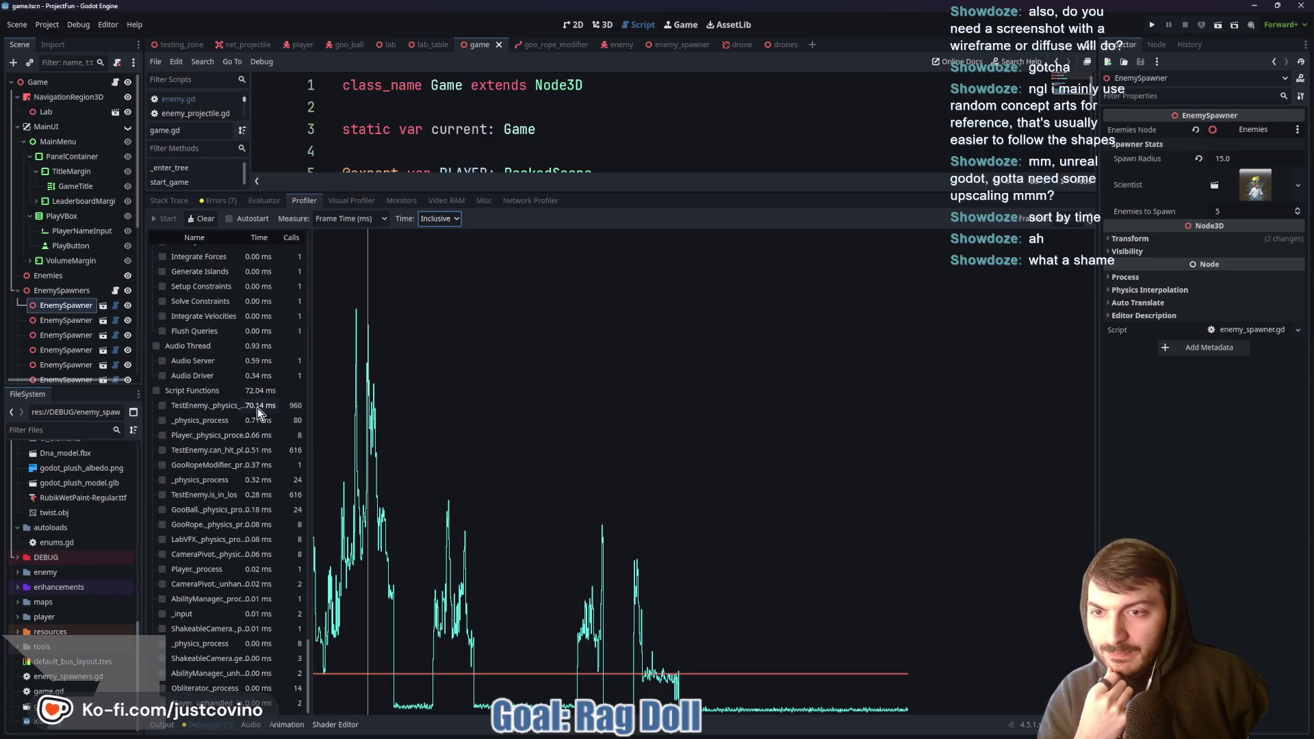
left_click(198, 406)
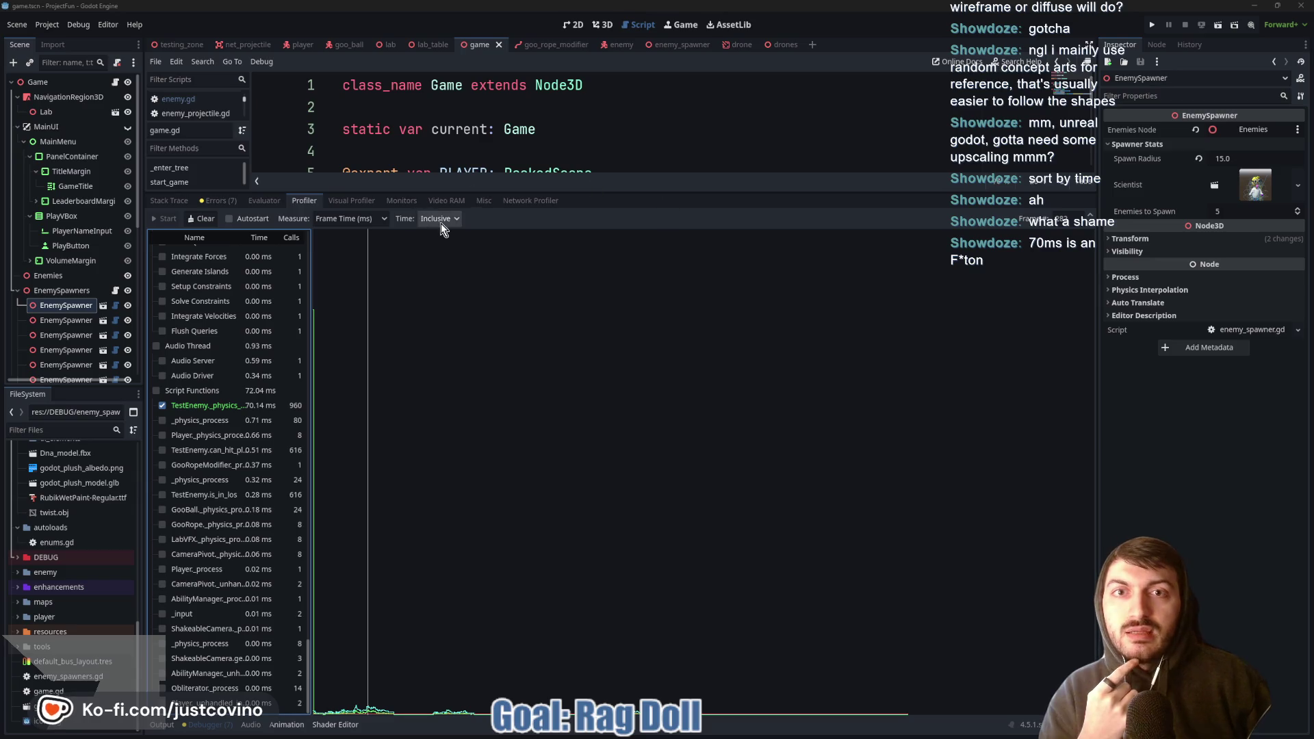
left_click(621, 45)
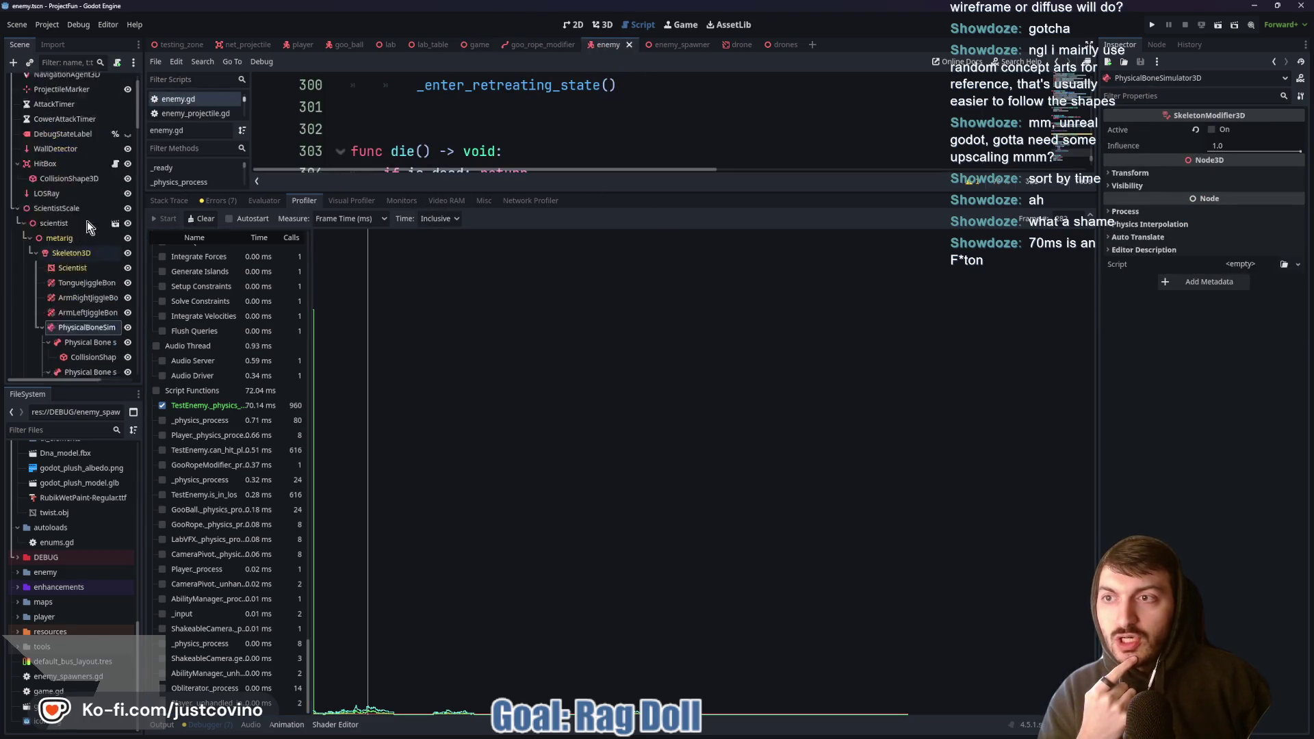
Rename class_name TestEnemy to Enemy in enemy.gd and save.
left_click(744, 268)
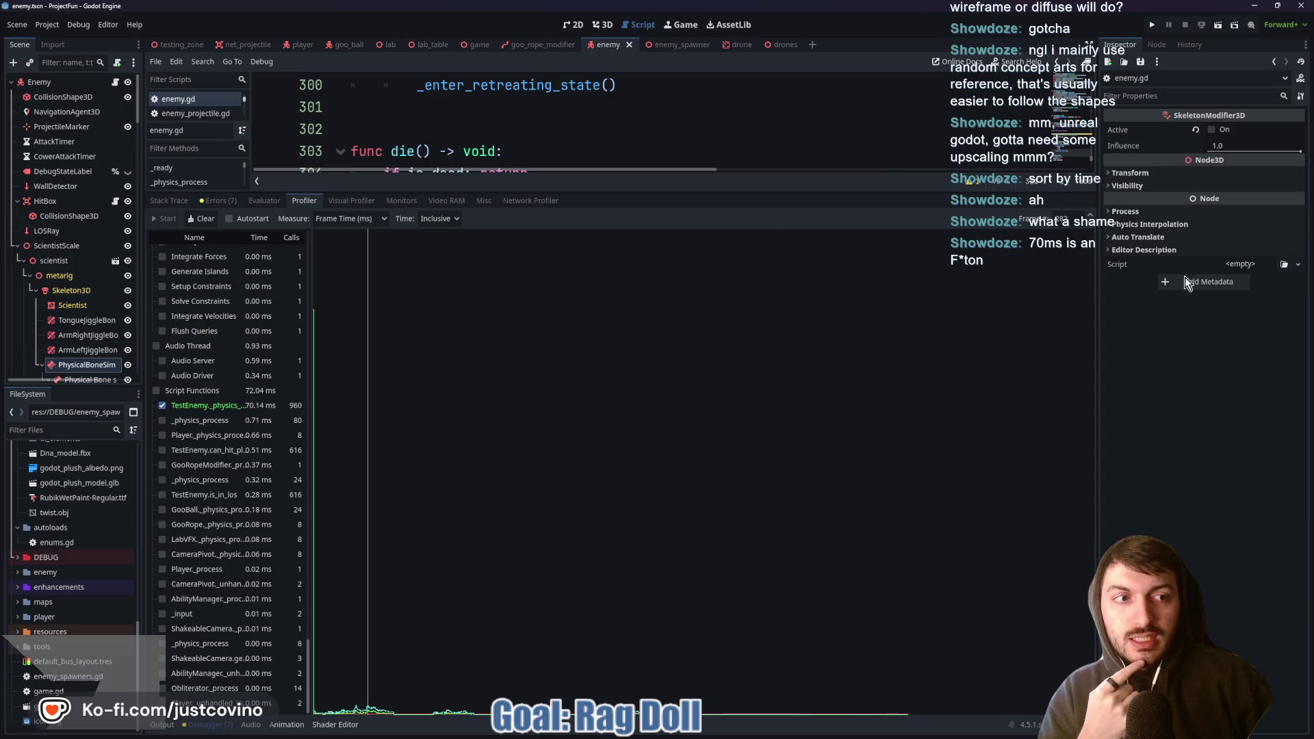
left_click(43, 85)
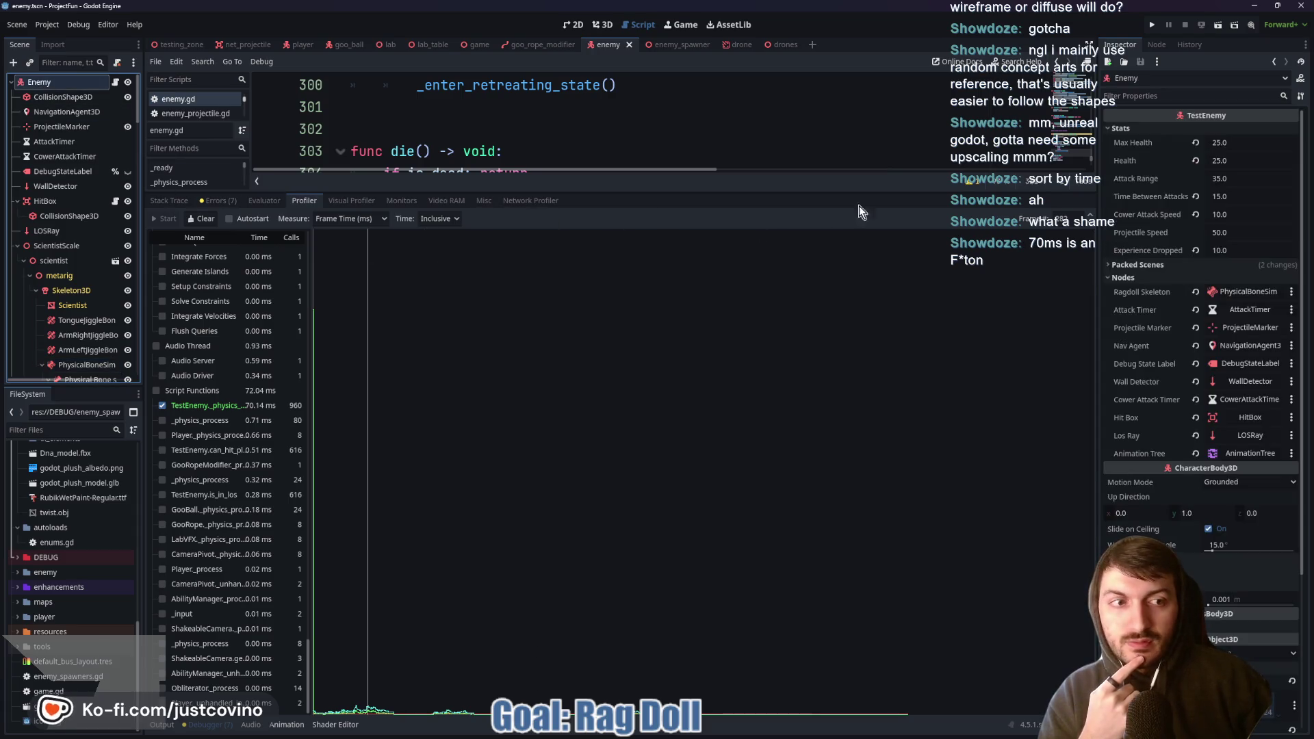
scroll(1140, 325, "down", 3)
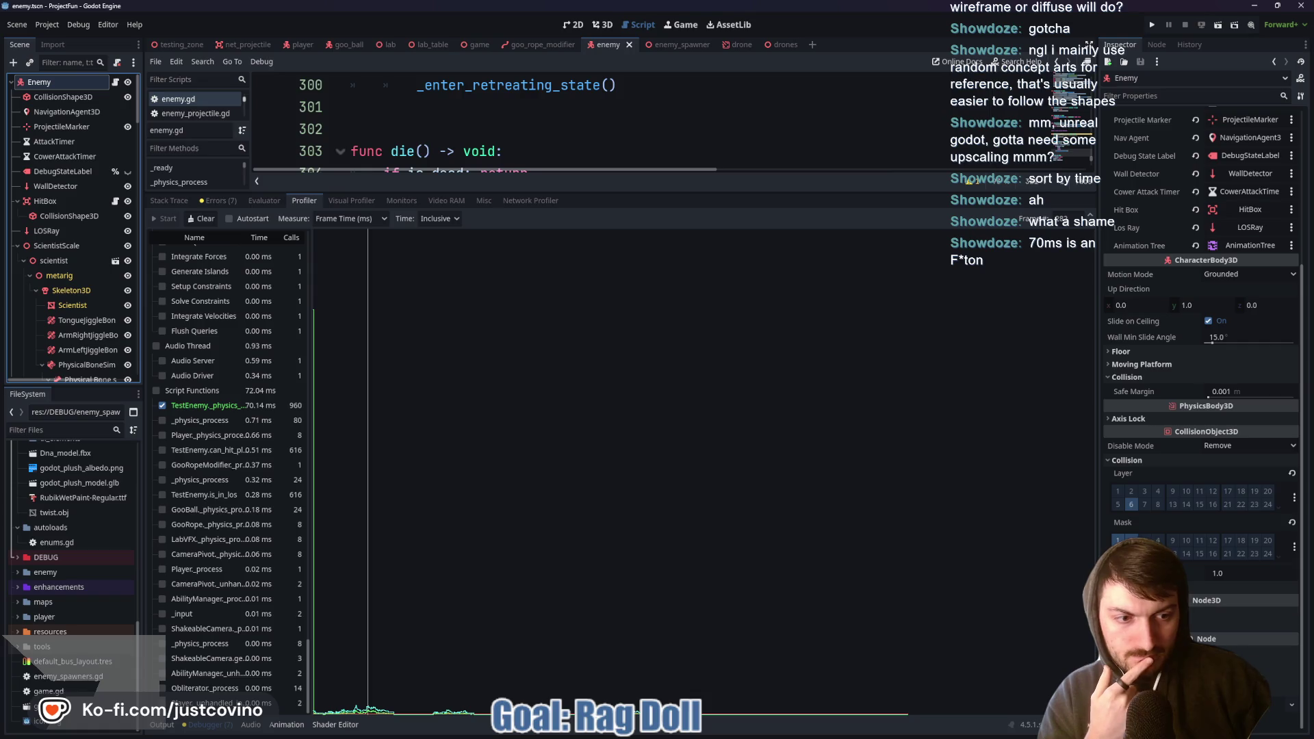
scroll(560, 147, "up", 10)
scroll(568, 137, "up", 20)
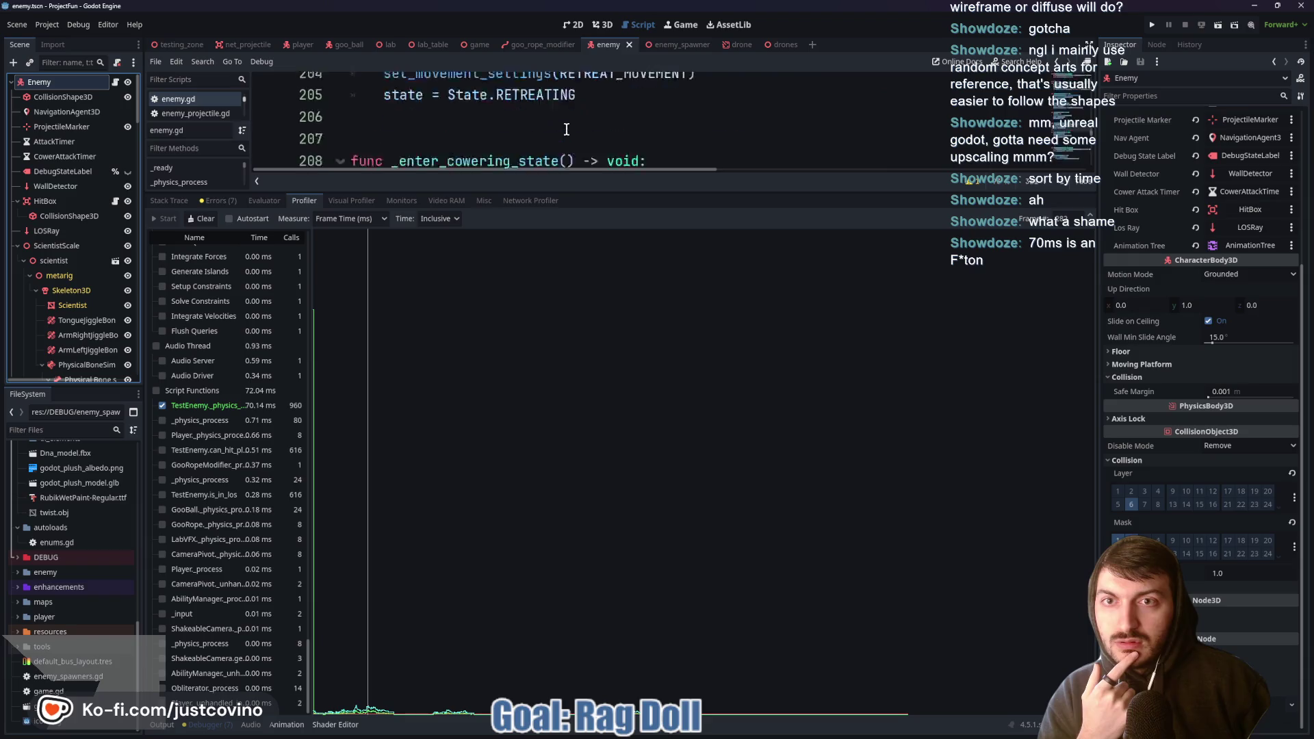
scroll(564, 130, "up", 20)
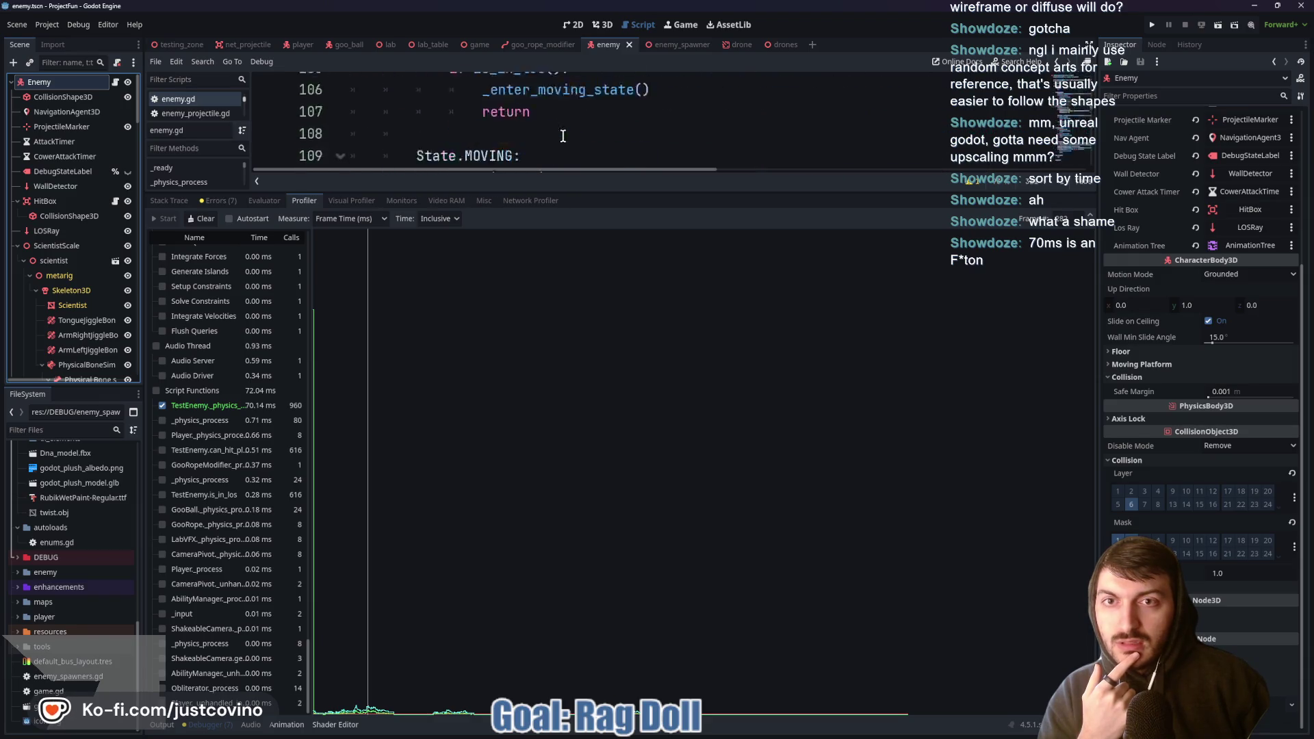
scroll(563, 139, "up", 15)
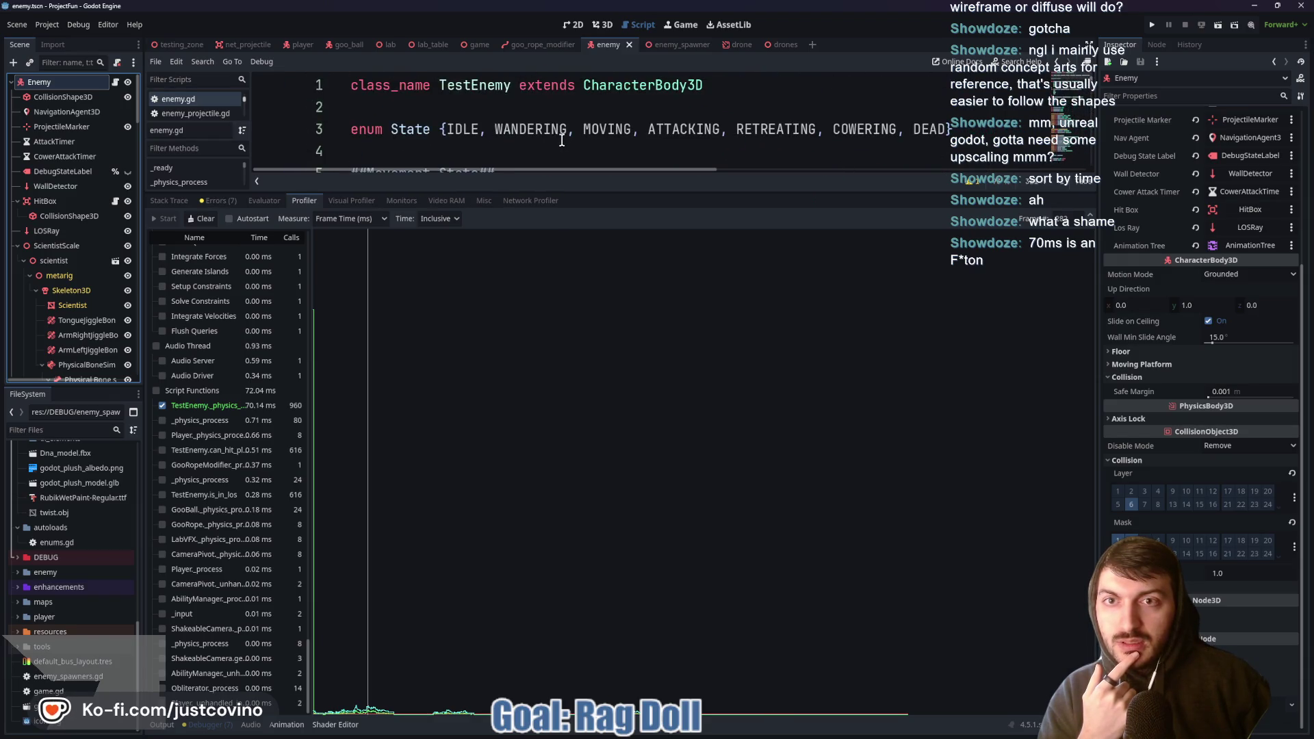
left_click_drag(472, 85, 437, 83)
key("BackSpace")
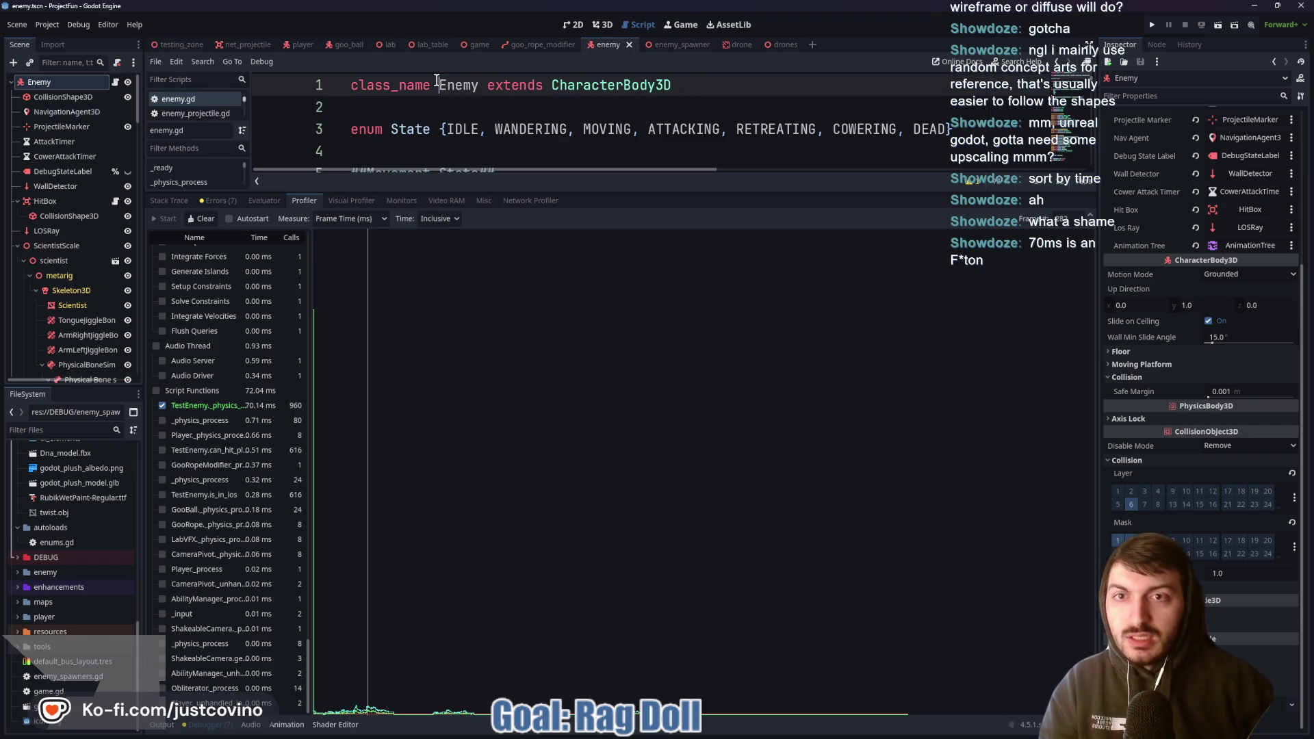
key("Down")
key("ctrl+s")
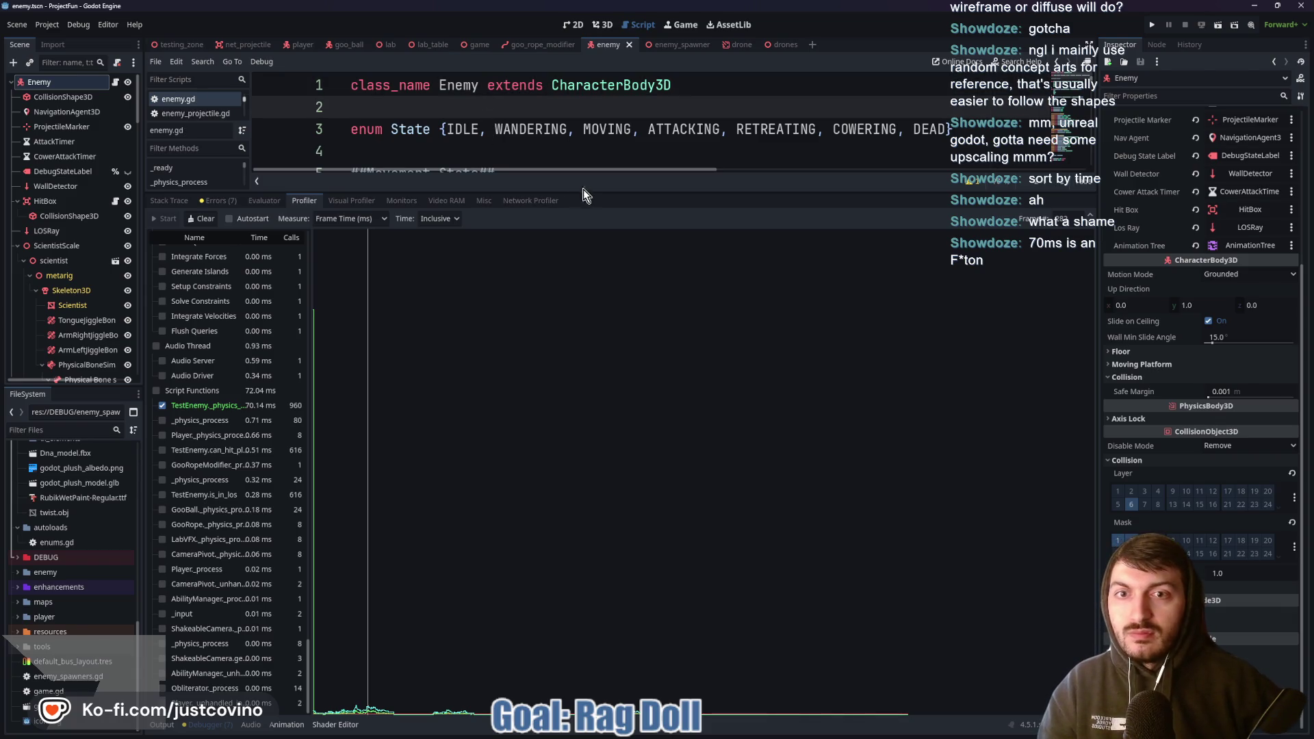
Replace pass with return in the State.IDLE branch and save.
left_click_drag(586, 192, 586, 587)
scroll(585, 366, "down", 4)
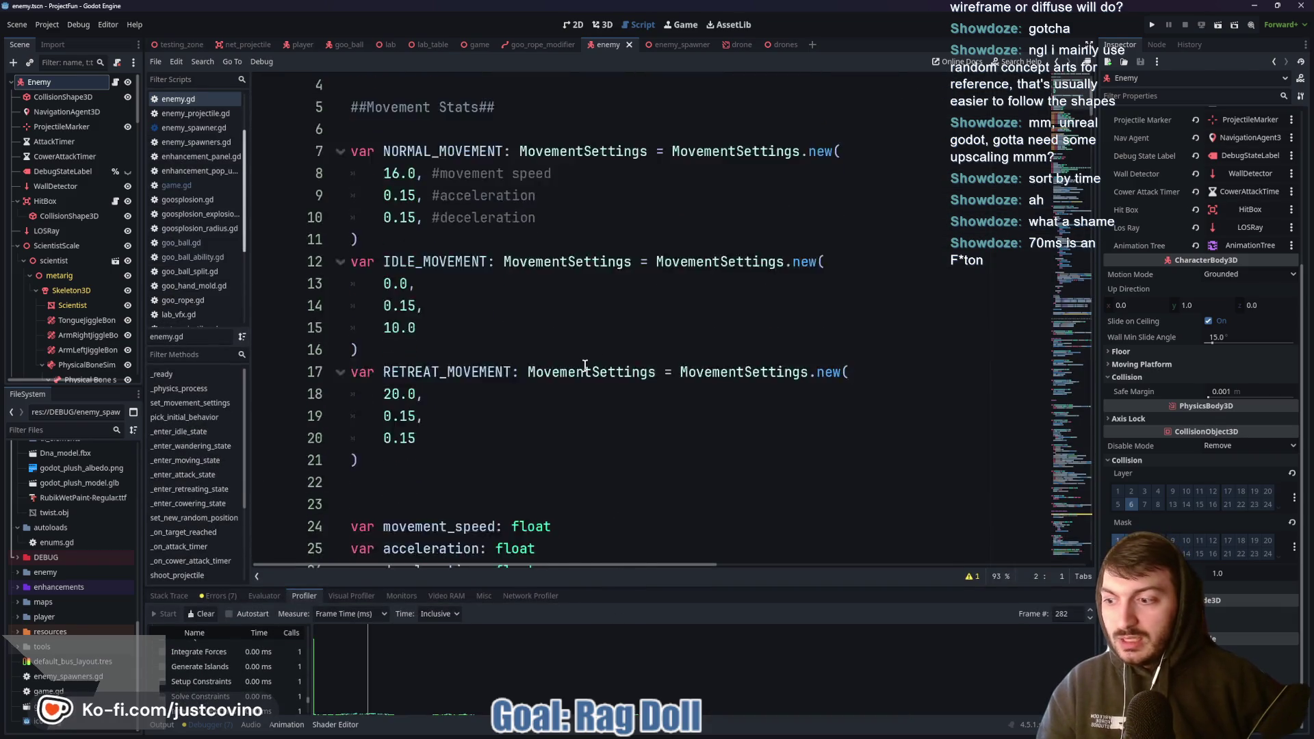
scroll(580, 356, "down", 3)
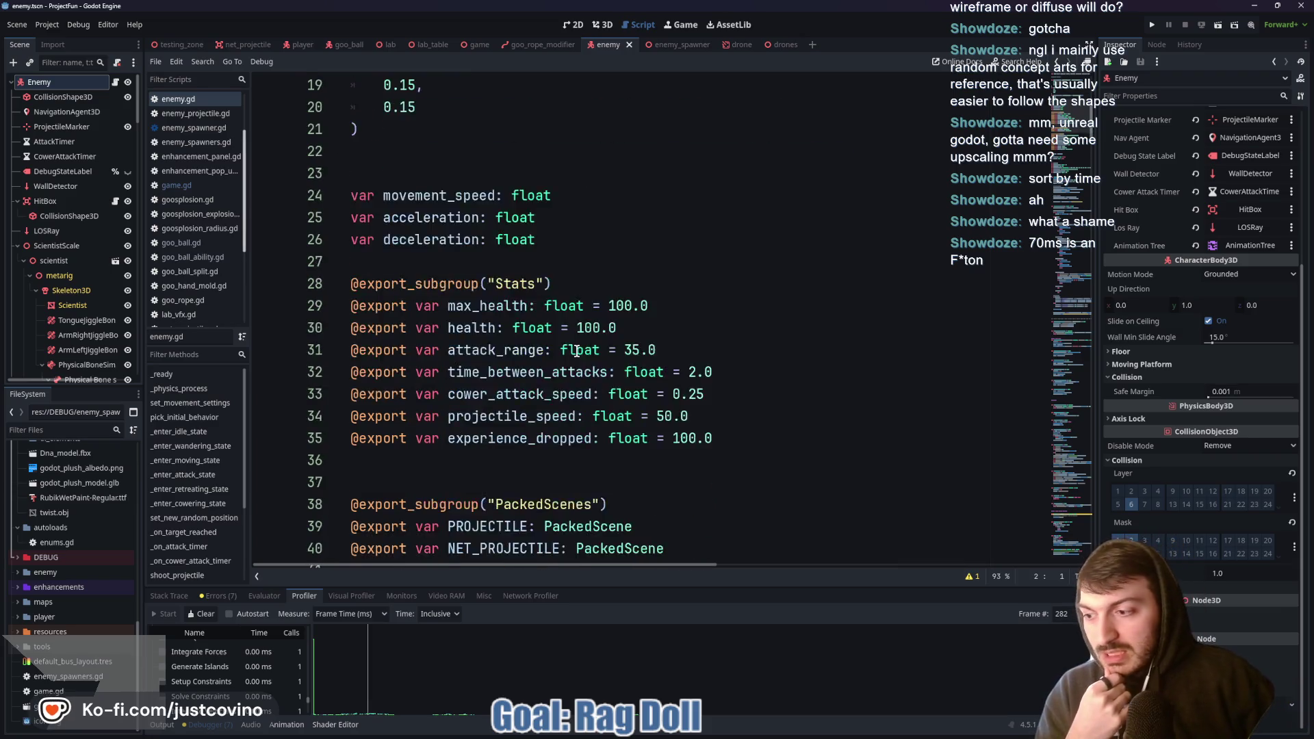
scroll(577, 351, "down", 9)
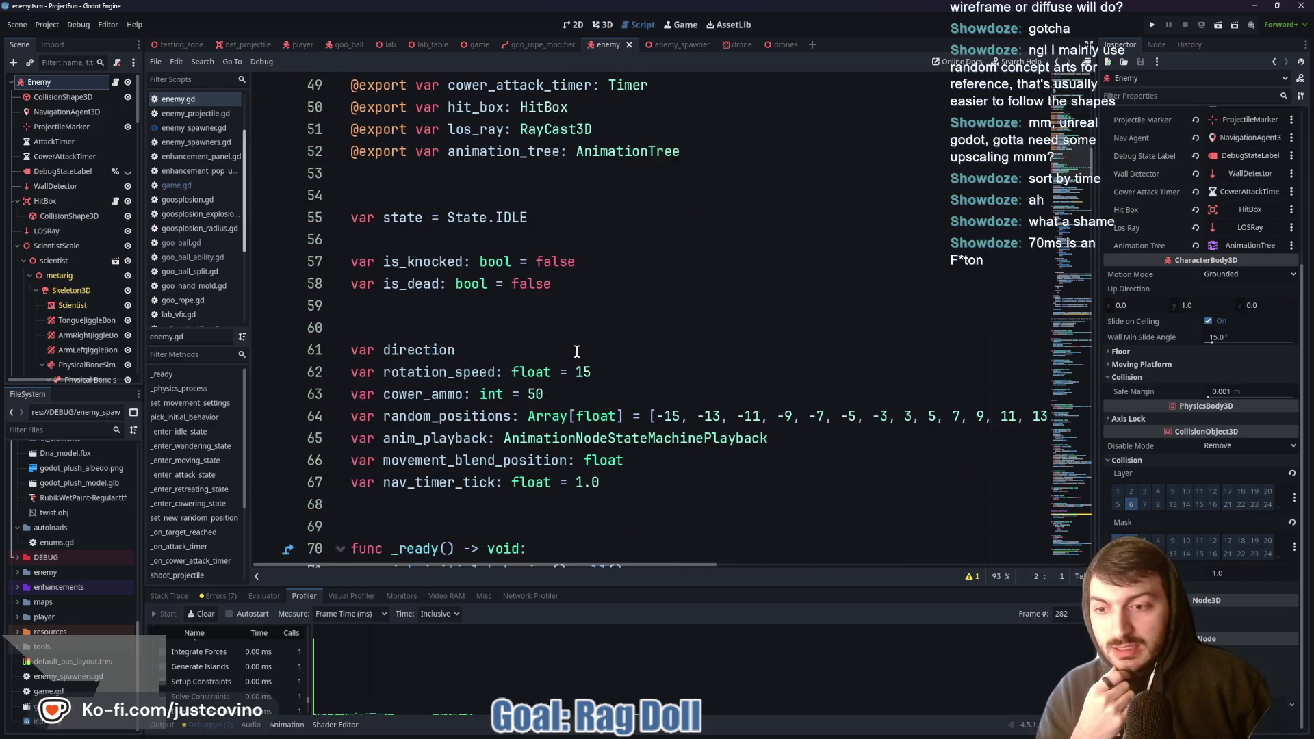
scroll(577, 352, "down", 14)
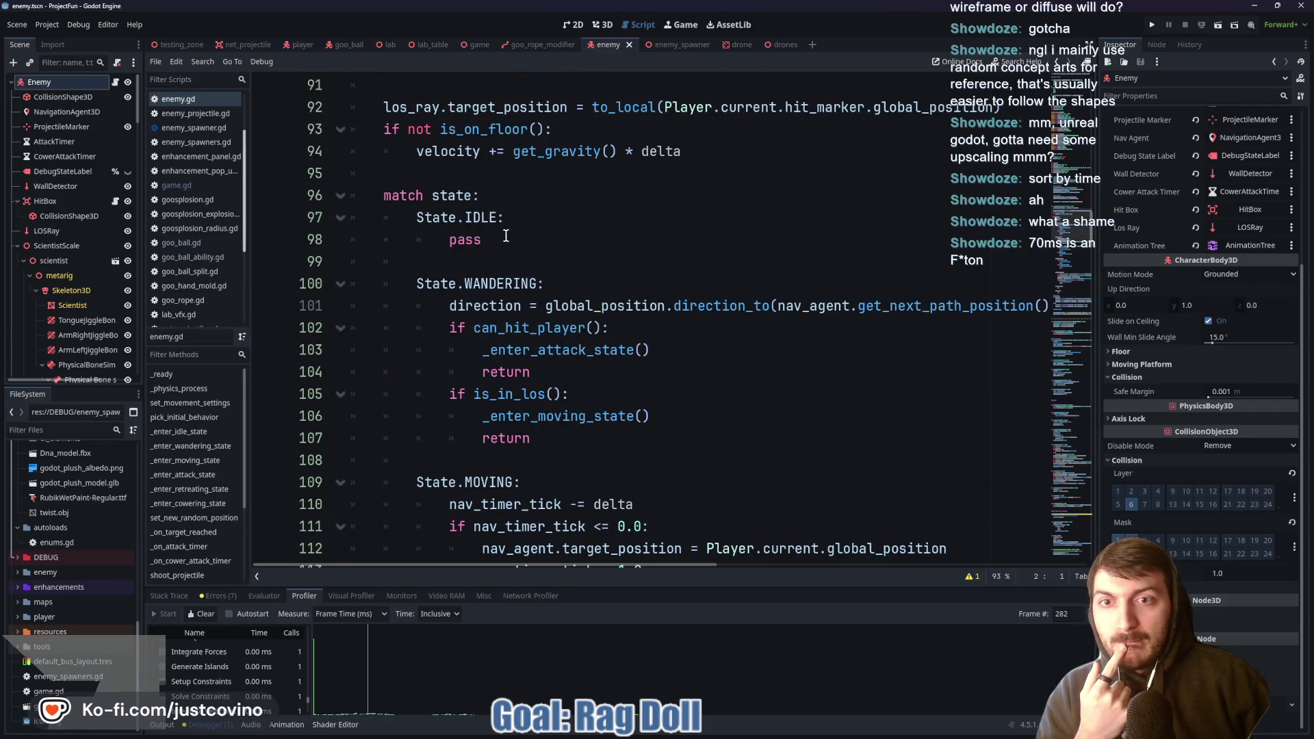
left_click(503, 238)
key("BackSpace")
key("BackSpace")
key("BackSpace")
type("retr")
type("urn")
key("ctrl+s")
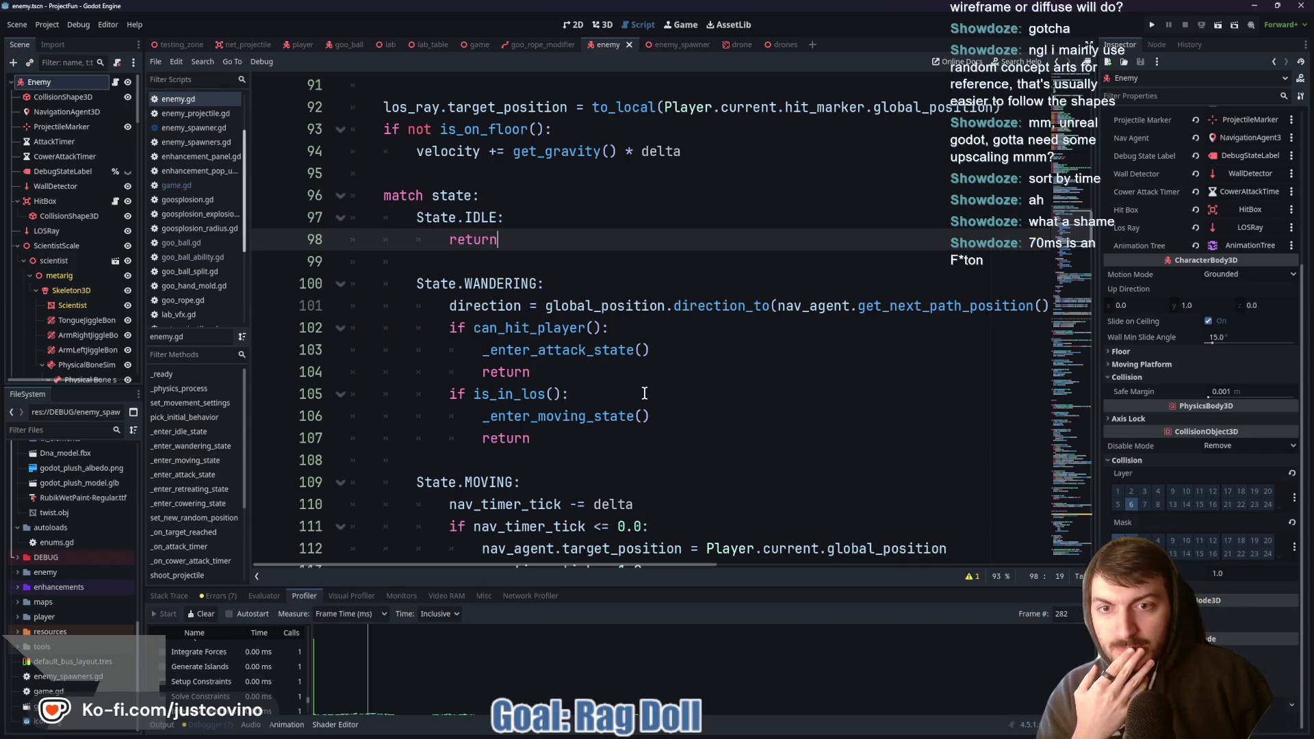
Select the runaway_position line 135 in the RETREATING state.
scroll(644, 394, "down", 3)
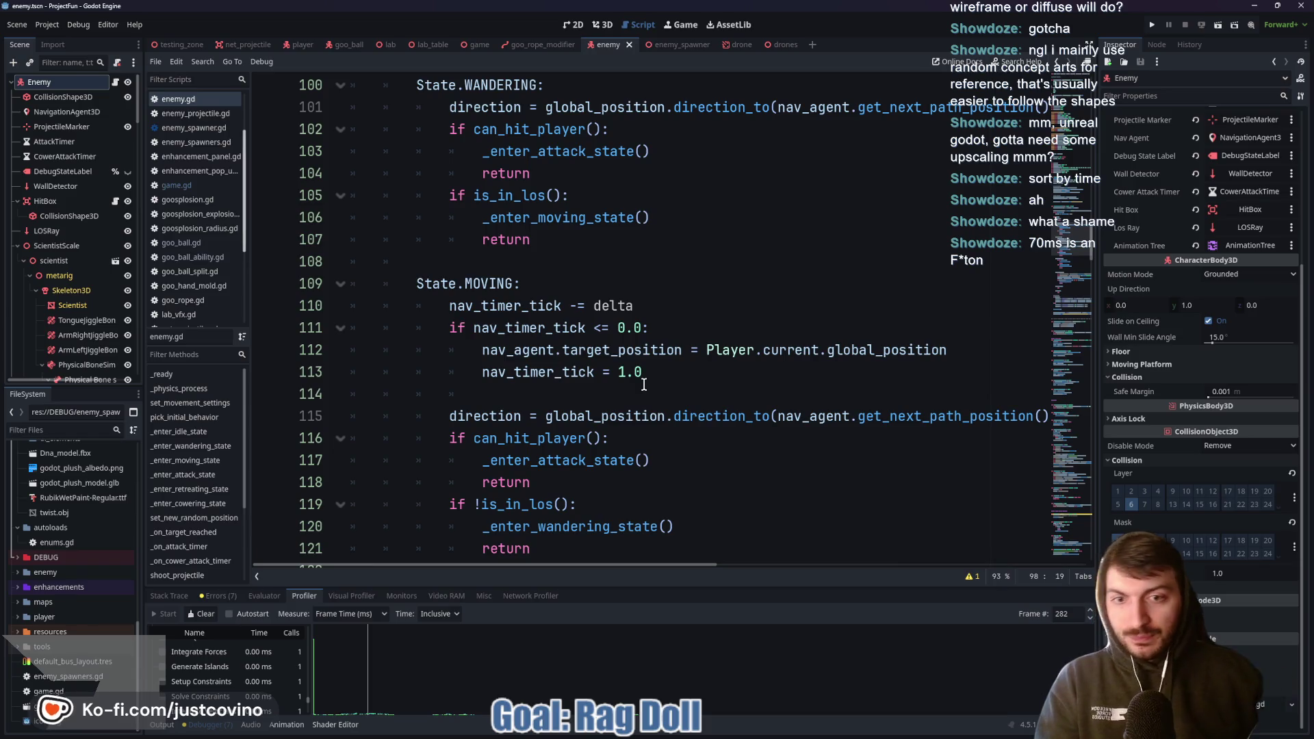
scroll(721, 398, "down", 2)
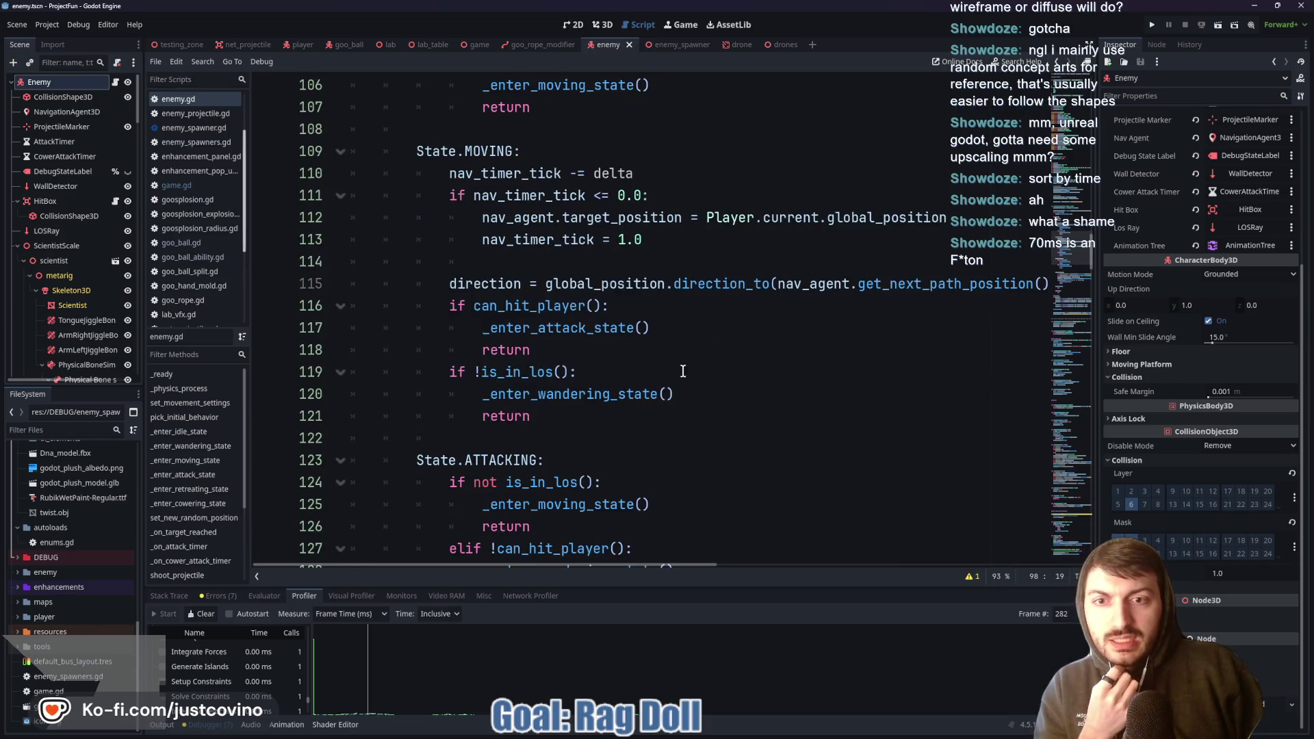
scroll(670, 360, "down", 4)
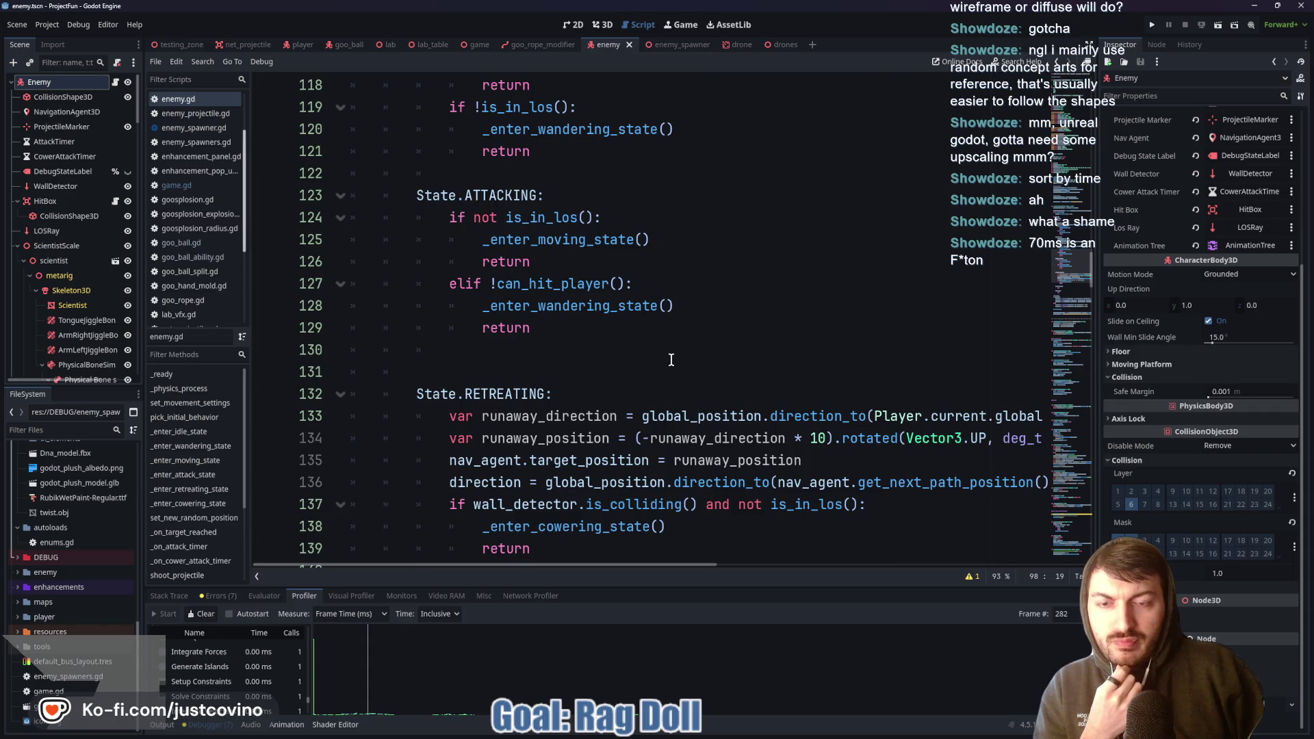
scroll(671, 360, "down", 2)
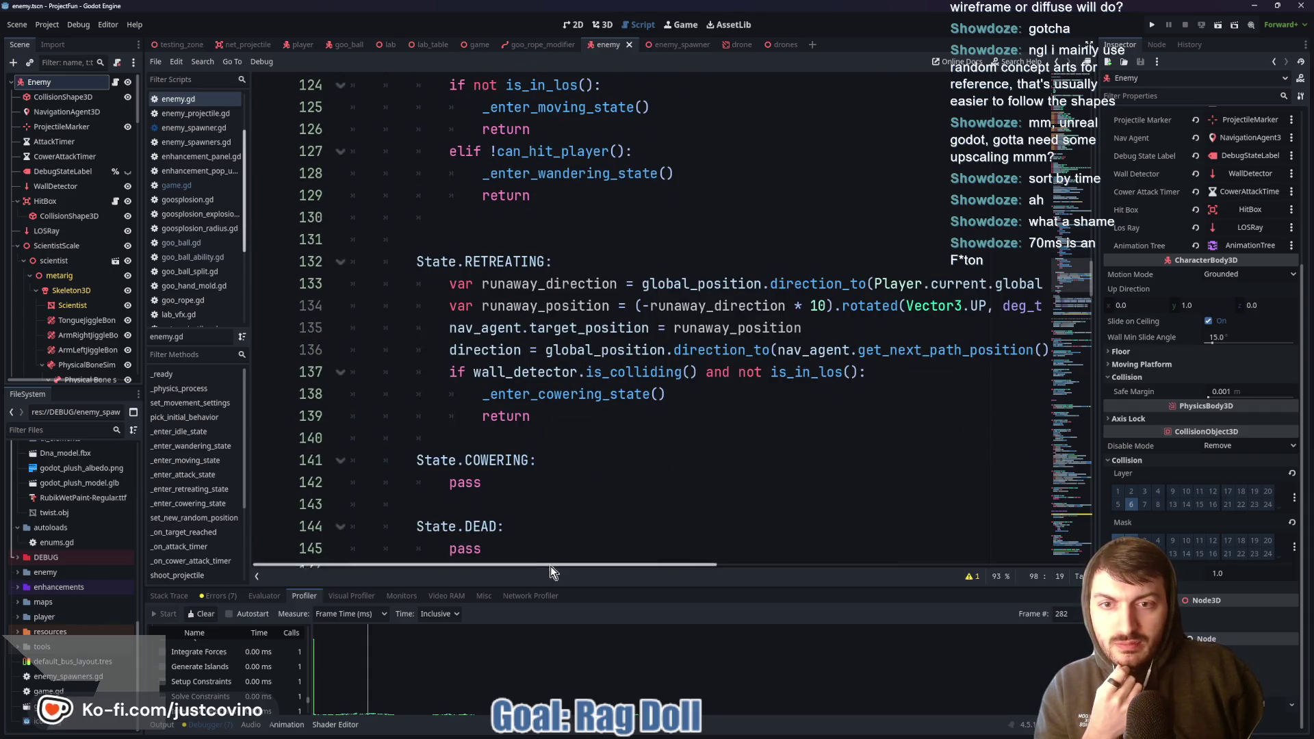
double_click(825, 322)
key("shift+Home")
scroll(651, 385, "up", 5)
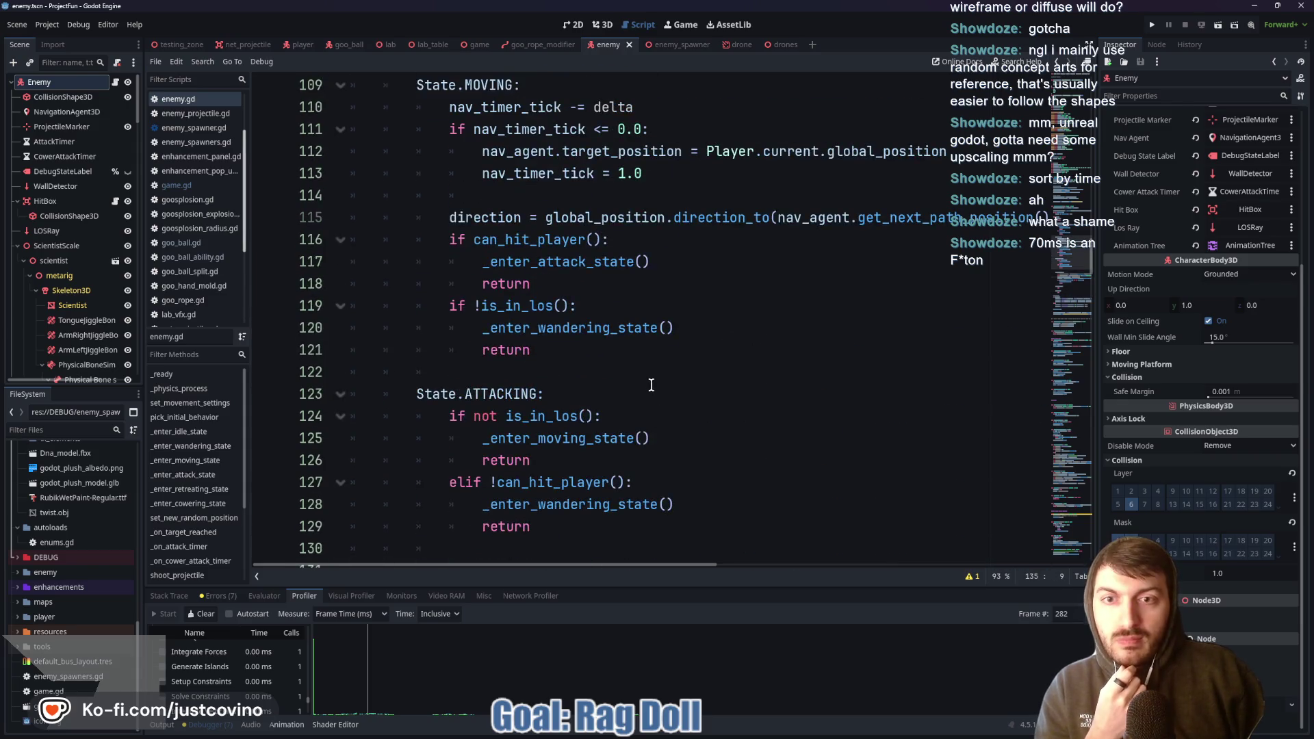
Copy the nav timer lines 110–113 into the RETREATING state and fix their indentation.
scroll(651, 385, "up", 2)
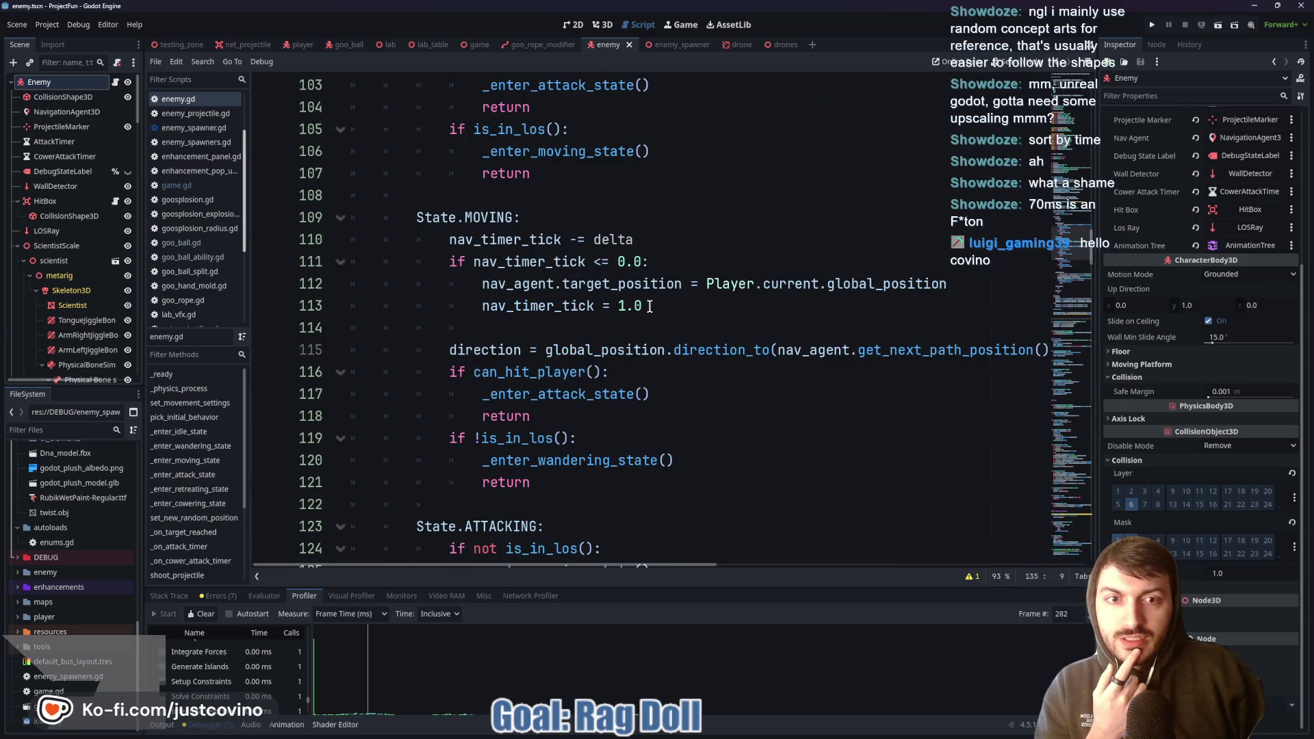
mouse_move(659, 304)
left_mouse_down()
mouse_move(421, 240)
mouse_move(344, 238)
left_mouse_up()
key("ctrl+c")
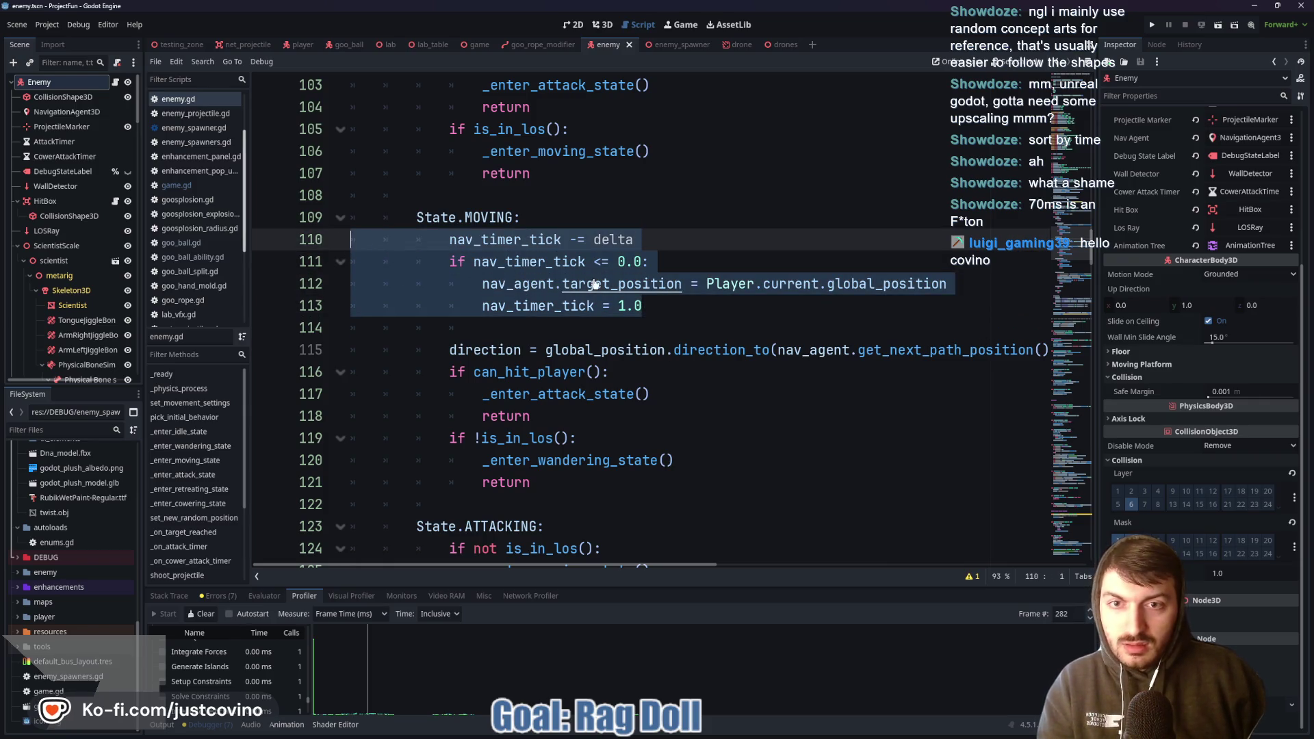
scroll(658, 308, "down", 5)
scroll(658, 308, "down", 5)
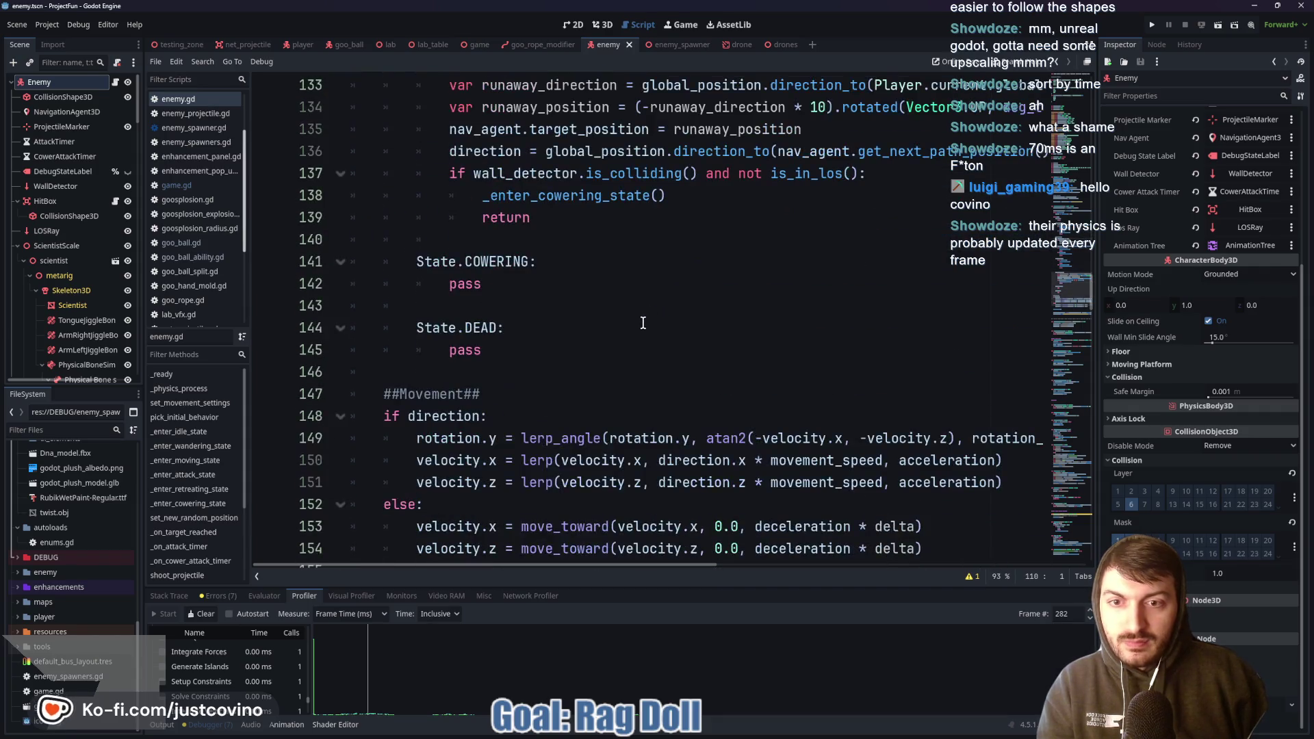
scroll(643, 322, "up", 2)
left_click(808, 263)
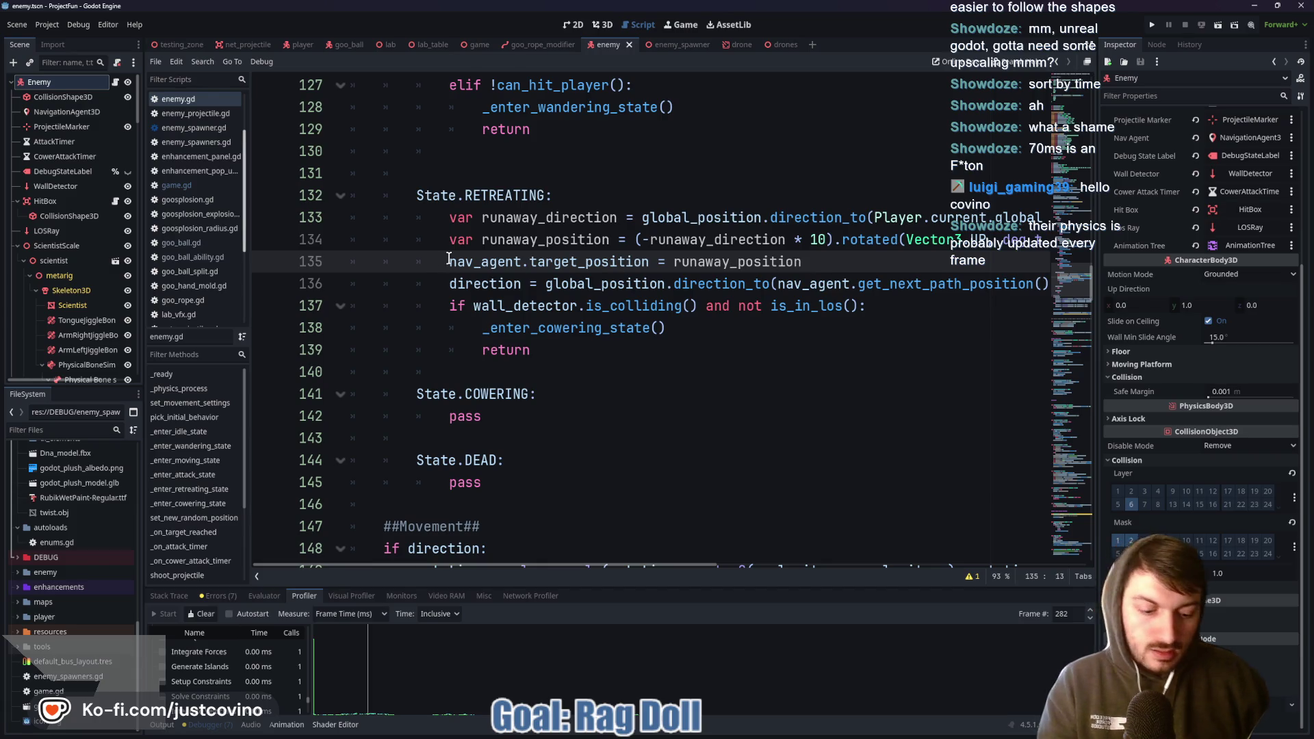
key("Return")
key("Up")
key("ctrl+v")
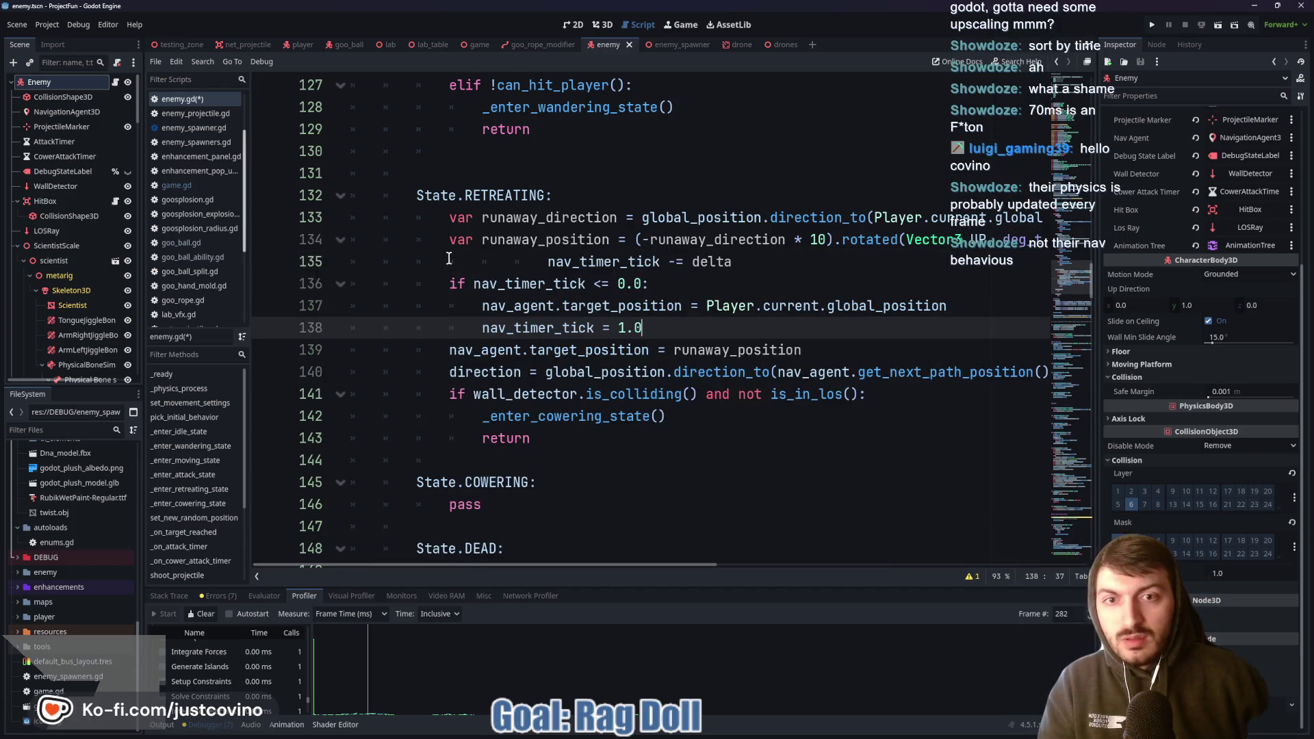
left_click(500, 260)
key("BackSpace")
key("BackSpace")
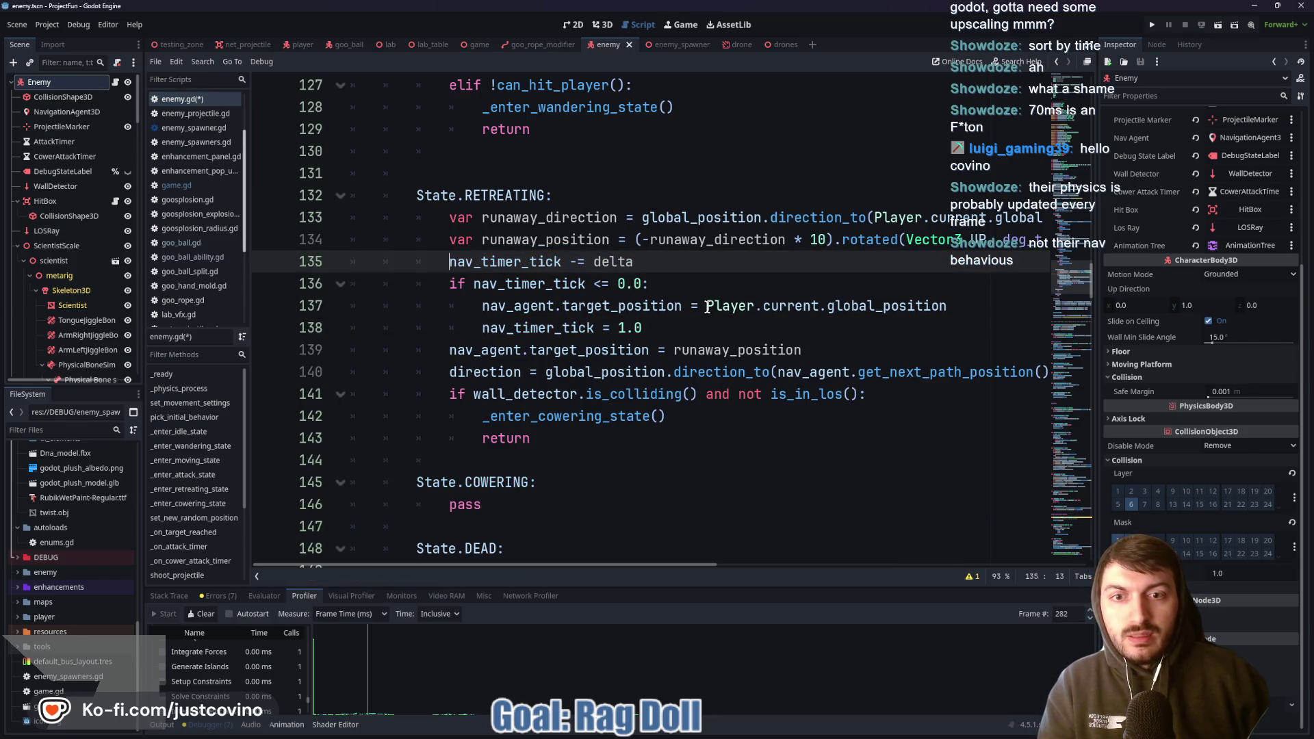
Use runaway_position as the nav target on line 137, delete the redundant assignment, and save.
left_click_drag(706, 306, 951, 310)
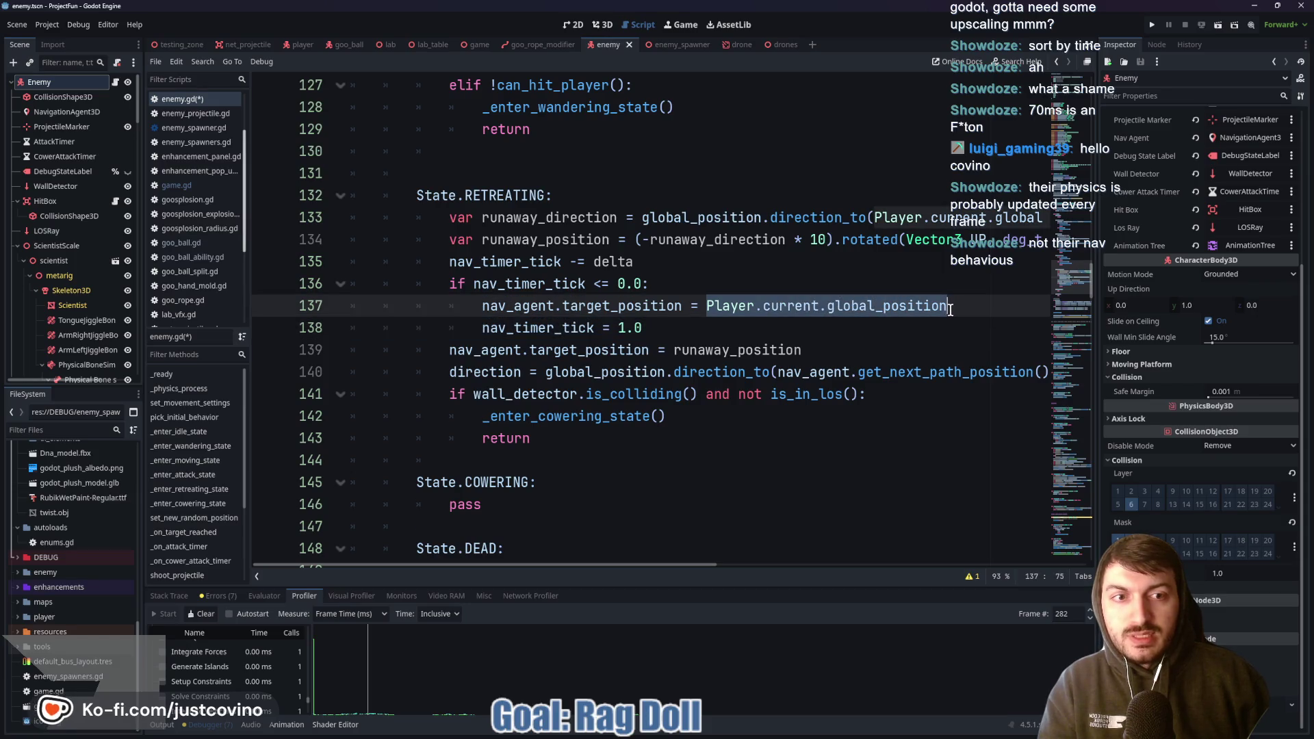
type("run")
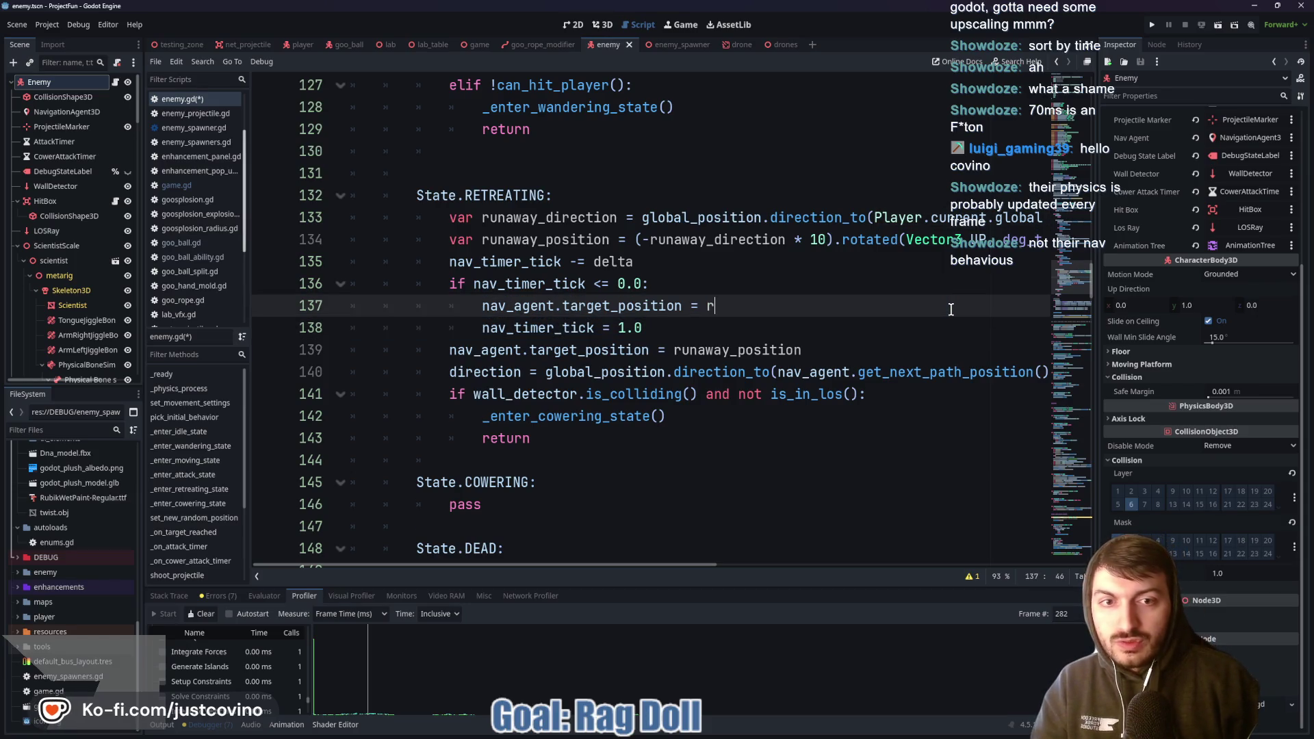
key("Return")
left_click_drag(802, 350, 379, 349)
key("BackSpace")
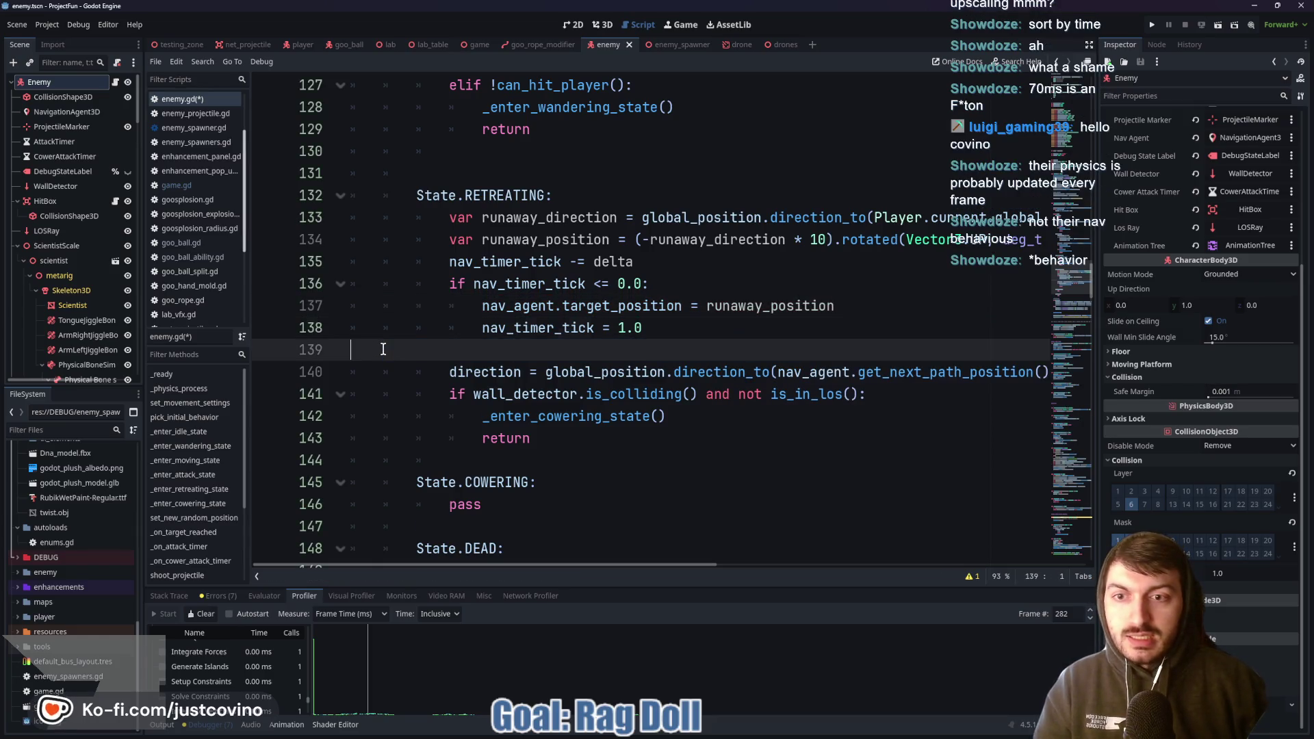
key("BackSpace")
key("ctrl+s")
Add blank lines above and below the nav timer block and save enemy.gd.
left_click(438, 264)
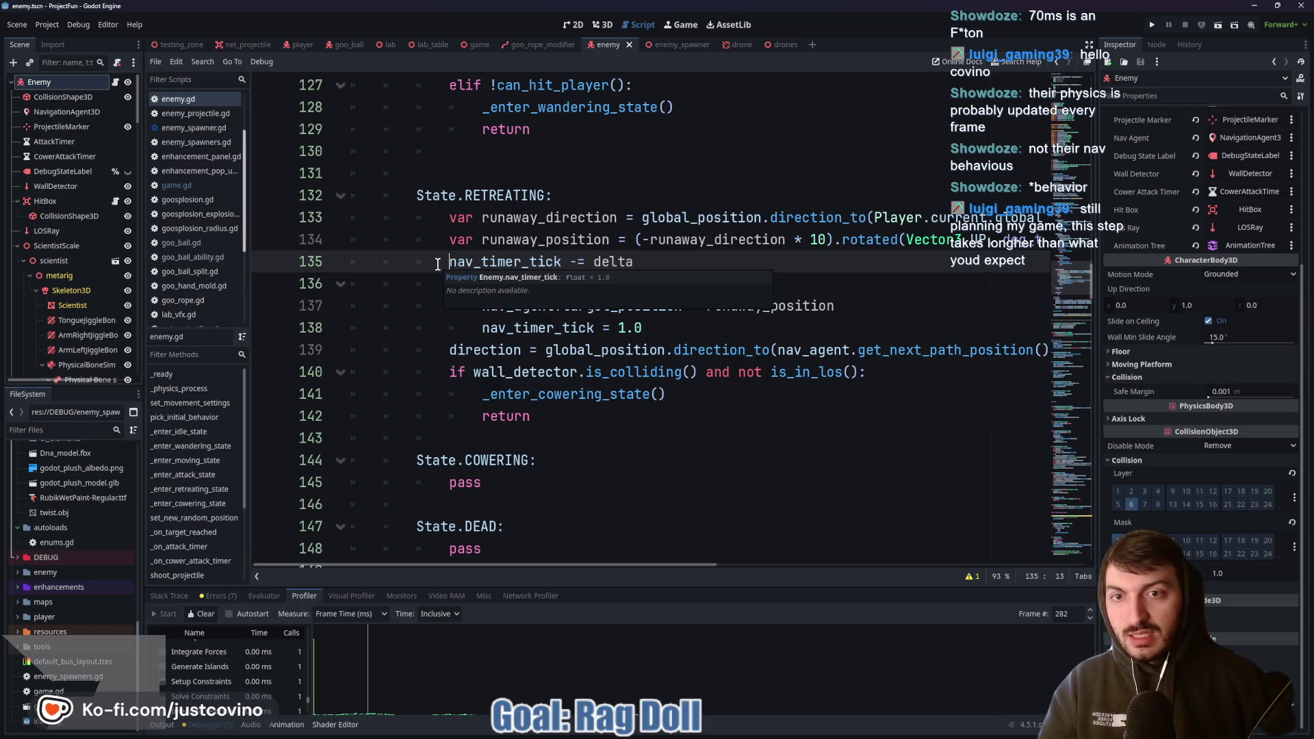
key("Return")
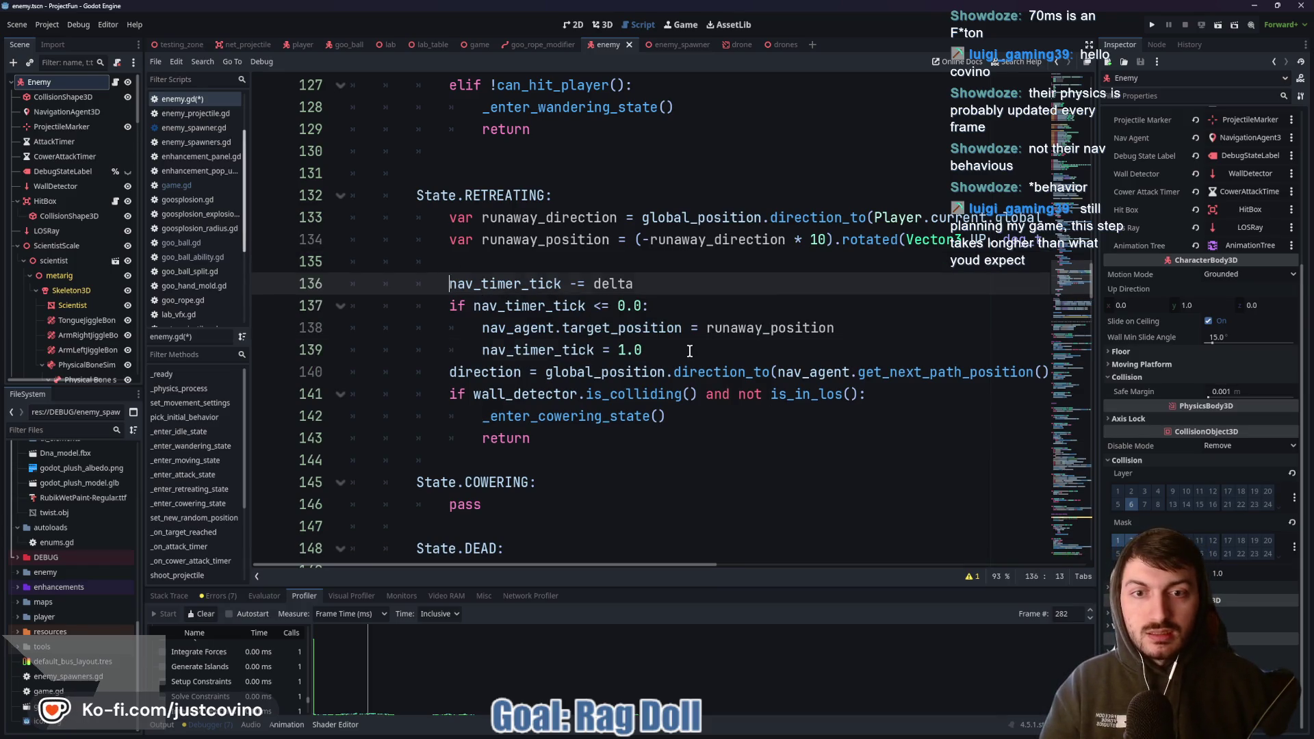
left_click(690, 351)
key("Return")
key("ctrl+s")
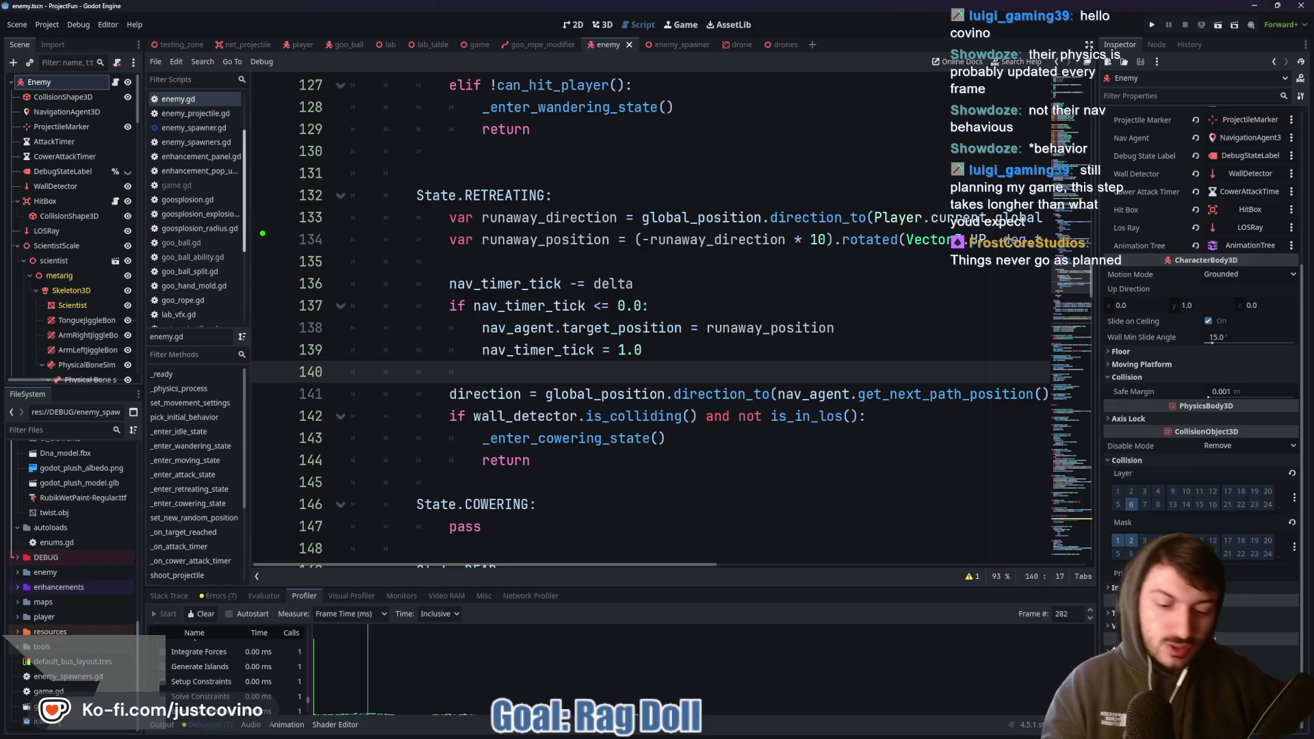
Draw pink Start and Final Dest. boxes over the code with arrows pointing at Final Dest.
mouse_move(255, 237)
left_mouse_down()
mouse_move(308, 318)
mouse_move(413, 414)
mouse_move(421, 404)
left_mouse_up()
key("p")
left_click_drag(925, 244, 1101, 437)
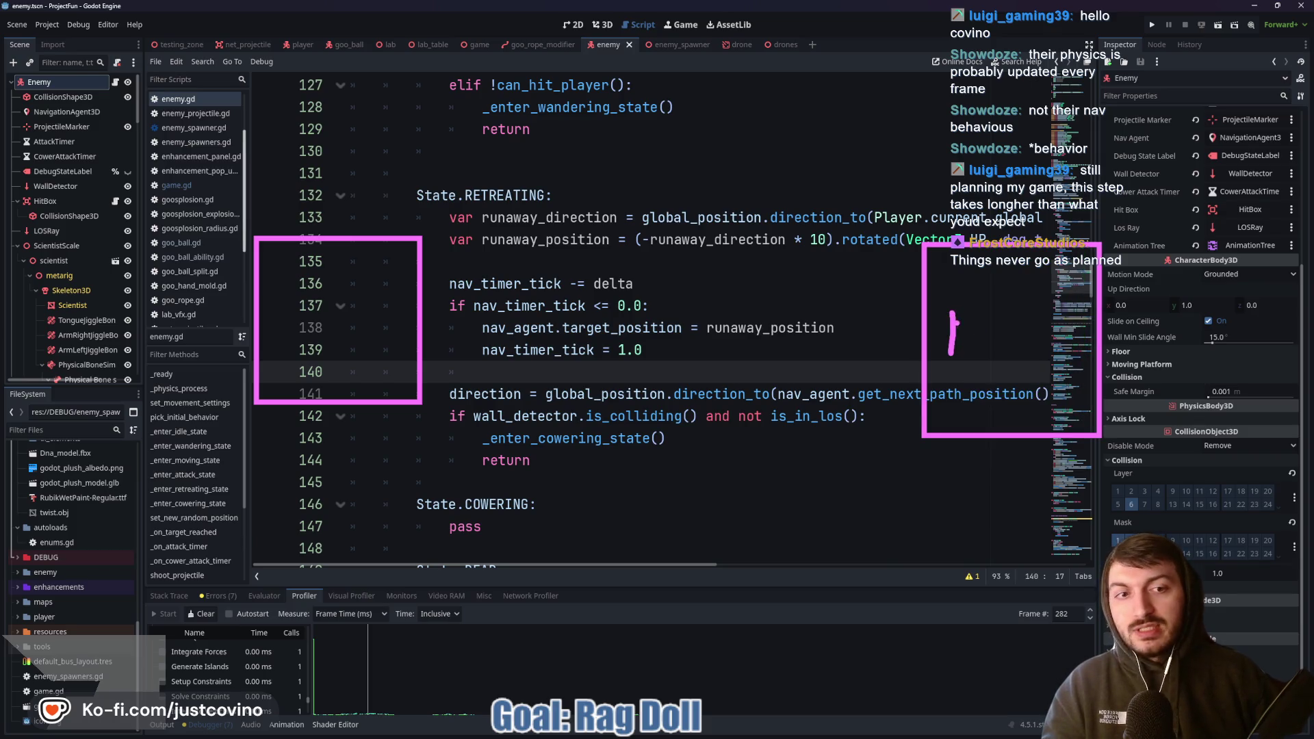
mouse_move(951, 315)
left_mouse_down()
mouse_move(979, 312)
mouse_move(974, 356)
mouse_move(1010, 357)
left_mouse_up()
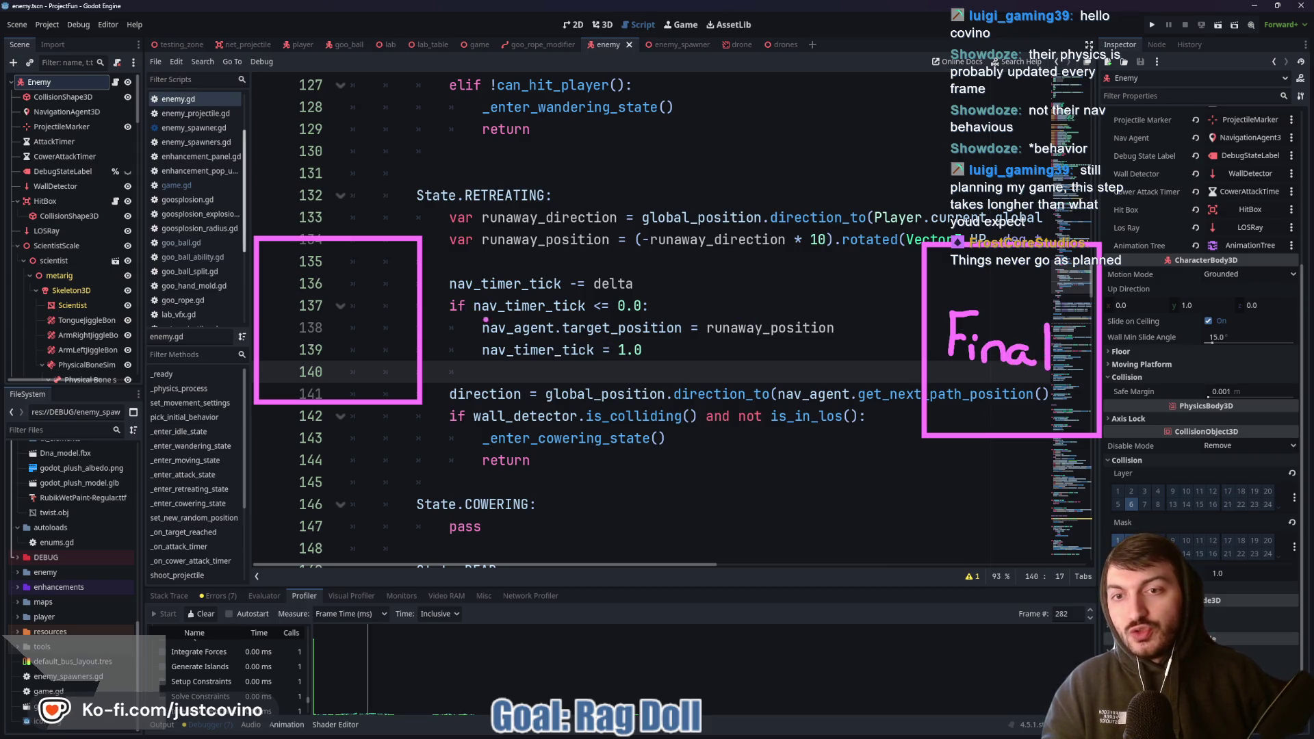
mouse_move(296, 304)
left_mouse_down()
mouse_move(304, 335)
mouse_move(282, 351)
mouse_move(312, 348)
left_mouse_up()
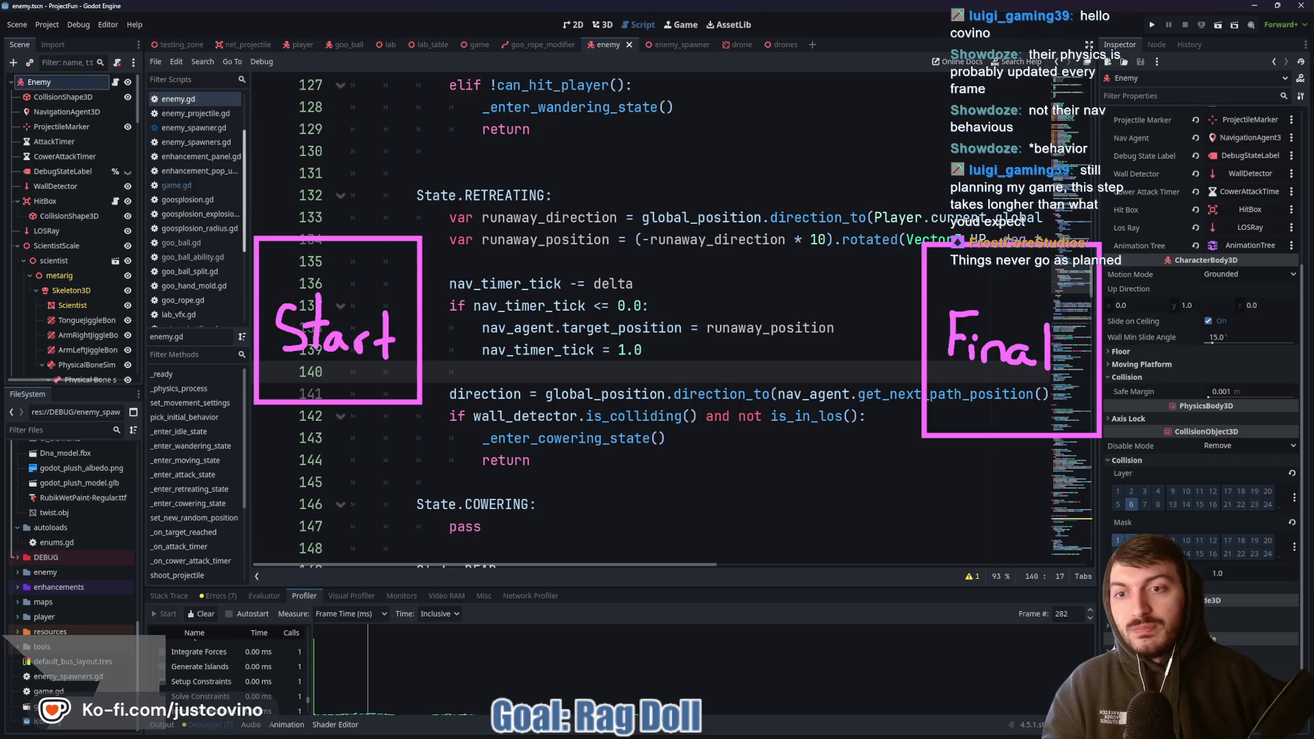
left_click_drag(945, 376, 949, 410)
left_click(978, 405)
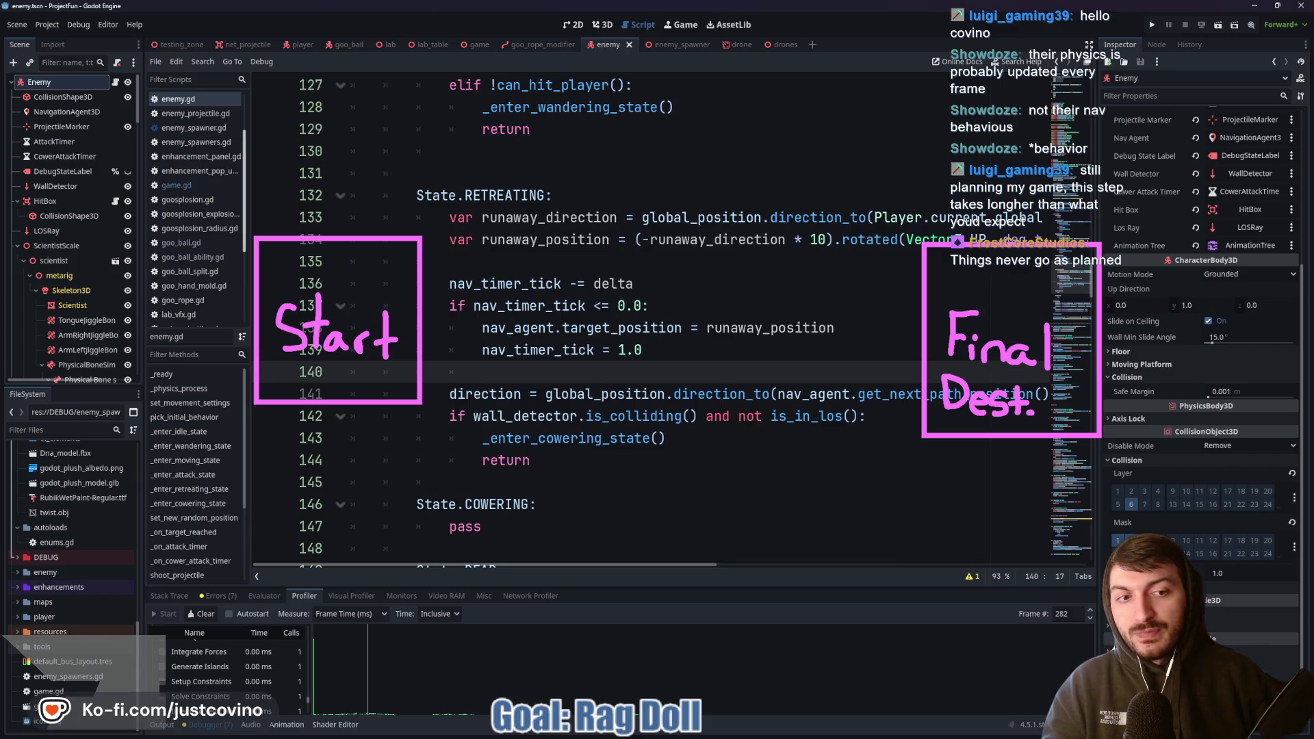
left_click_drag(961, 111, 993, 236)
left_click_drag(1061, 183, 1034, 235)
left_click_drag(1097, 118, 1058, 185)
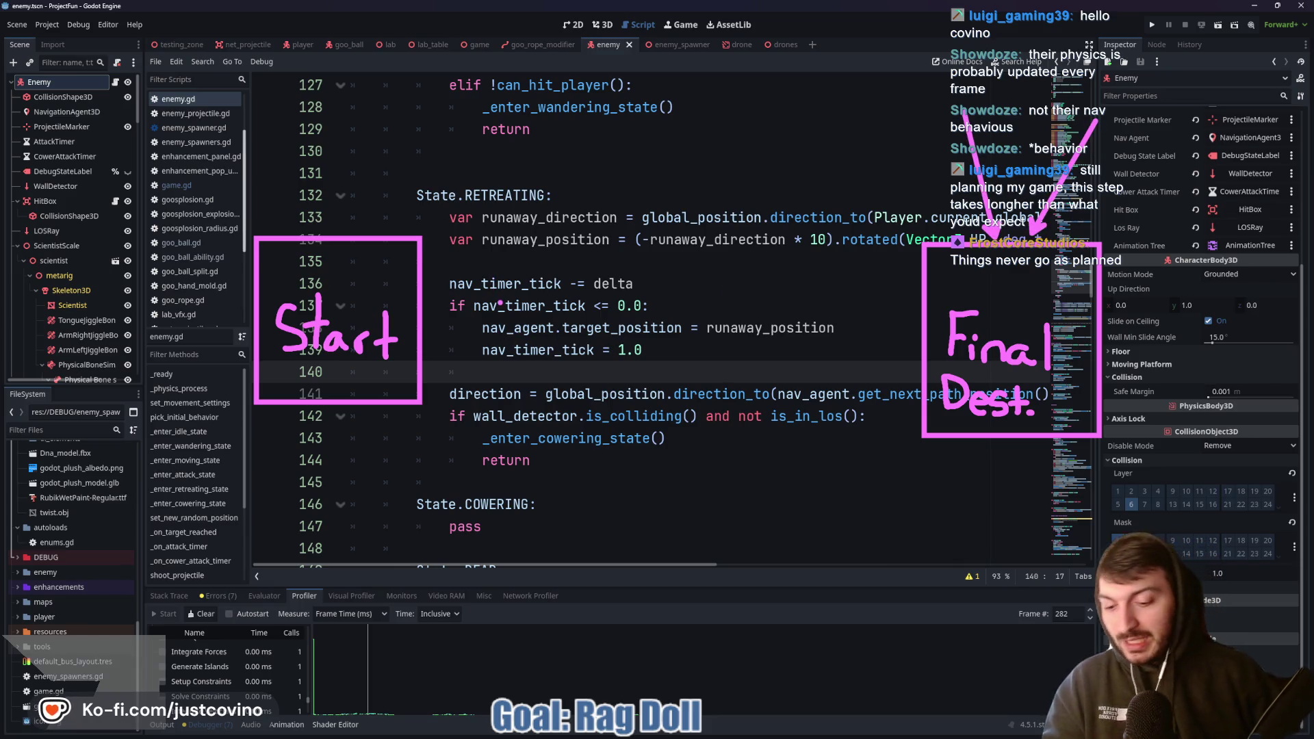
Circle the timer code in red, draw a red path around RETREATING, and undo the large outline.
mouse_move(589, 260)
left_mouse_down()
mouse_move(469, 363)
mouse_move(850, 411)
mouse_move(544, 262)
mouse_move(849, 428)
left_mouse_up()
mouse_move(748, 258)
left_mouse_down()
mouse_move(472, 421)
mouse_move(816, 219)
left_mouse_up()
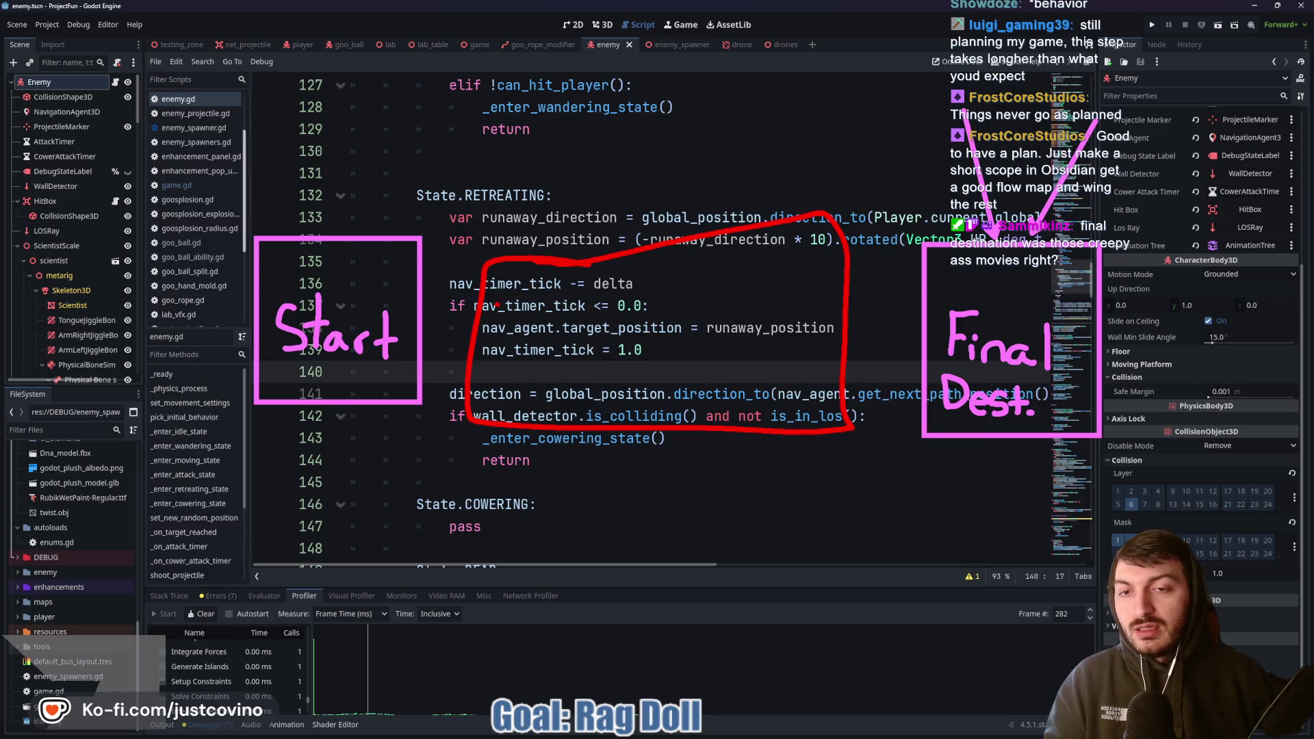
left_click_drag(532, 273, 489, 269)
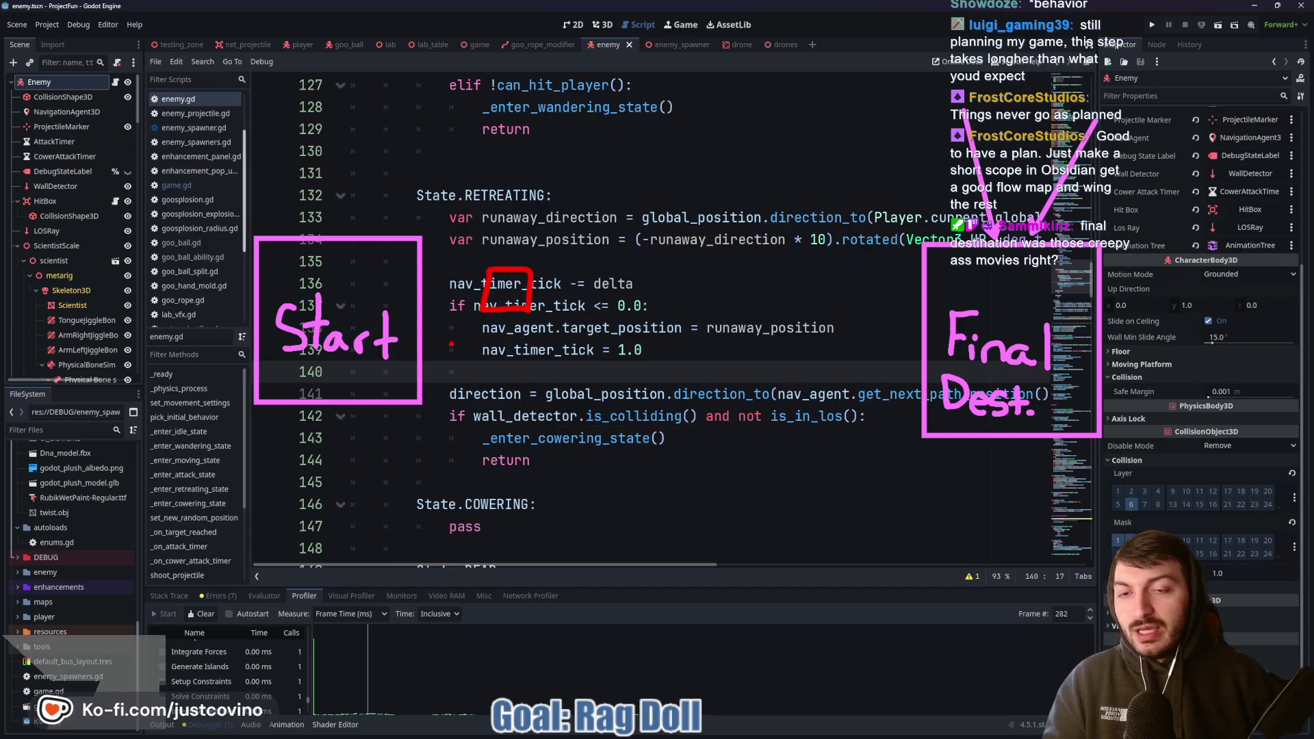
mouse_move(420, 334)
left_mouse_down()
mouse_move(534, 333)
mouse_move(598, 382)
mouse_move(565, 363)
mouse_move(650, 296)
left_mouse_up()
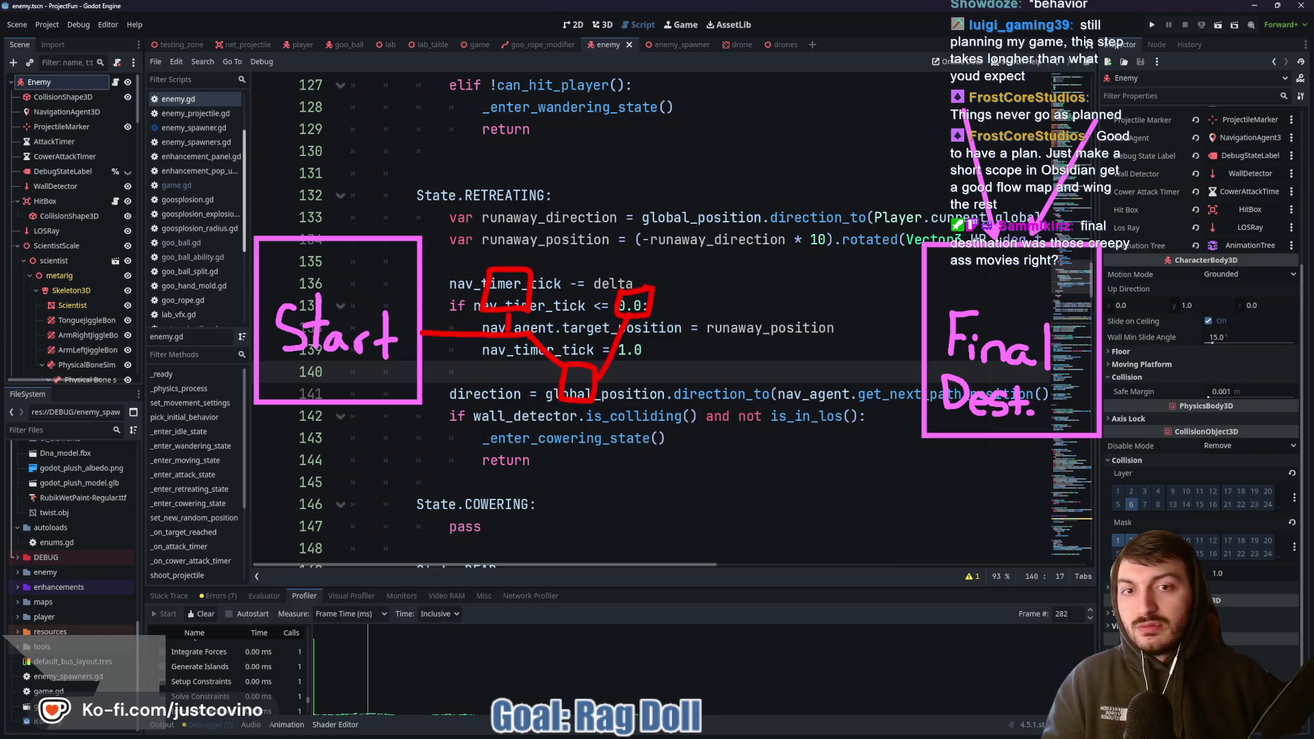
mouse_move(644, 211)
left_mouse_down()
mouse_move(519, 226)
mouse_move(541, 192)
mouse_move(539, 152)
mouse_move(569, 139)
left_mouse_up()
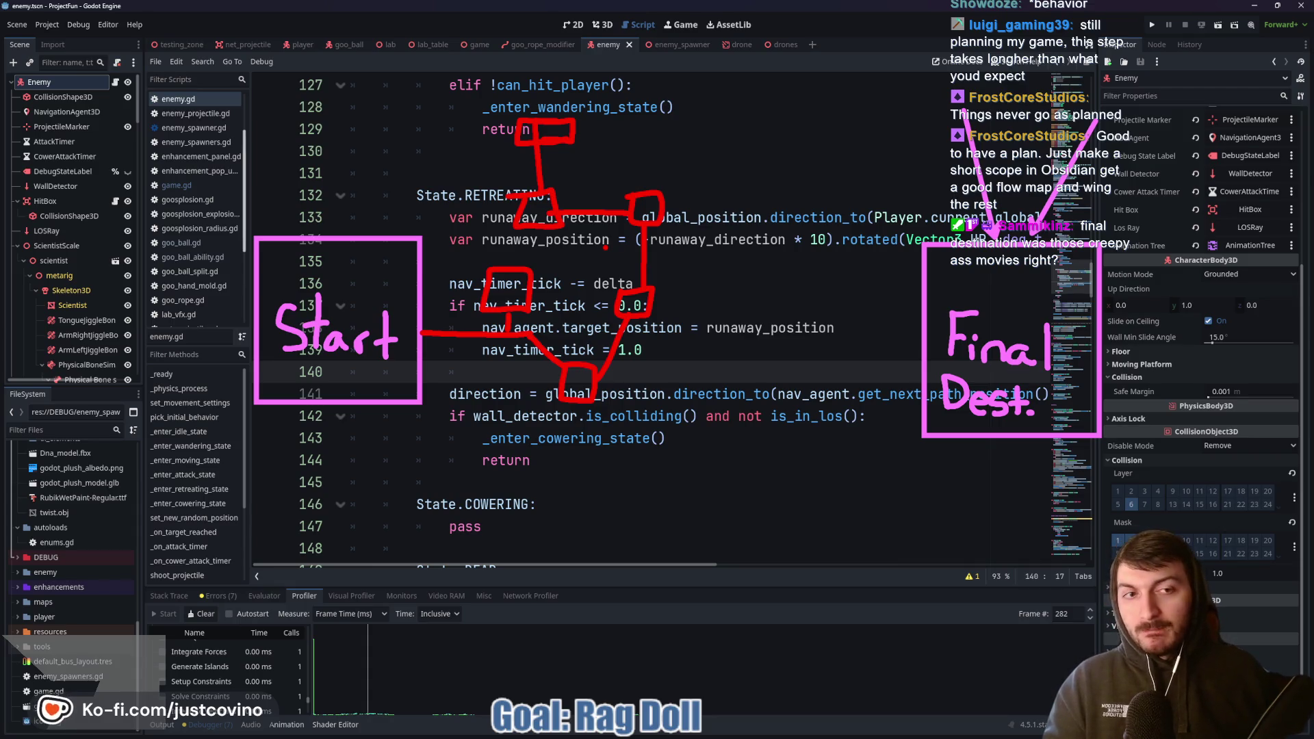
mouse_move(441, 200)
left_mouse_down()
mouse_move(452, 479)
mouse_move(873, 483)
mouse_move(829, 161)
mouse_move(794, 79)
mouse_move(449, 88)
mouse_move(444, 205)
left_mouse_up()
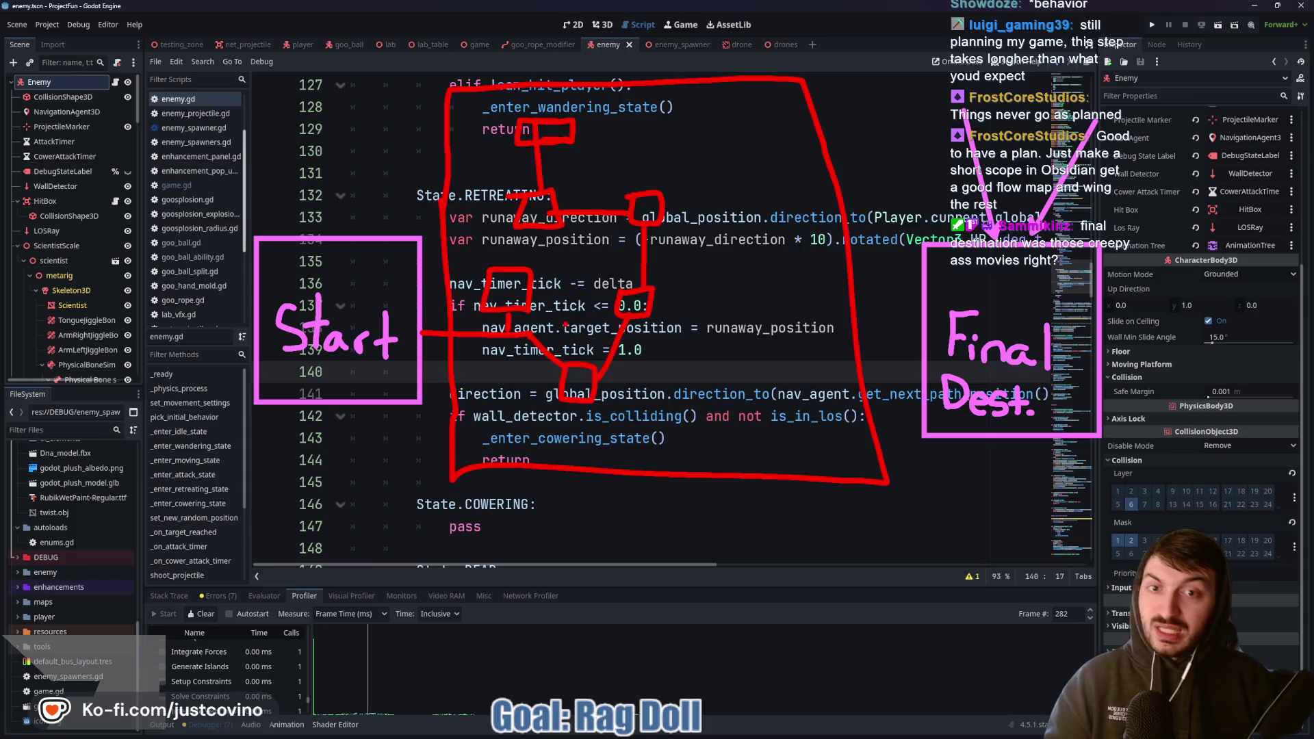
key("ctrl+z")
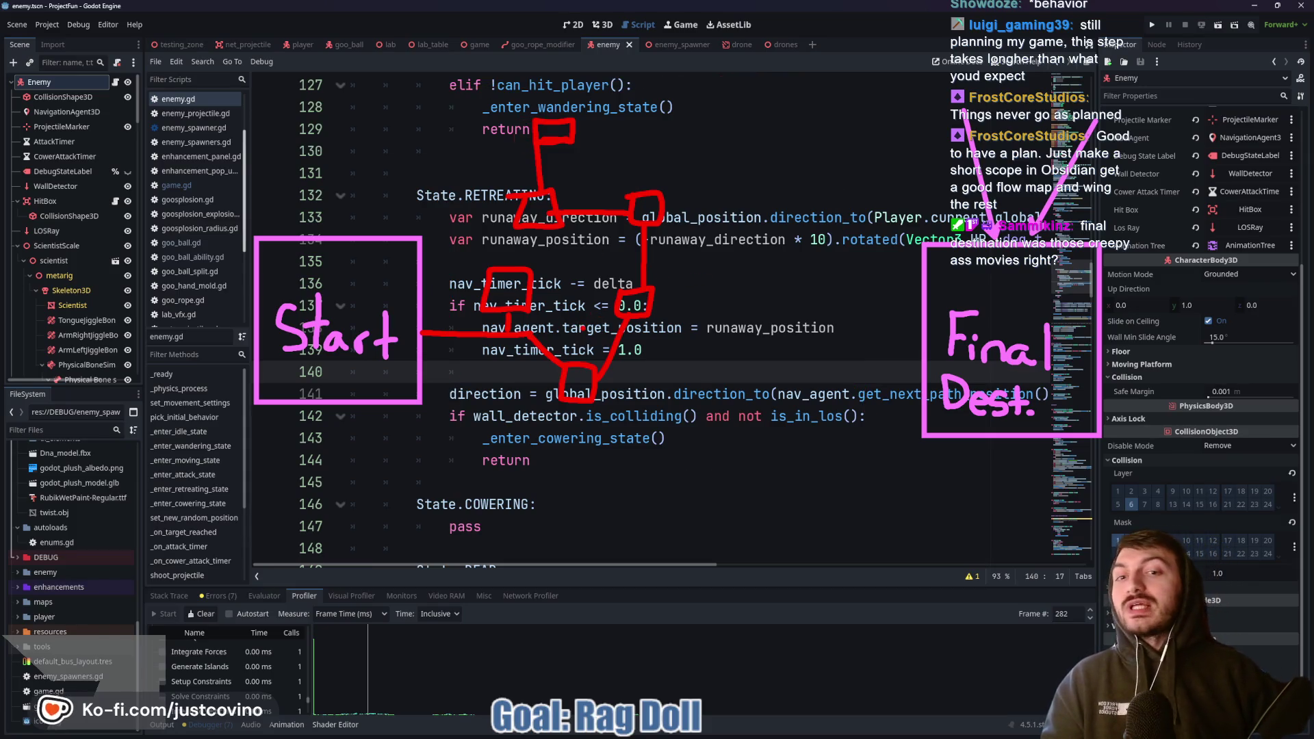
Undo the red path and timer box strokes, then draw two red arrows at Final Dest.
key("ctrl+z")
key("ctrl+z")
key("ctrl+z")
key("ctrl+z")
key("ctrl+z")
key("ctrl+z")
key("ctrl+z")
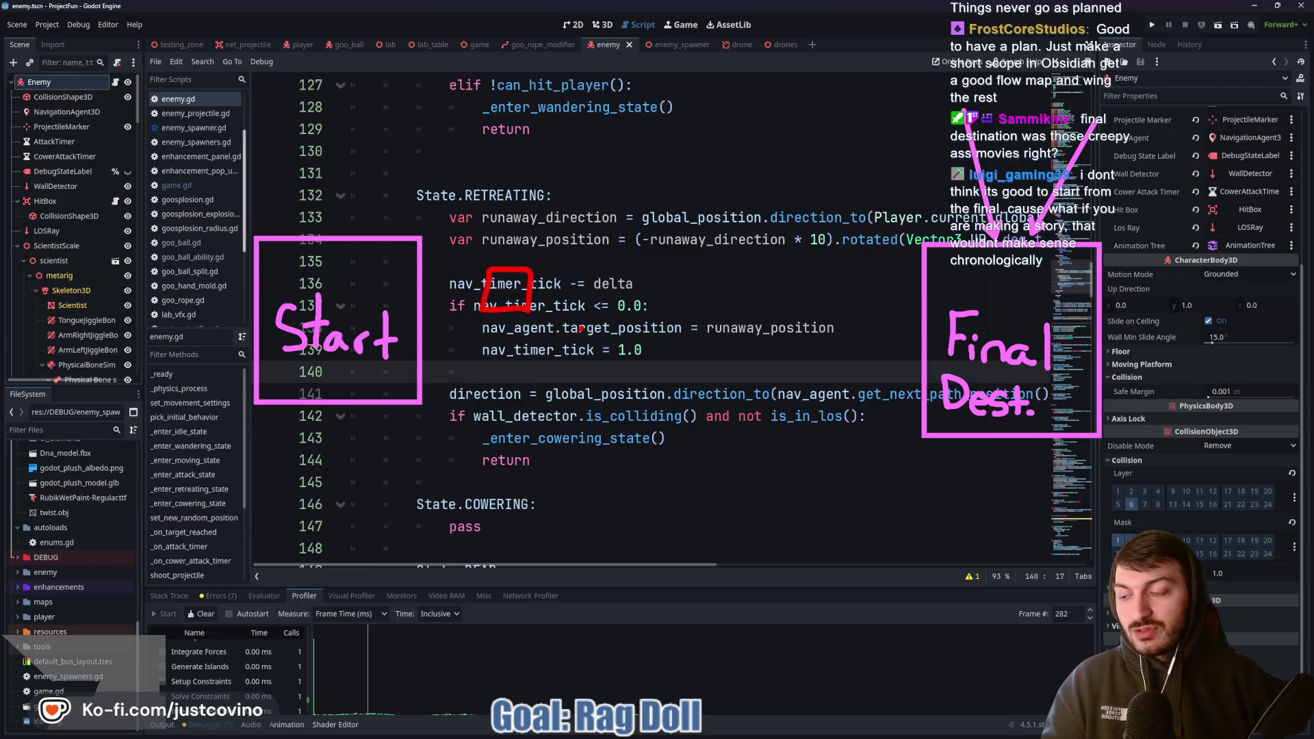
key("ctrl+z")
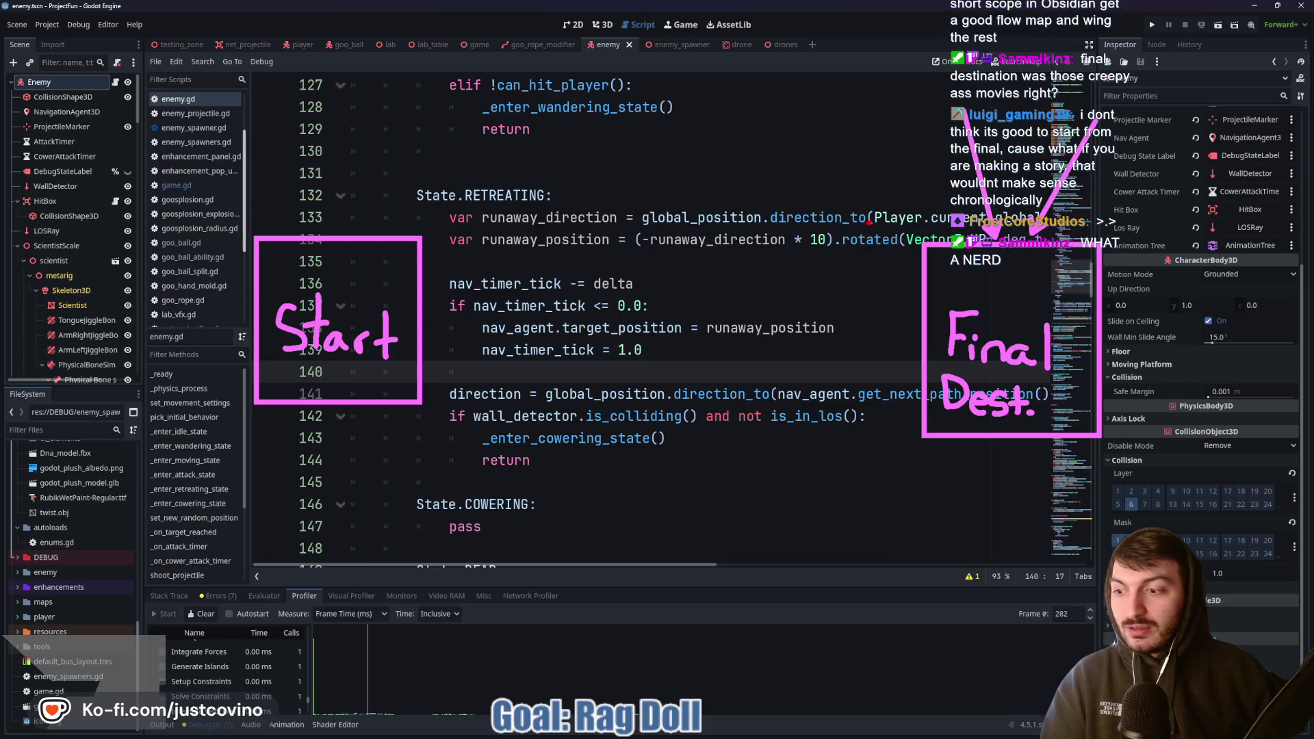
left_click_drag(798, 116, 910, 245)
left_click_drag(812, 609, 925, 449)
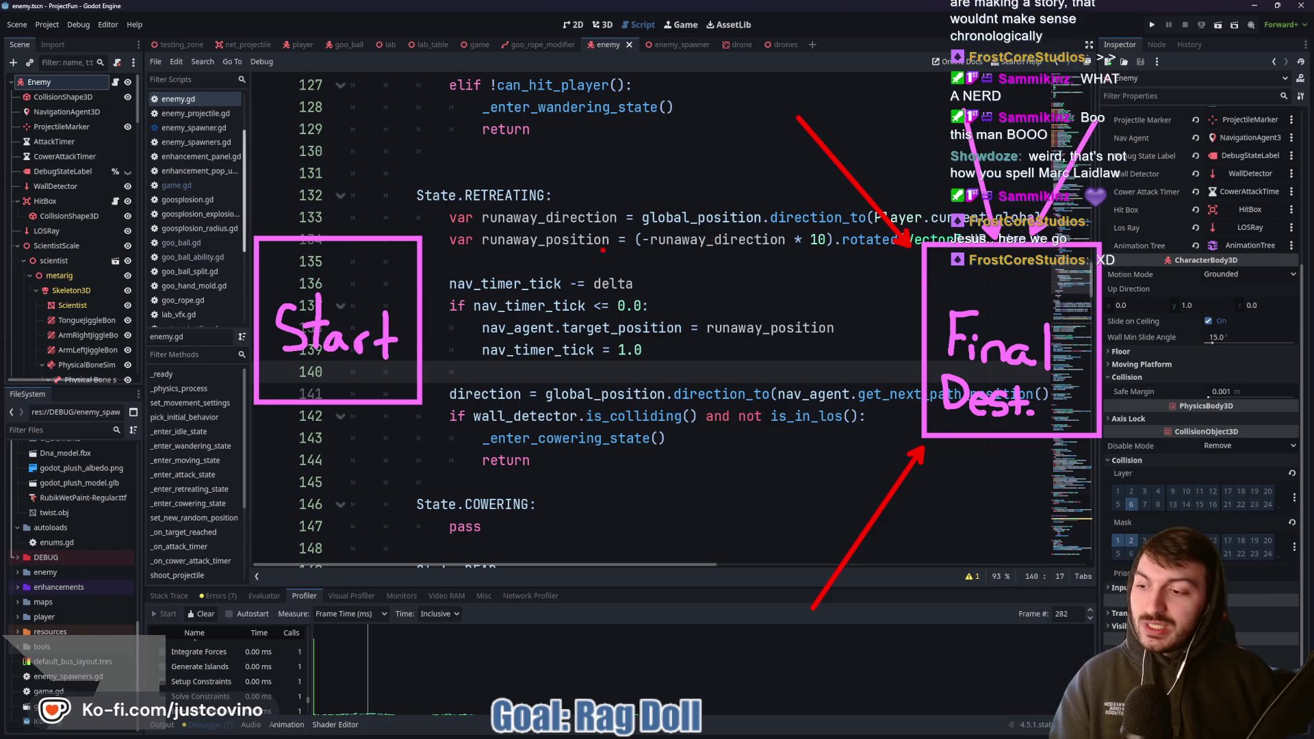
left_click_drag(448, 218, 564, 598)
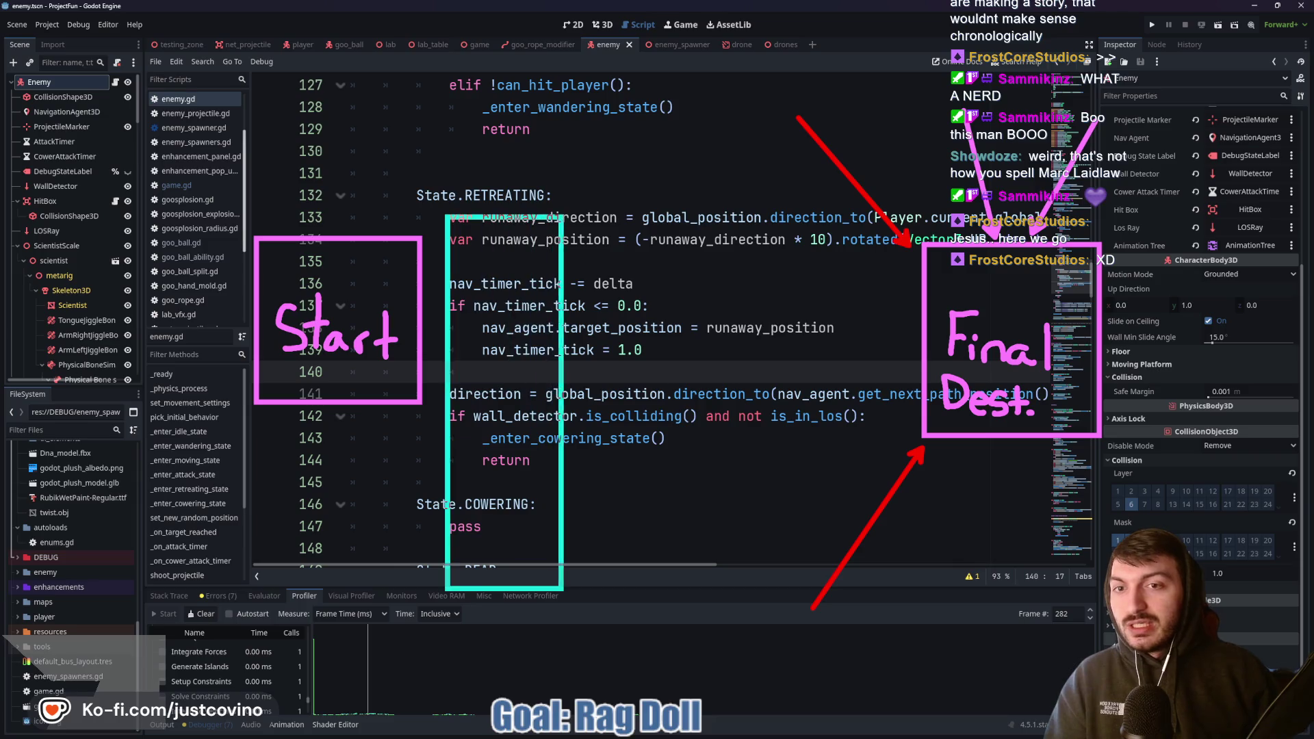
mouse_move(580, 216)
left_mouse_down()
mouse_move(692, 569)
mouse_move(683, 606)
left_mouse_up()
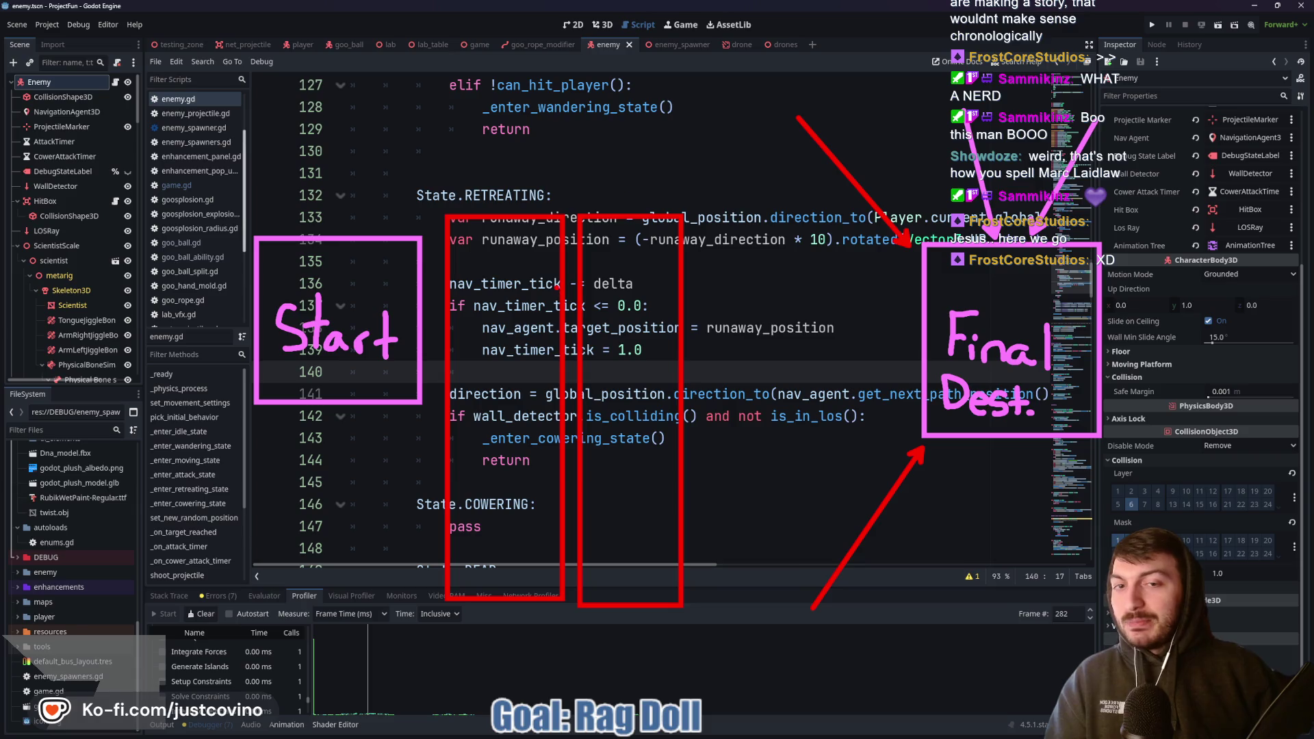
key("ctrl+z")
key("ctrl+z")
left_click_drag(244, 436, 309, 715)
mouse_move(342, 471)
left_mouse_down()
mouse_move(440, 726)
mouse_move(415, 719)
left_mouse_up()
mouse_move(442, 335)
left_mouse_down()
mouse_move(578, 253)
mouse_move(554, 301)
mouse_move(677, 288)
mouse_move(637, 104)
mouse_move(602, 243)
mouse_move(684, 241)
mouse_move(753, 547)
mouse_move(644, 493)
mouse_move(842, 326)
mouse_move(904, 350)
left_mouse_up()
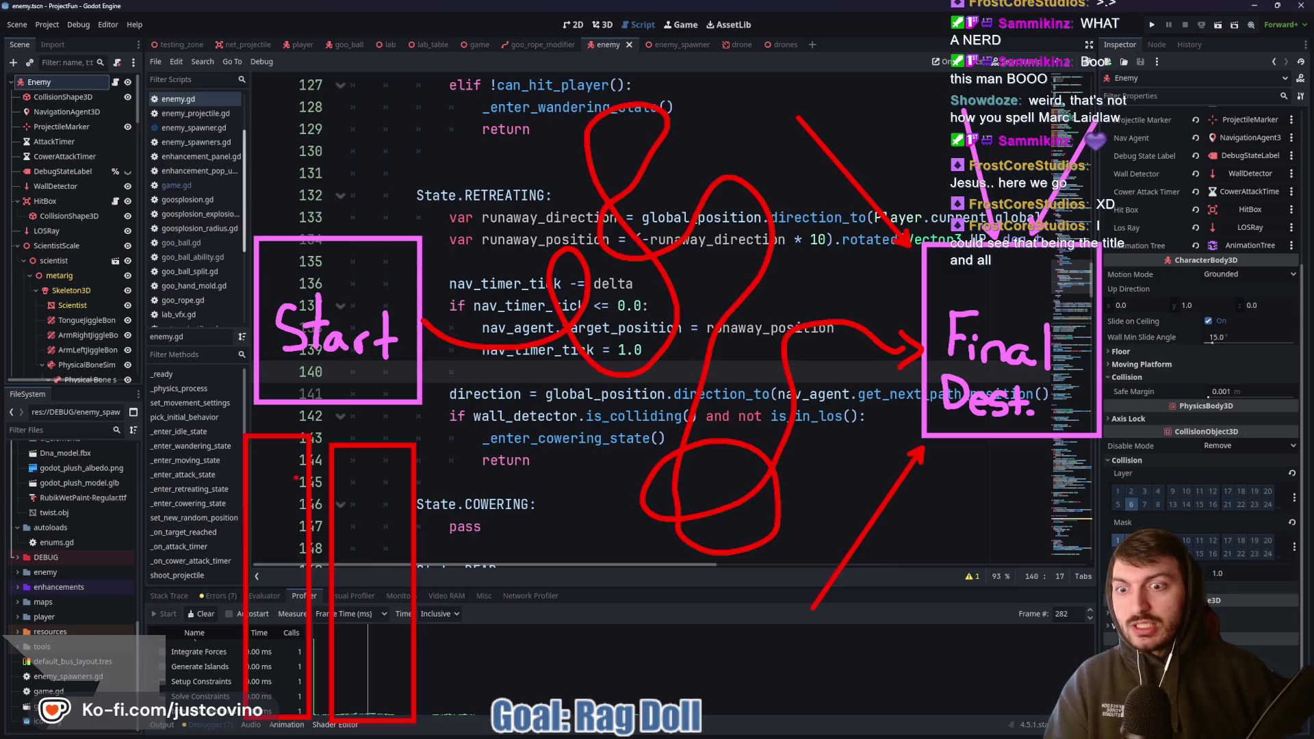
left_click_drag(431, 444, 545, 731)
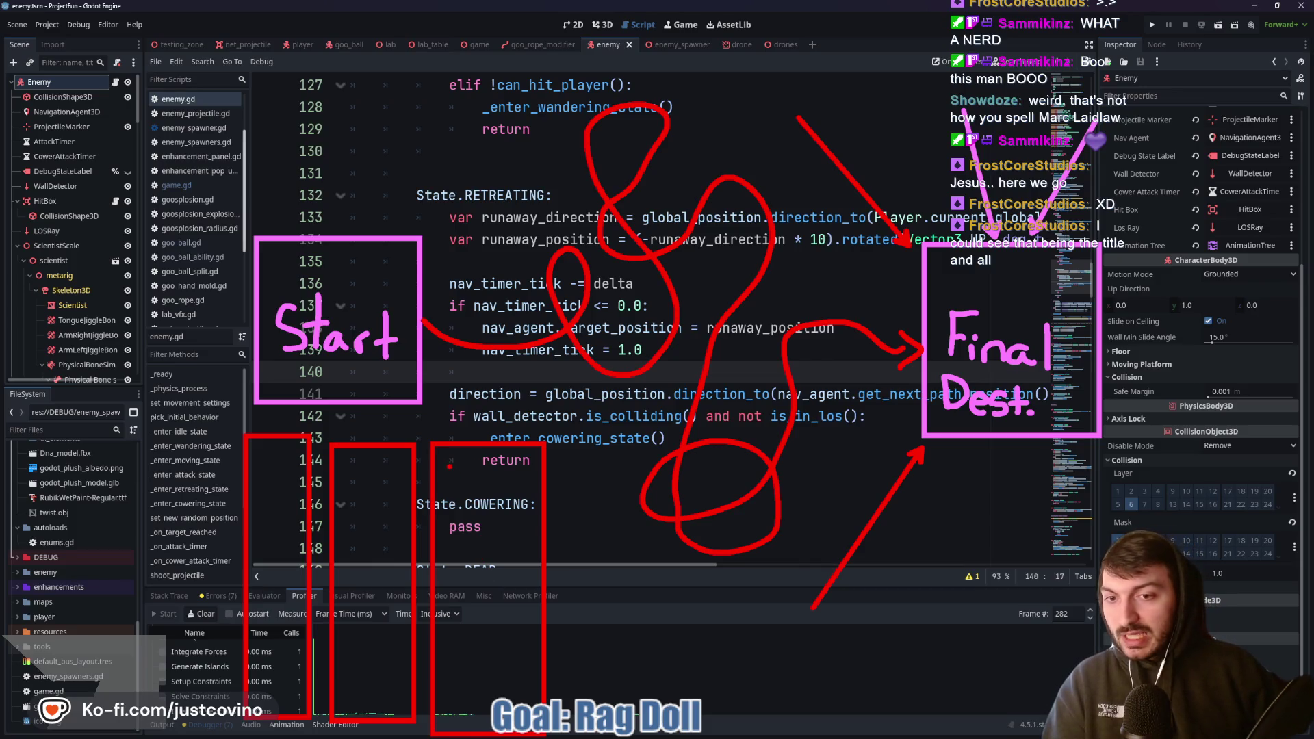
left_click_drag(446, 463, 445, 485)
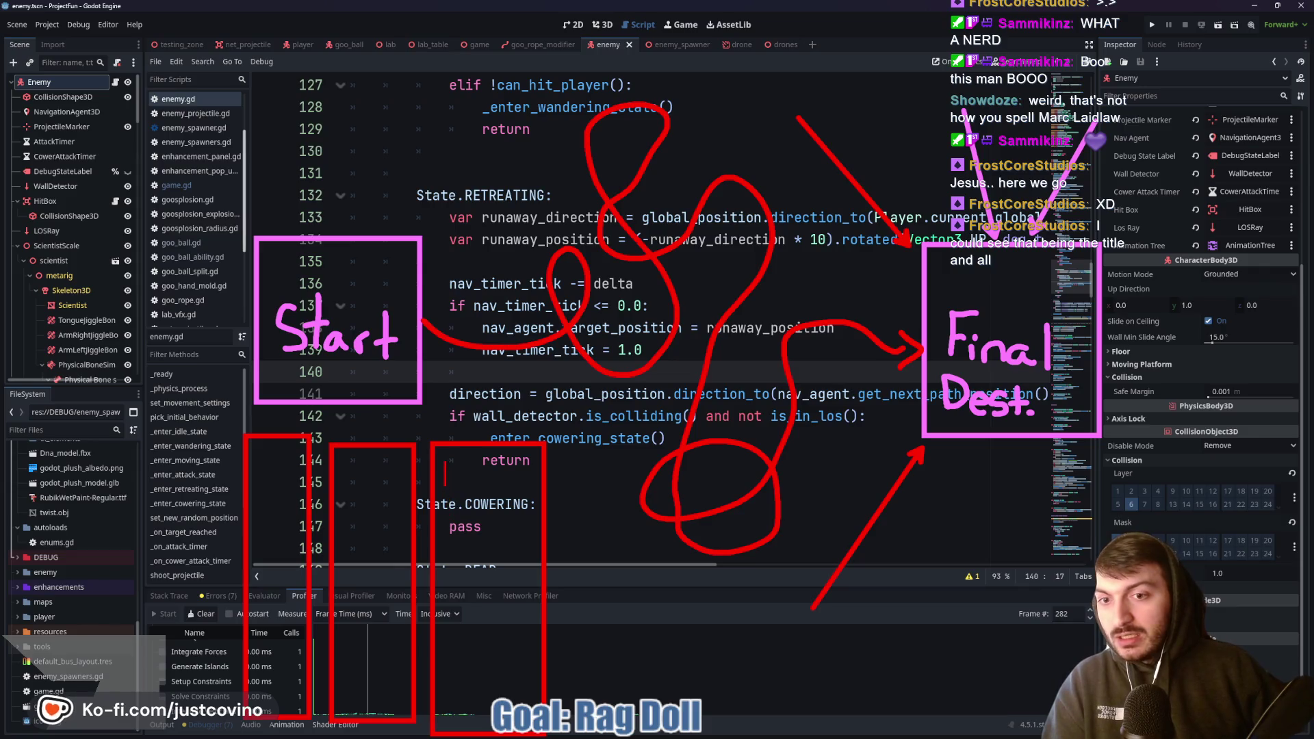
type("BG")
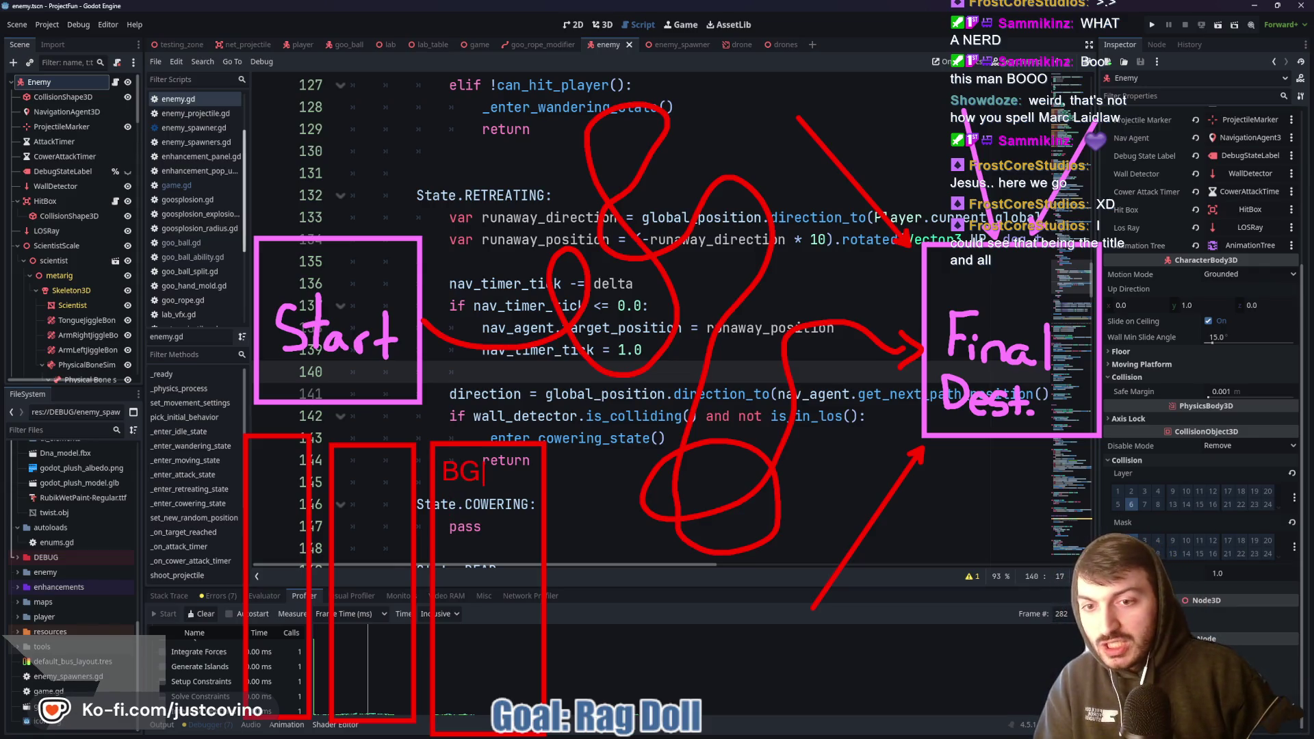
type(" C 1")
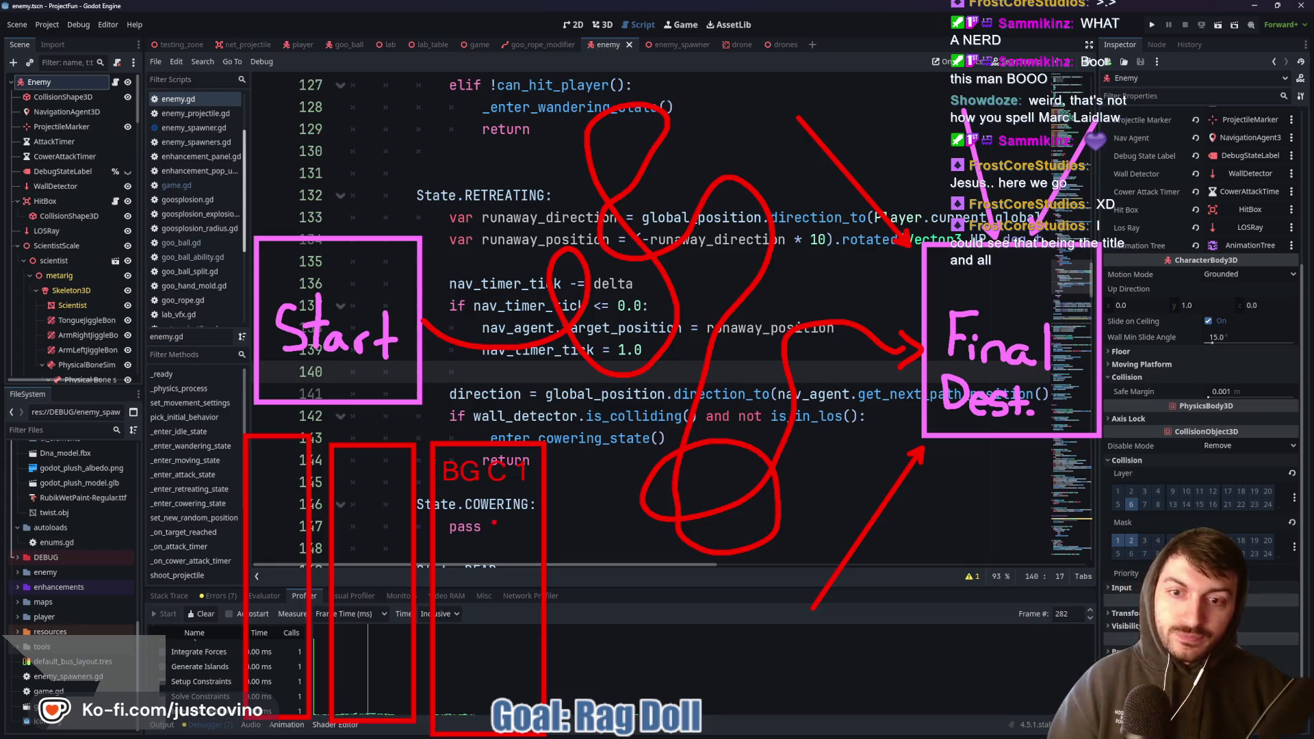
left_click(475, 539)
left_click(444, 509)
type("Fav F")
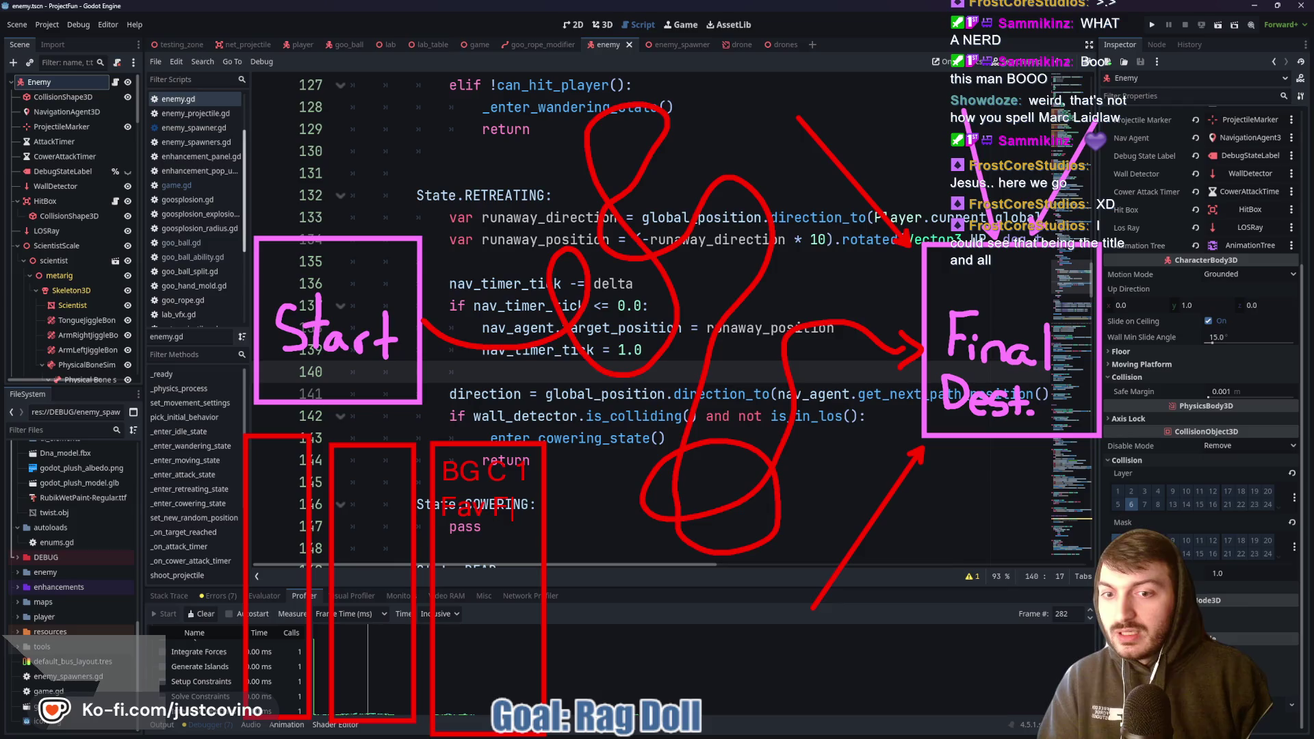
left_click(443, 539)
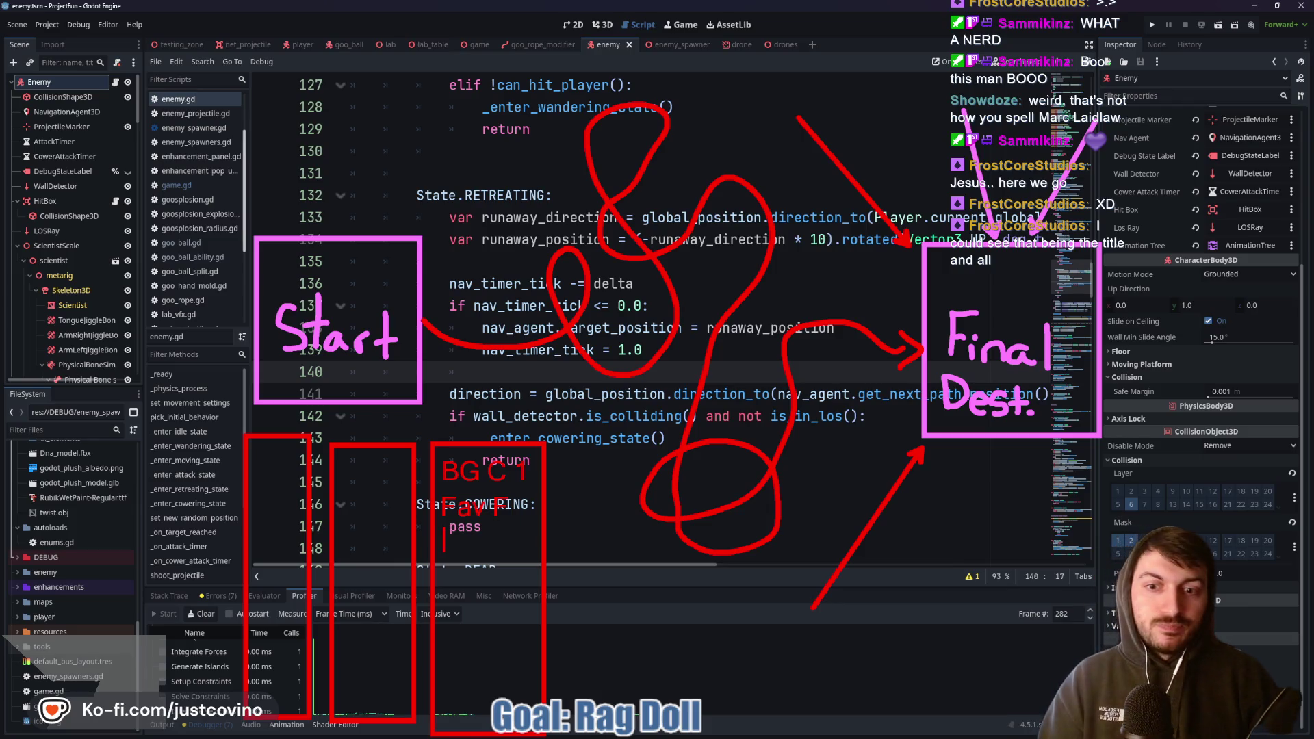
type("Temp")
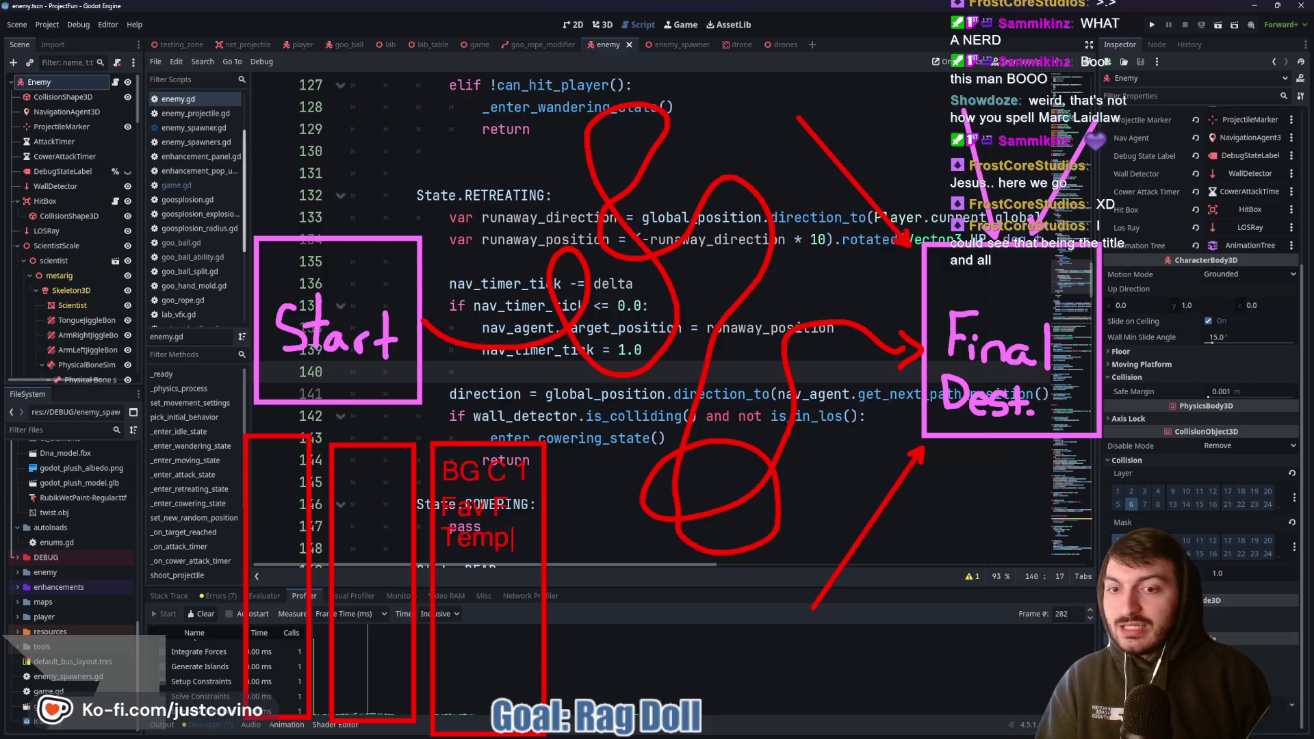
key("Return")
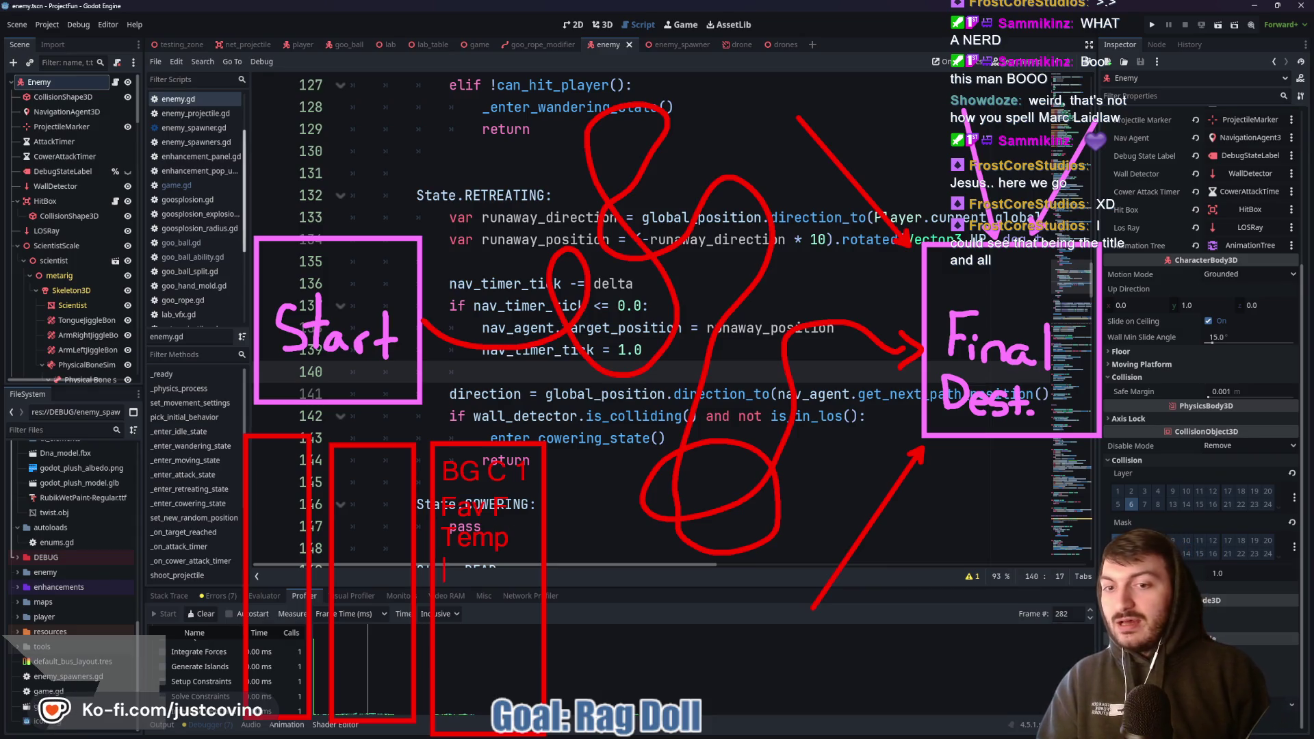
key("Return")
type("H W")
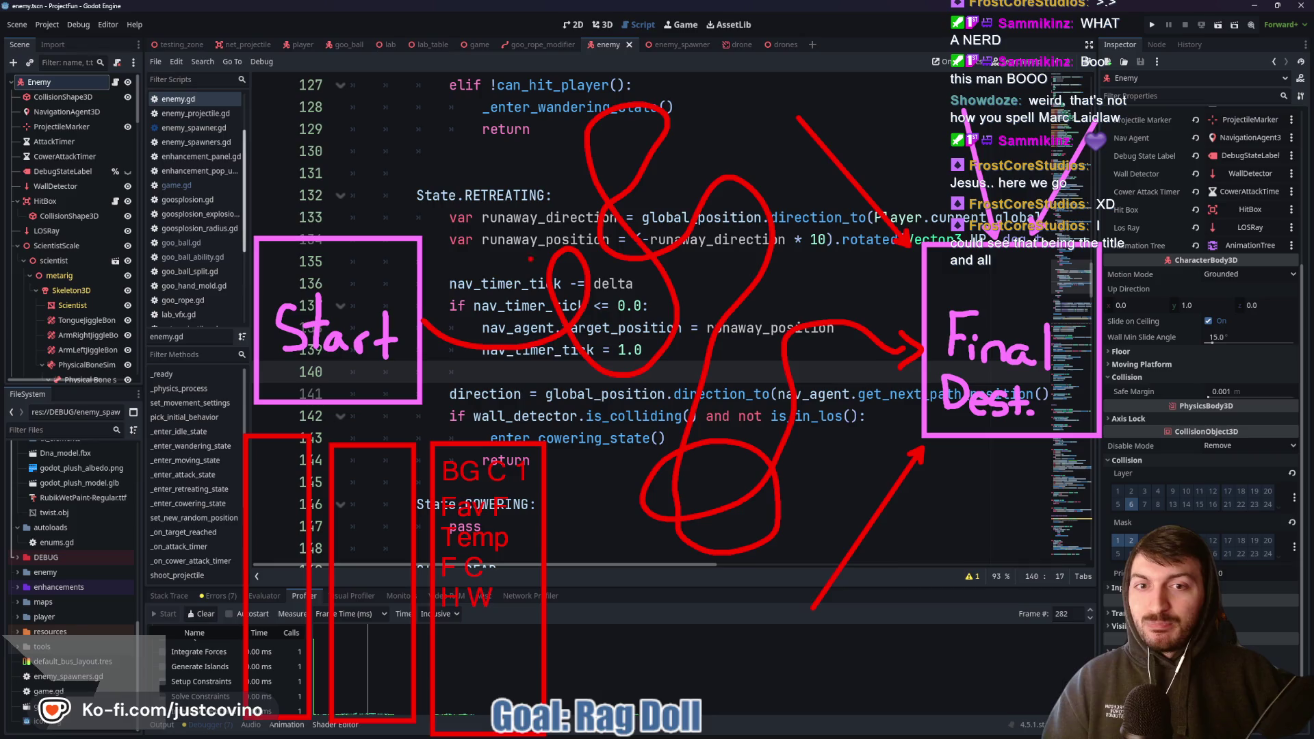
mouse_move(715, 102)
left_mouse_down()
mouse_move(487, 97)
mouse_move(513, 435)
mouse_move(847, 523)
mouse_move(654, 90)
left_mouse_up()
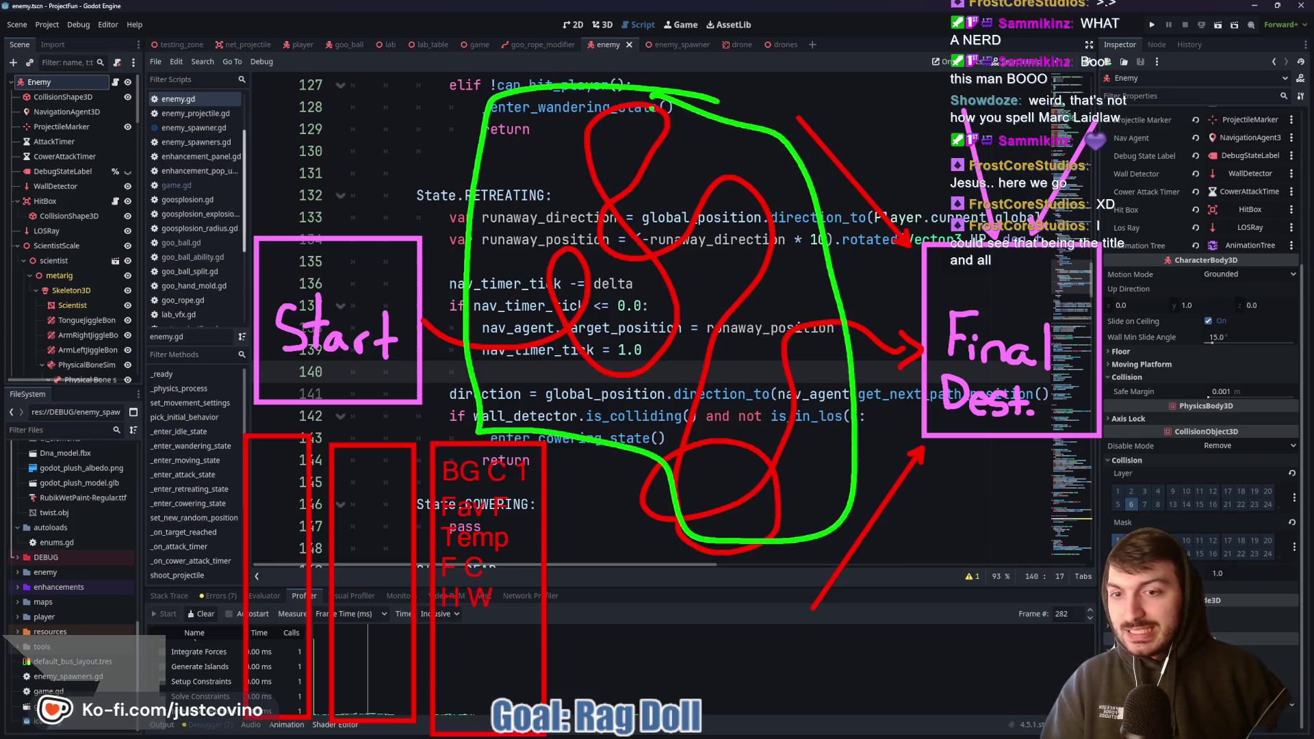
left_click_drag(55, 401, 236, 524)
left_click_drag(65, 479, 192, 612)
left_click_drag(113, 334, 206, 409)
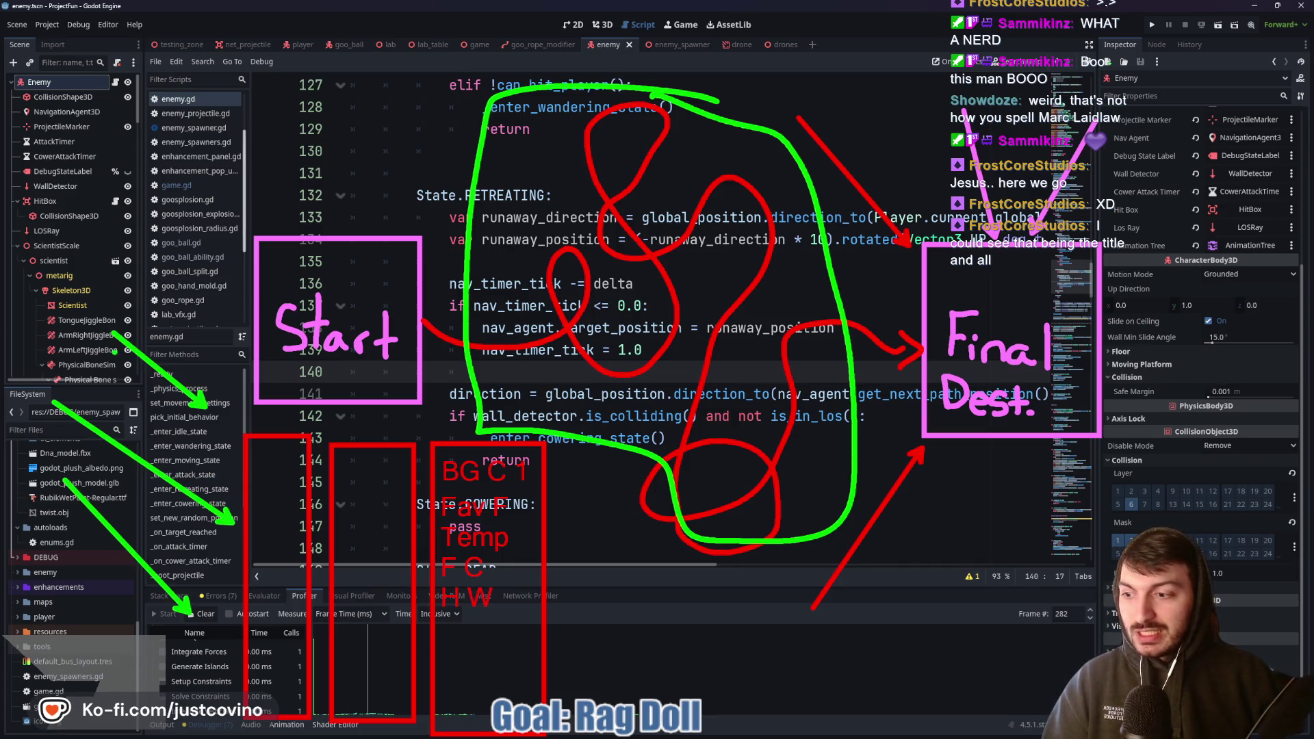
left_click_drag(852, 299, 905, 292)
mouse_move(876, 276)
left_mouse_down()
mouse_move(906, 291)
mouse_move(880, 308)
left_mouse_up()
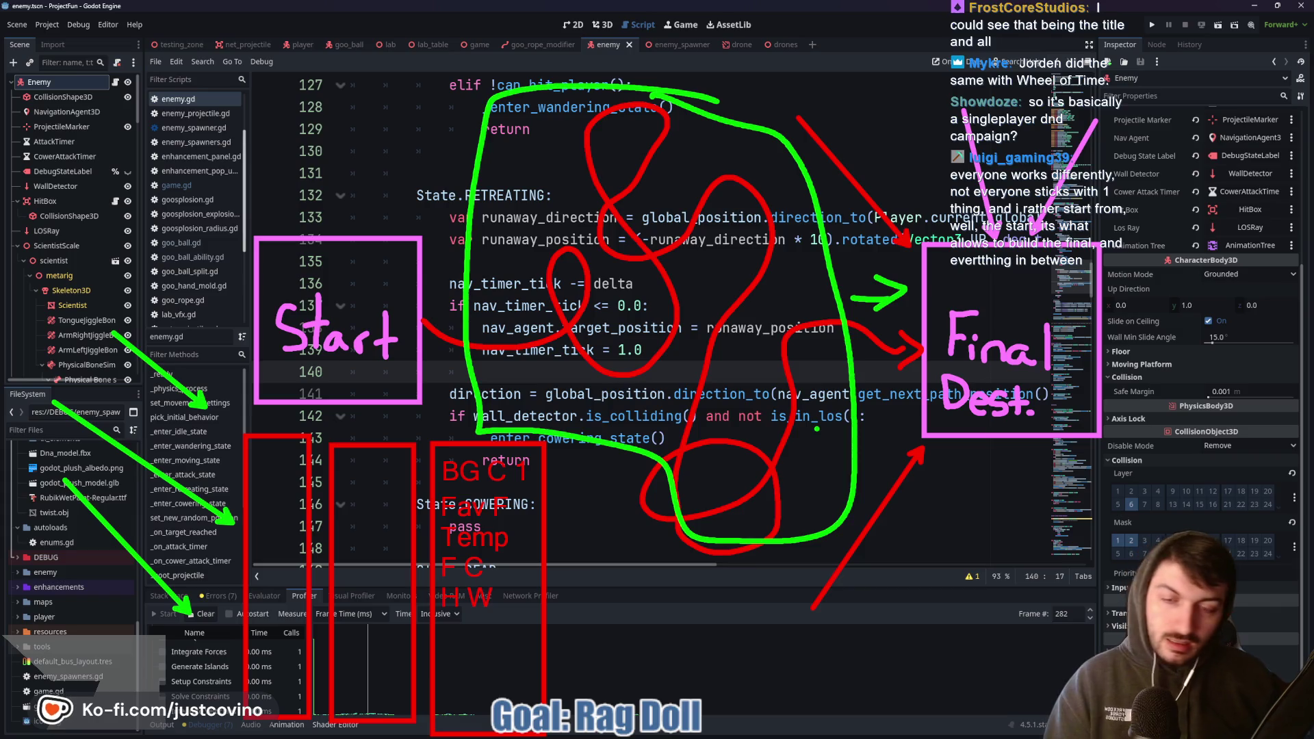
key("Escape")
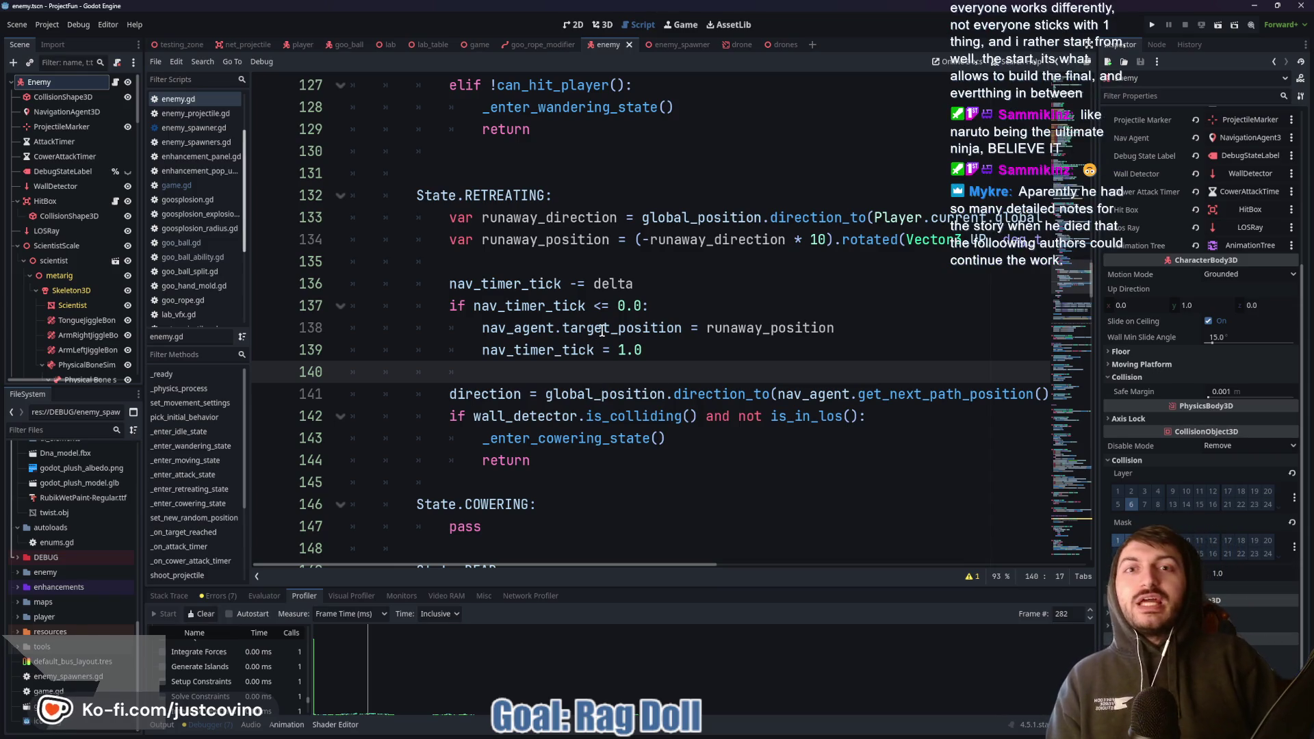
Place the caret on empty line 135 of enemy.gd and save the enemy scene.
mouse_move(603, 327)
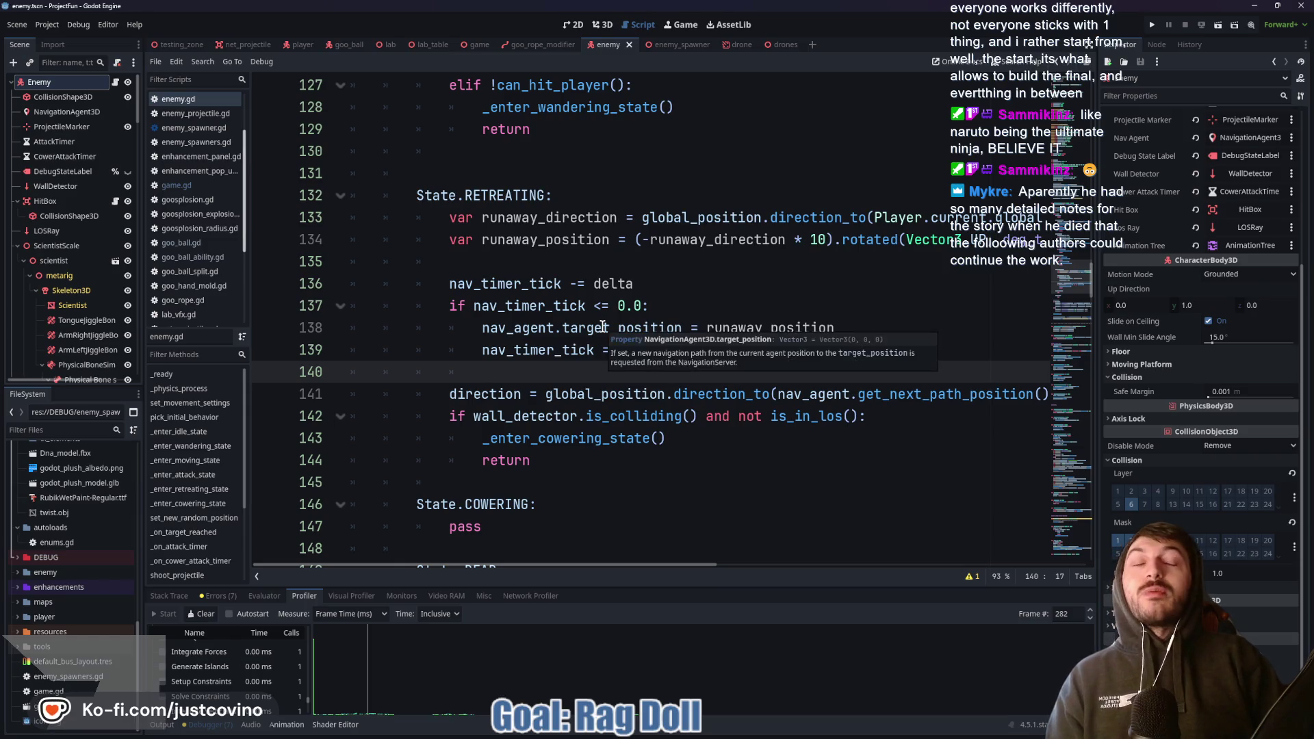
left_click(578, 263)
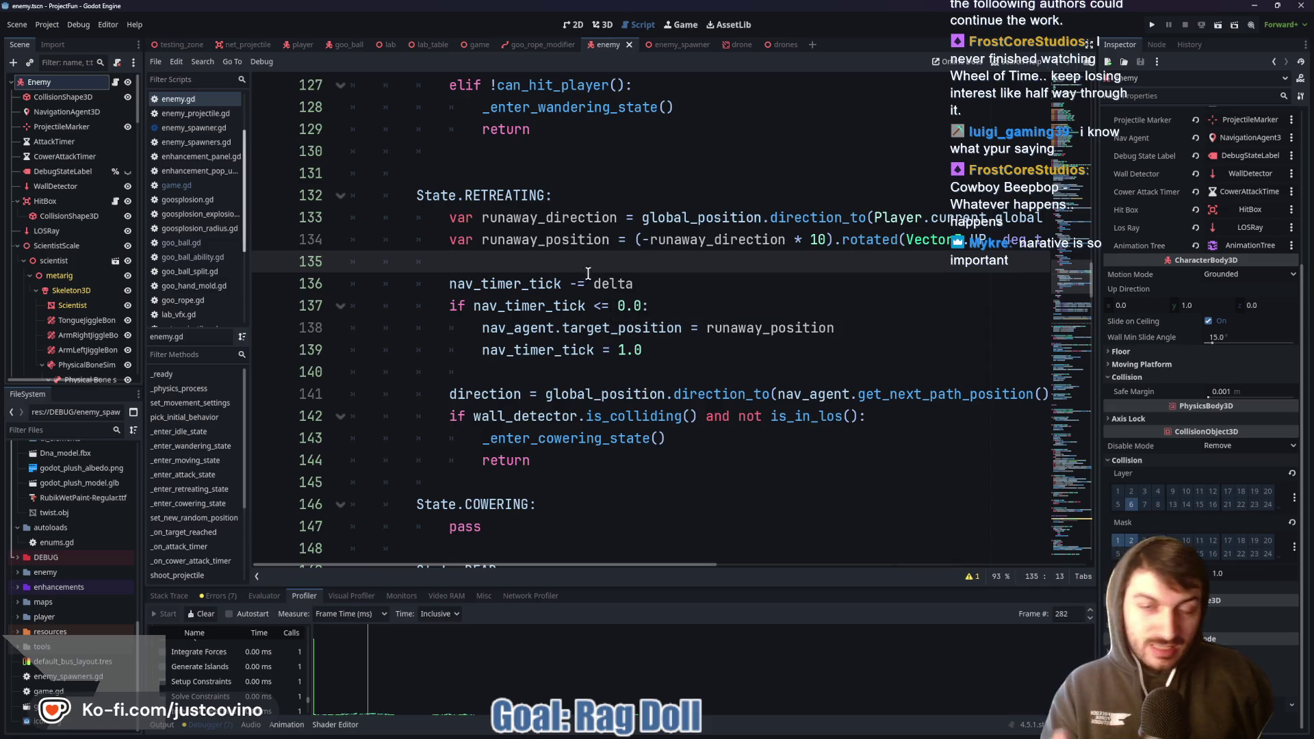
key("ctrl+s")
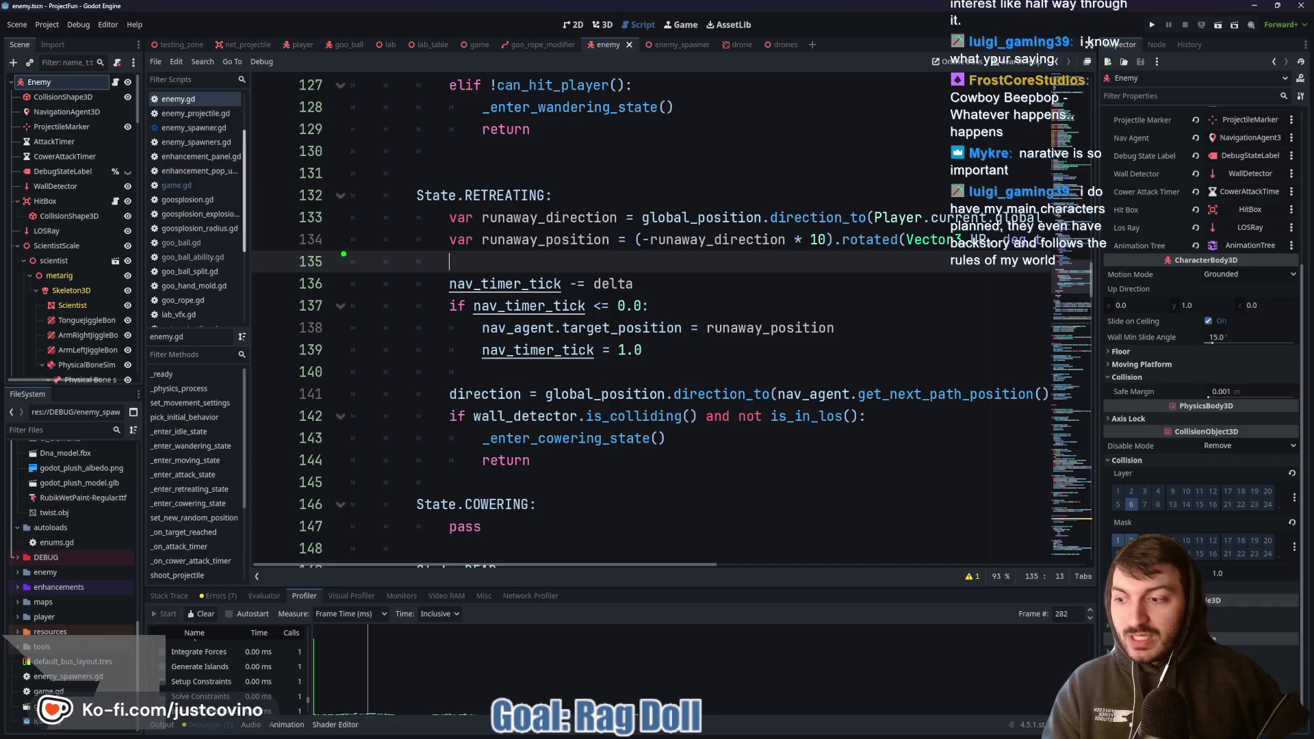
mouse_move(260, 236)
left_mouse_down()
mouse_move(402, 374)
mouse_move(353, 368)
mouse_move(361, 281)
mouse_move(394, 281)
mouse_move(274, 343)
mouse_move(274, 260)
left_mouse_up()
key("g")
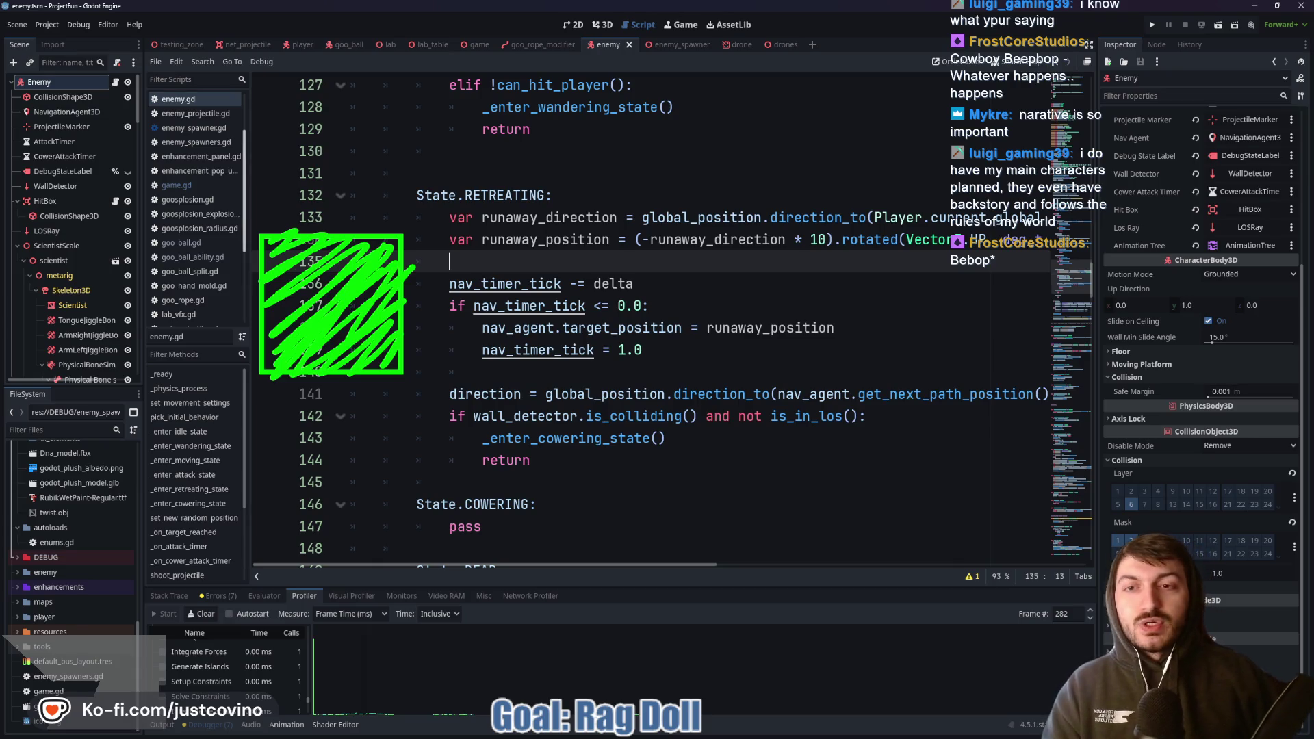
mouse_move(339, 267)
left_mouse_down()
mouse_move(301, 302)
mouse_move(322, 288)
mouse_move(343, 335)
left_mouse_up()
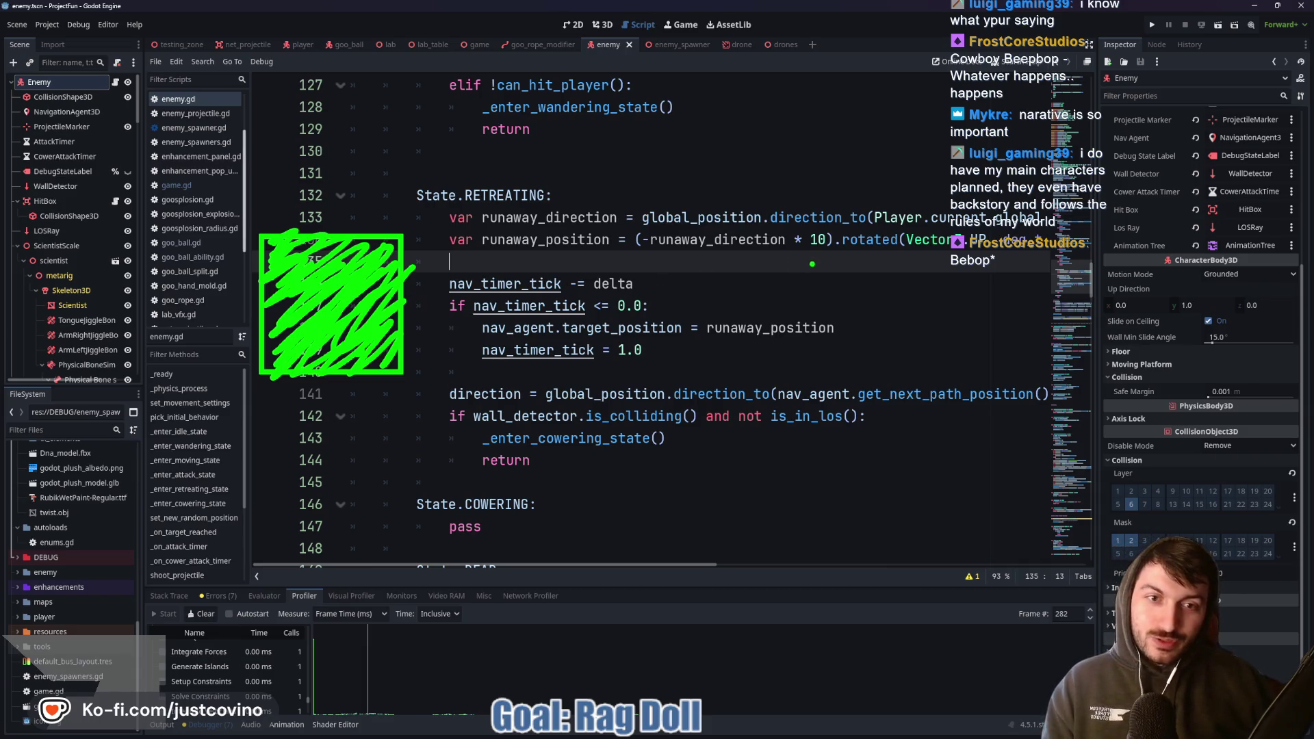
mouse_move(837, 219)
left_mouse_down()
mouse_move(1013, 469)
mouse_move(1015, 387)
left_mouse_up()
mouse_move(981, 291)
left_mouse_down()
mouse_move(996, 340)
mouse_move(933, 307)
mouse_move(910, 347)
mouse_move(996, 237)
left_mouse_up()
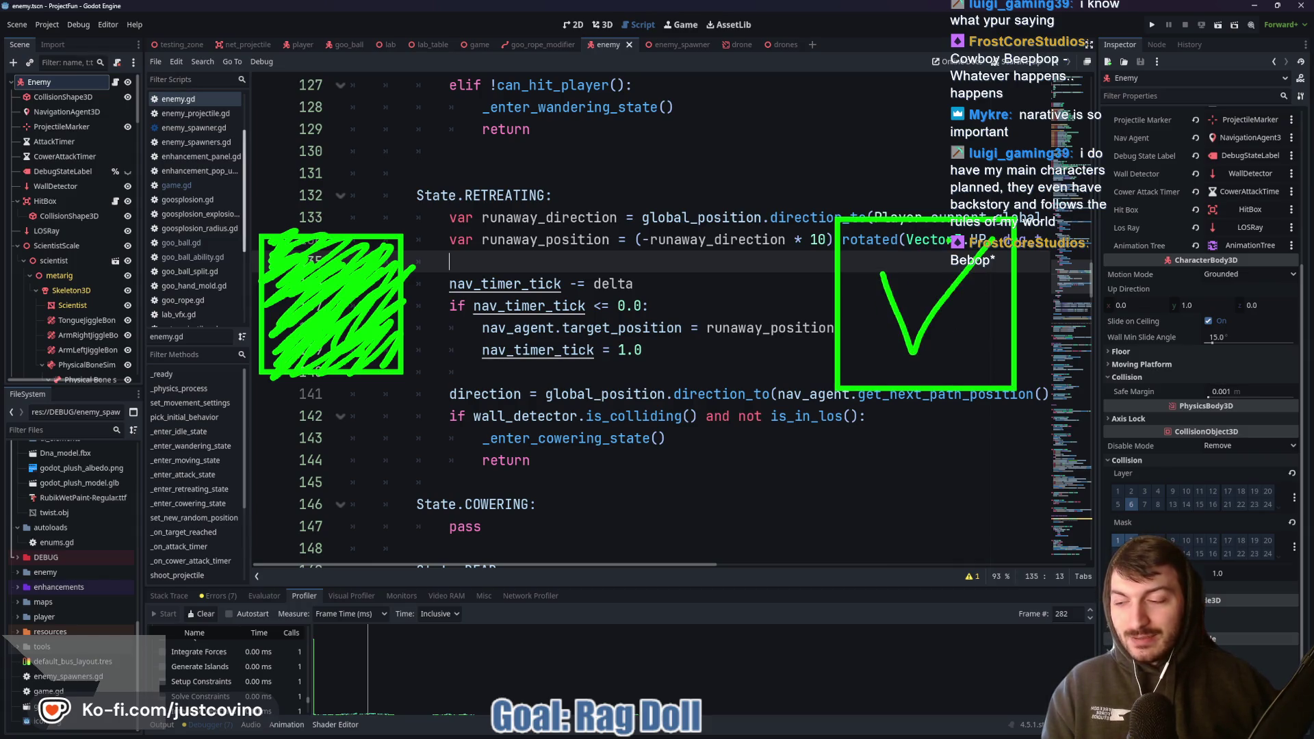
mouse_move(409, 199)
left_mouse_down()
mouse_move(164, 414)
mouse_move(449, 177)
mouse_move(312, 188)
left_mouse_up()
left_click_drag(181, 206, 469, 388)
left_click_drag(180, 391, 411, 190)
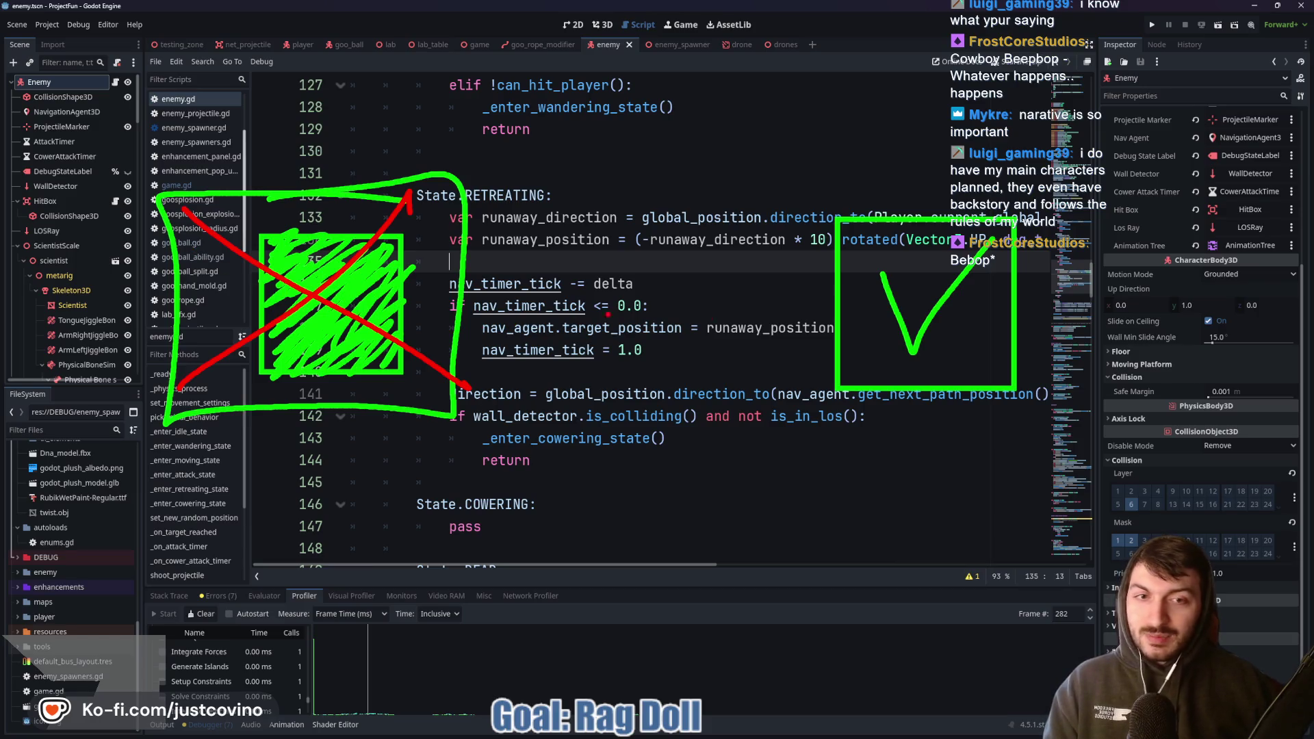
left_click_drag(835, 109, 890, 199)
left_click_drag(973, 137, 923, 201)
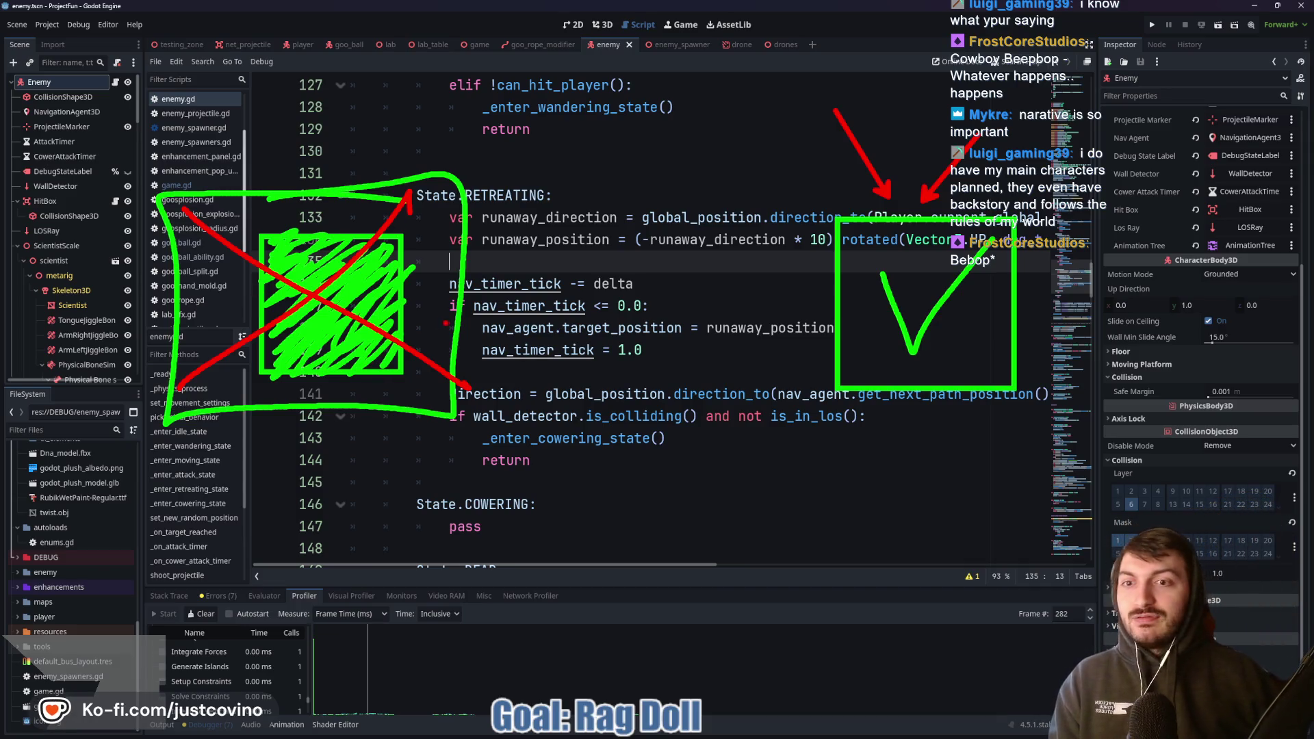
left_click_drag(803, 295, 581, 346)
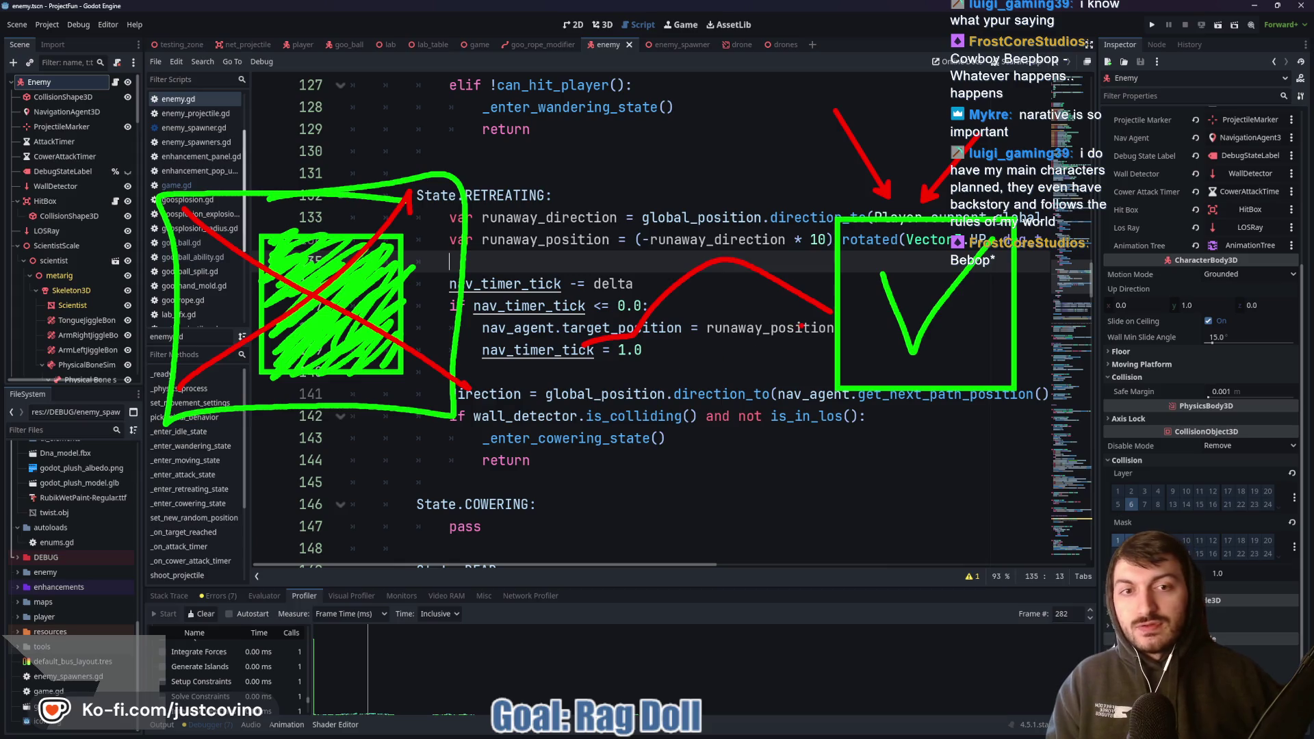
left_click_drag(830, 311, 492, 303)
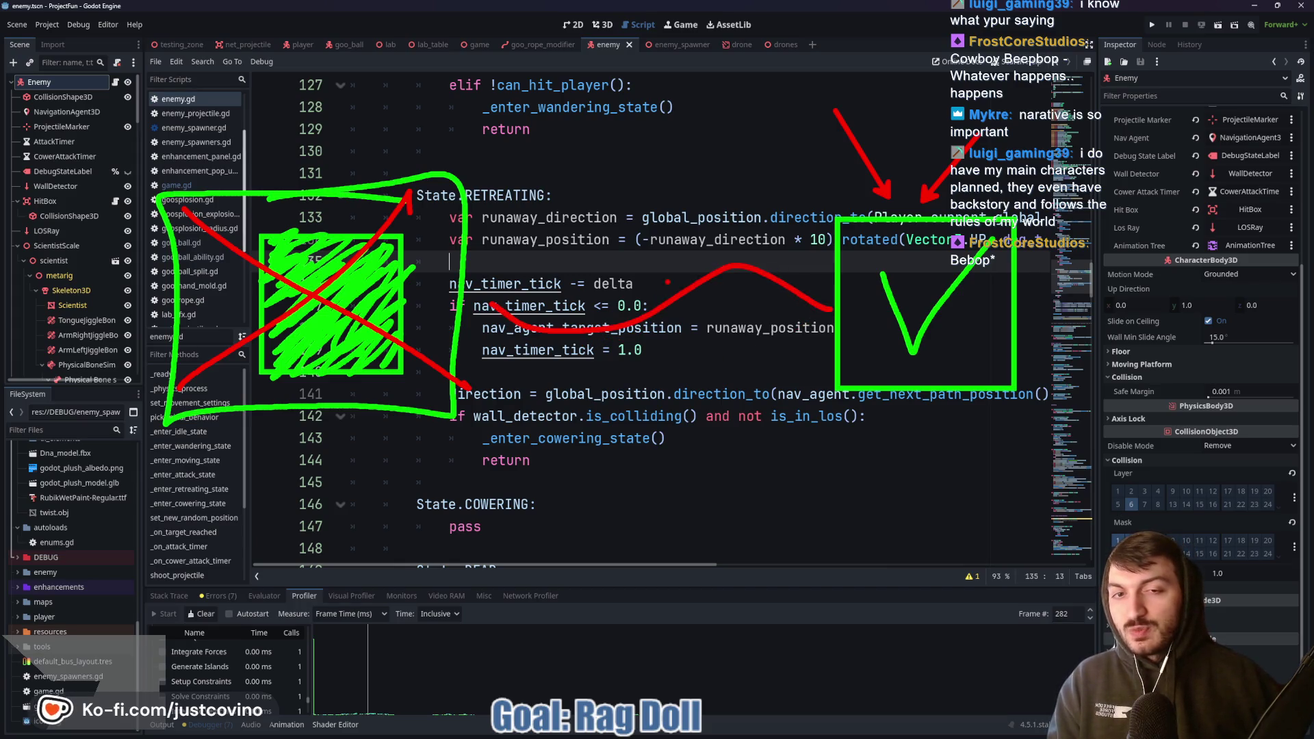
key("Escape")
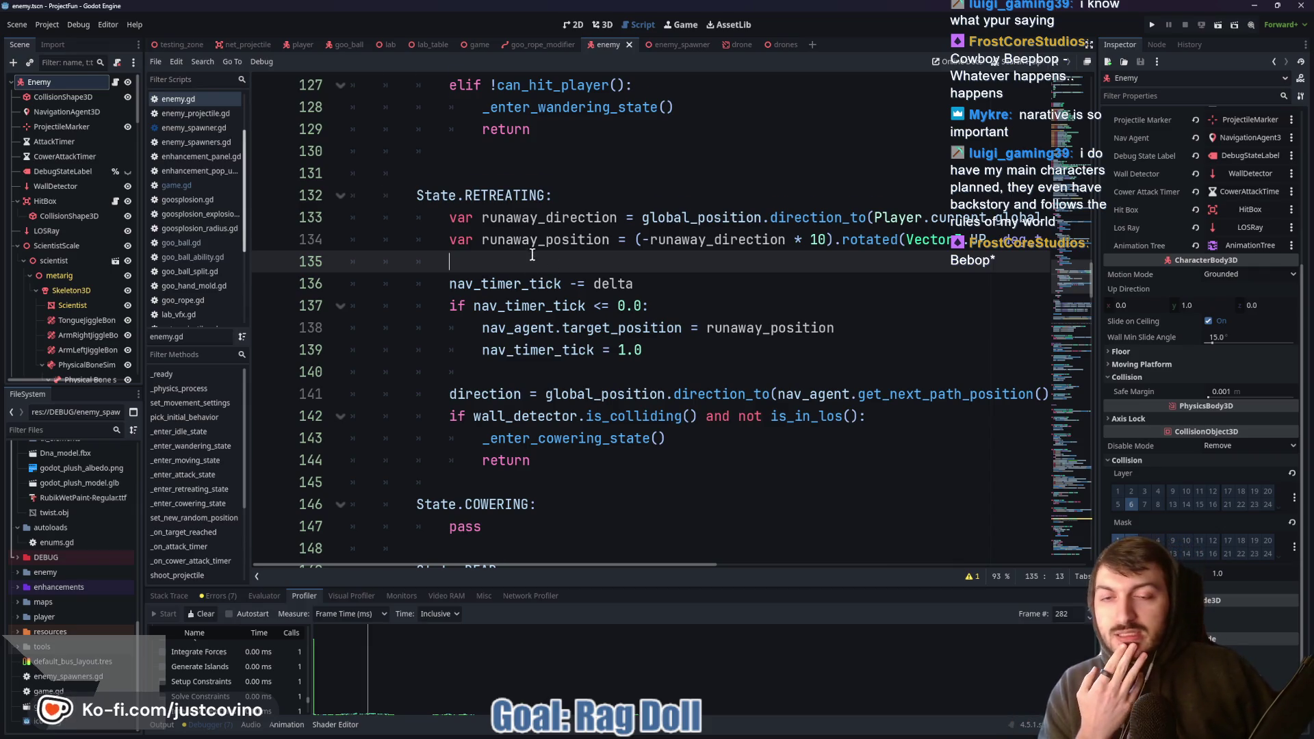
Scroll through enemy.gd to review the code before the profiled game run.
scroll(578, 264, "down", 3)
scroll(585, 277, "down", 2)
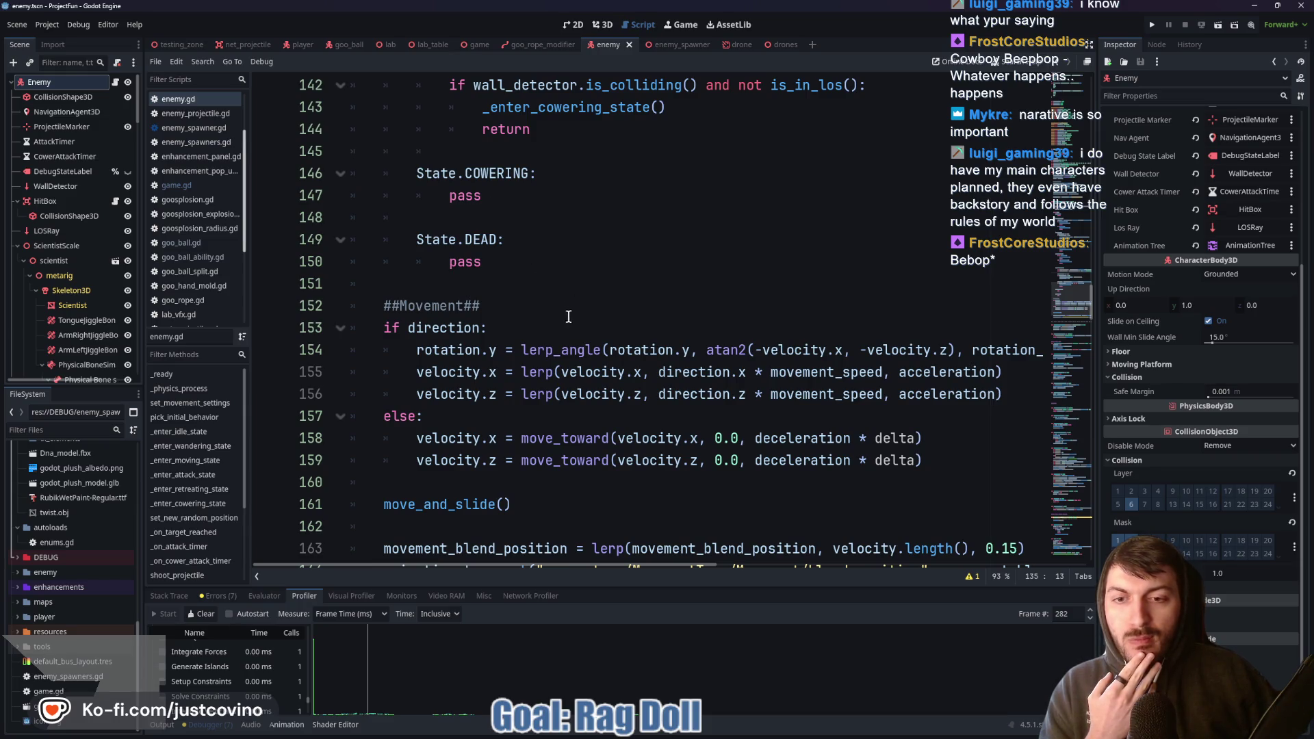
scroll(570, 322, "down", 3)
scroll(719, 350, "down", 4)
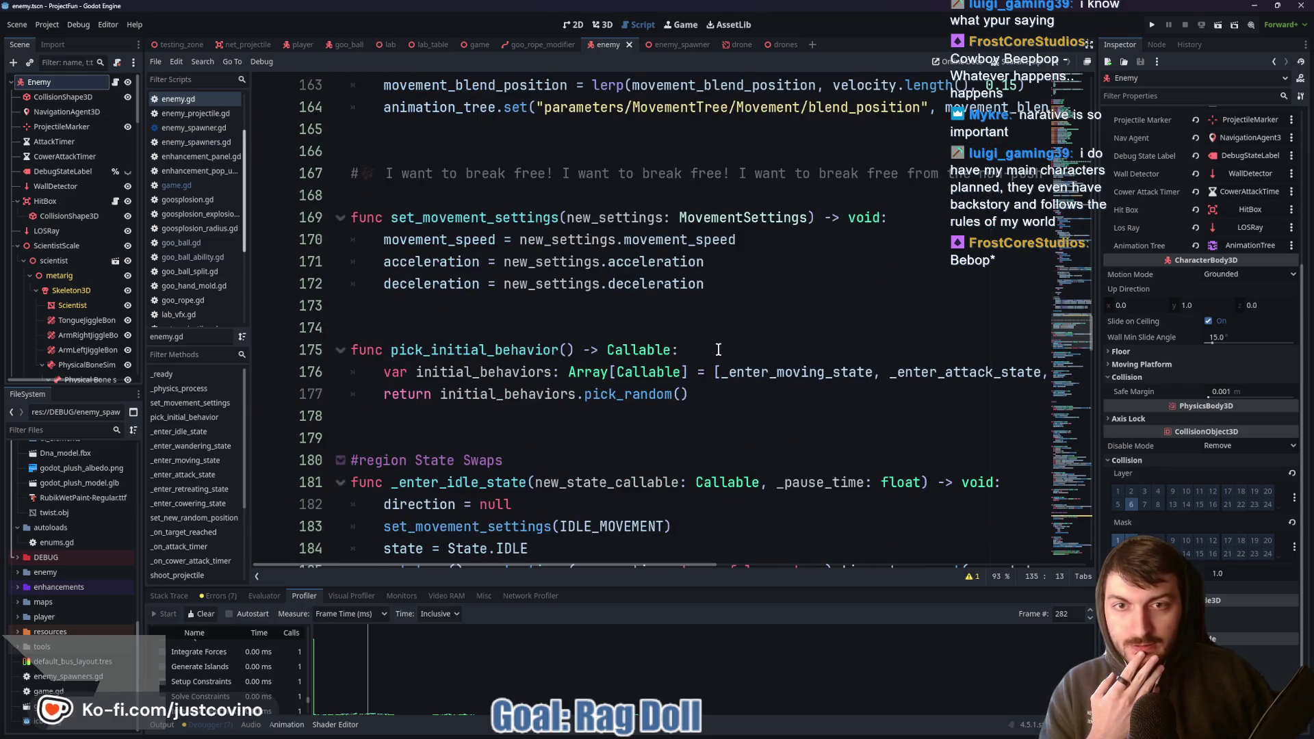
scroll(712, 342, "up", 6)
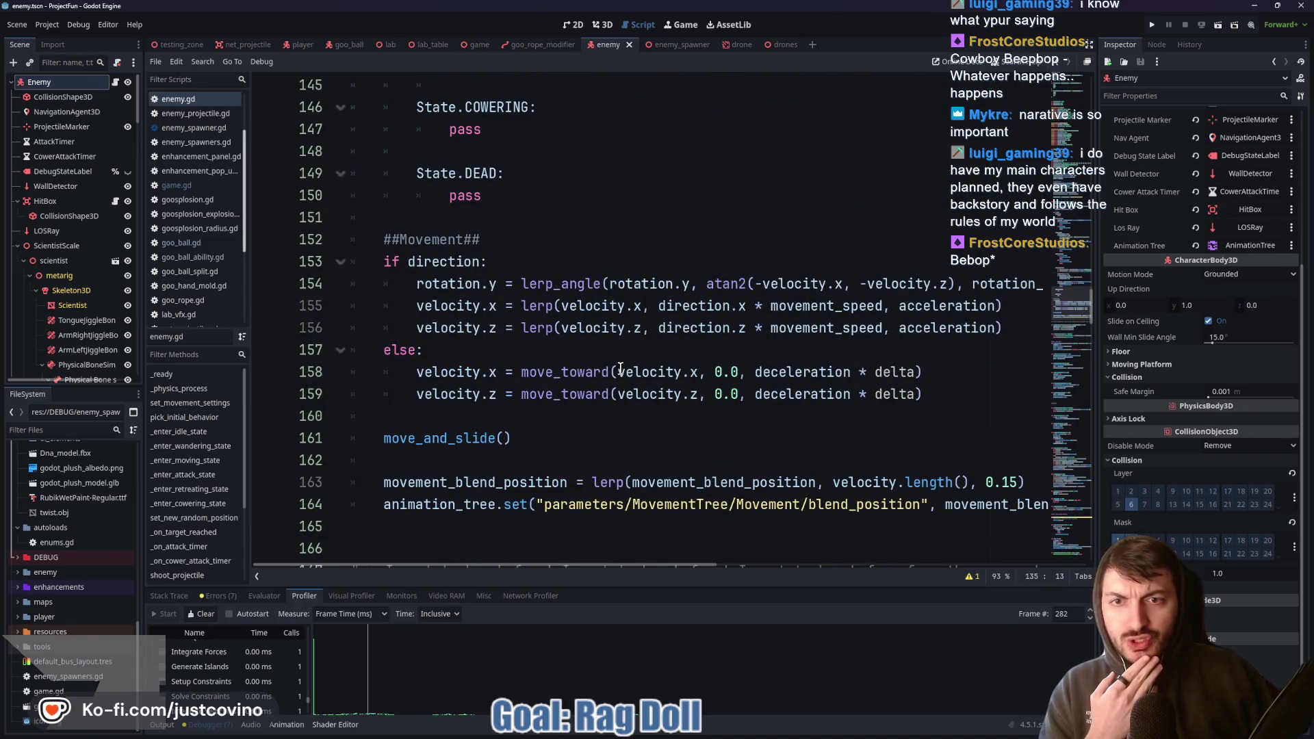
mouse_move(539, 330)
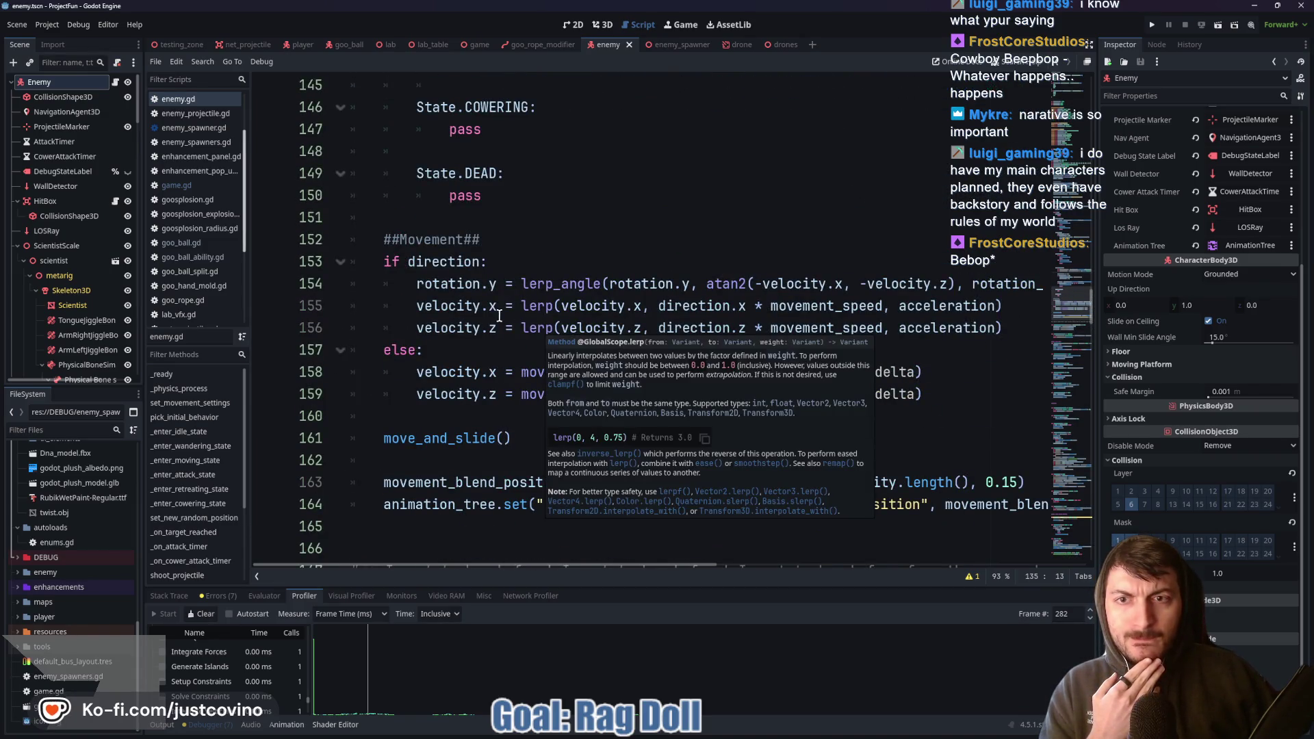
mouse_move(497, 312)
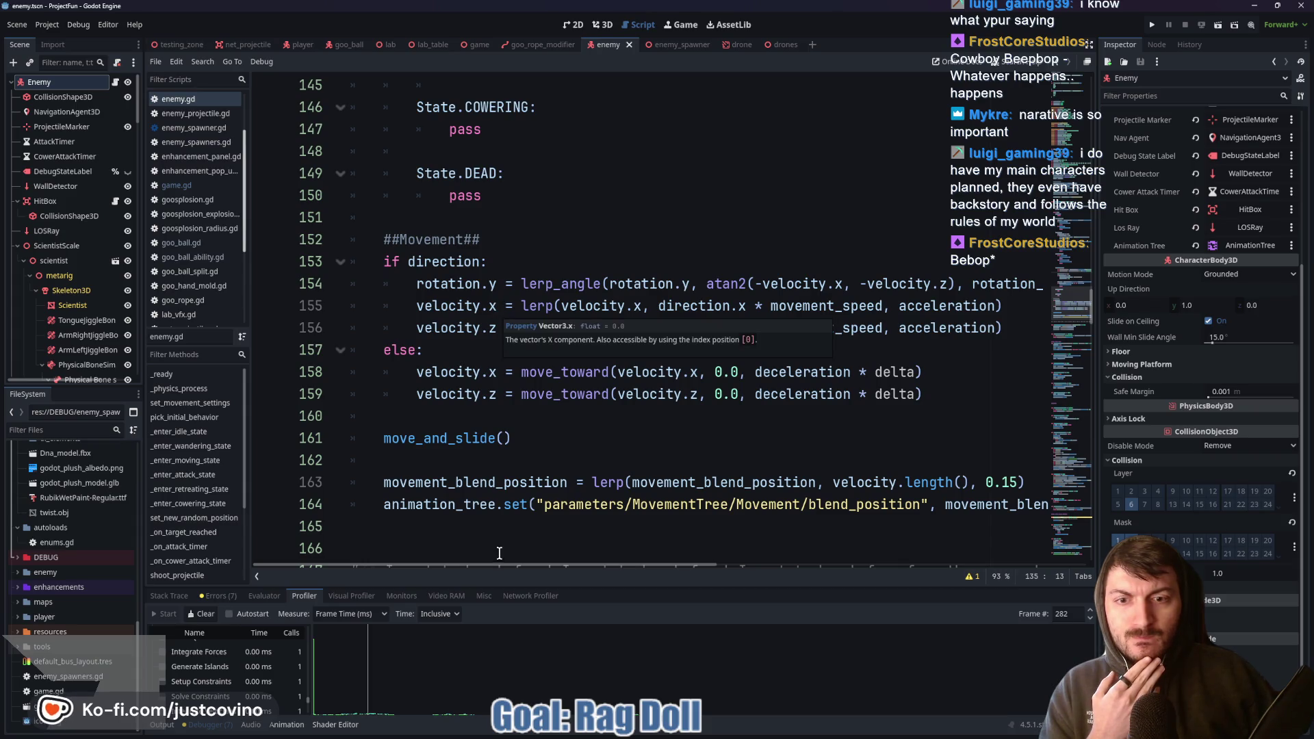
scroll(502, 564, "right", 5)
scroll(502, 564, "left", 5)
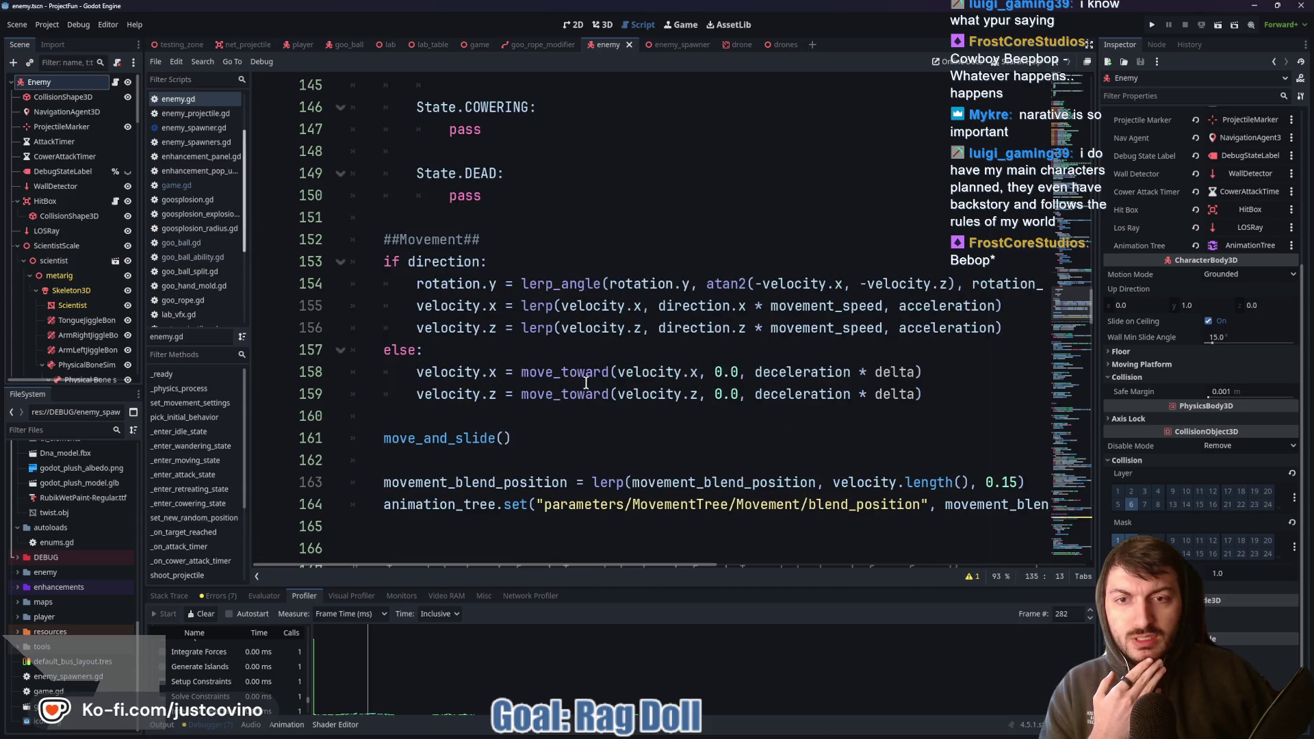
scroll(569, 397, "up", 6)
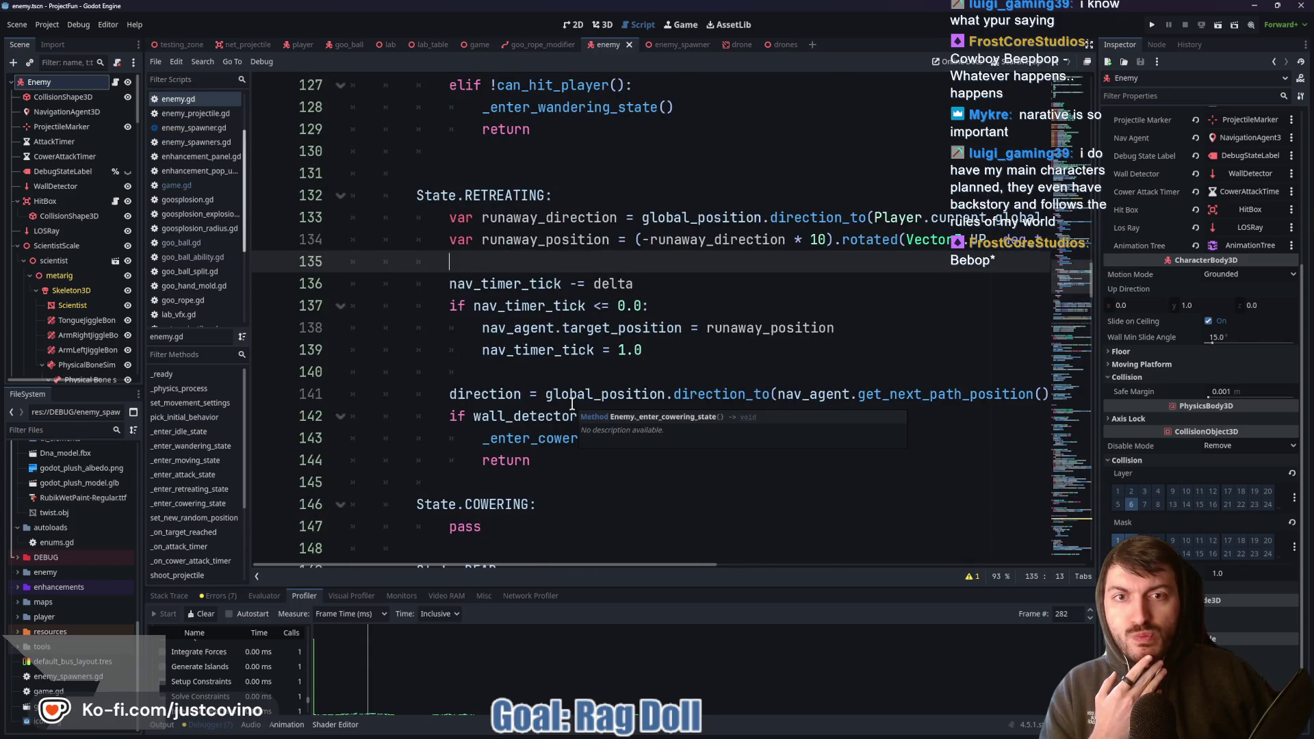
scroll(568, 402, "down", 7)
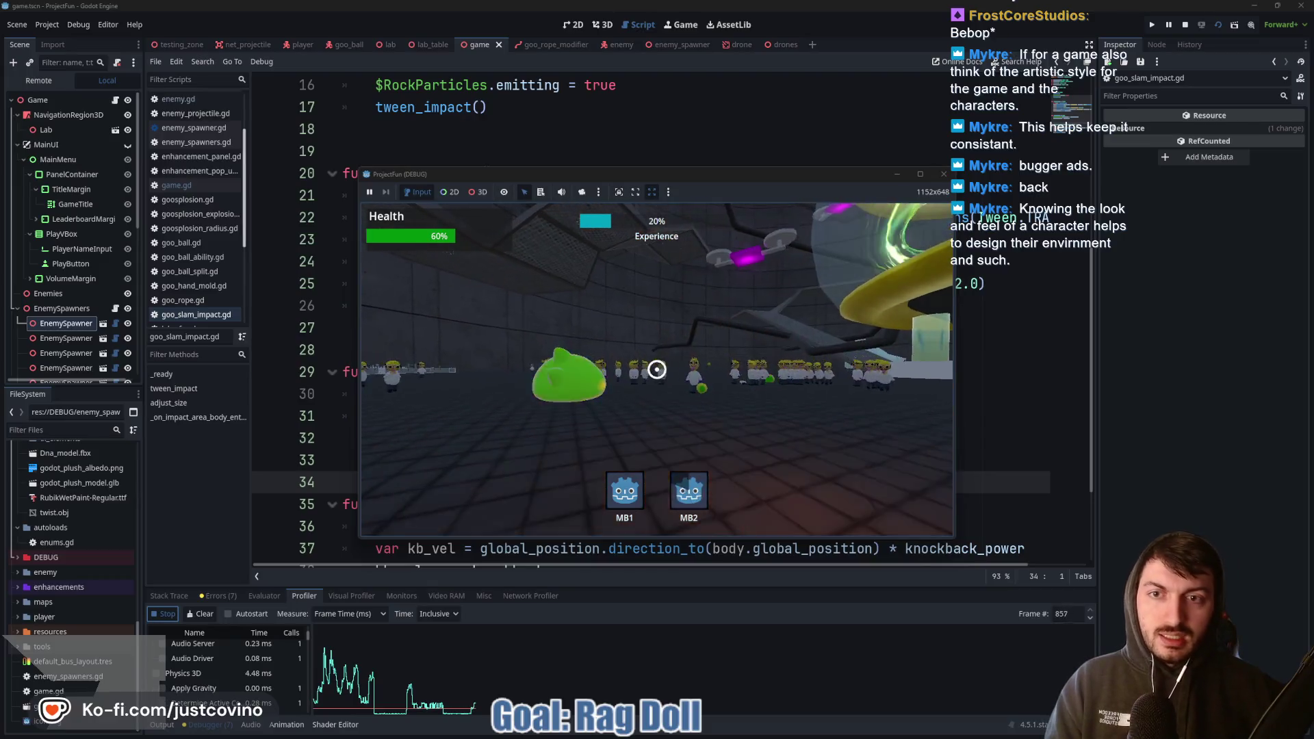
Swing the melee attack, choose an upgrade, fire the secondary ability, then stop the game with F8.
left_click(657, 370)
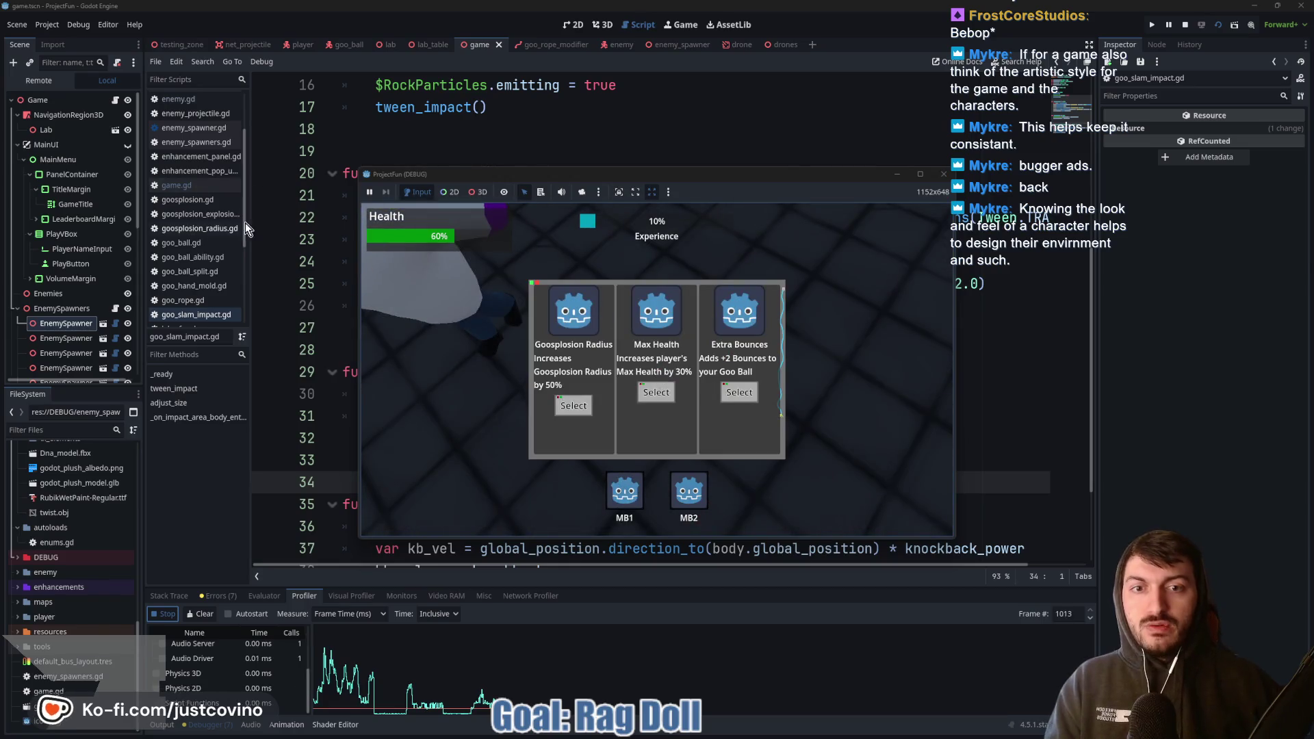
left_click(574, 405)
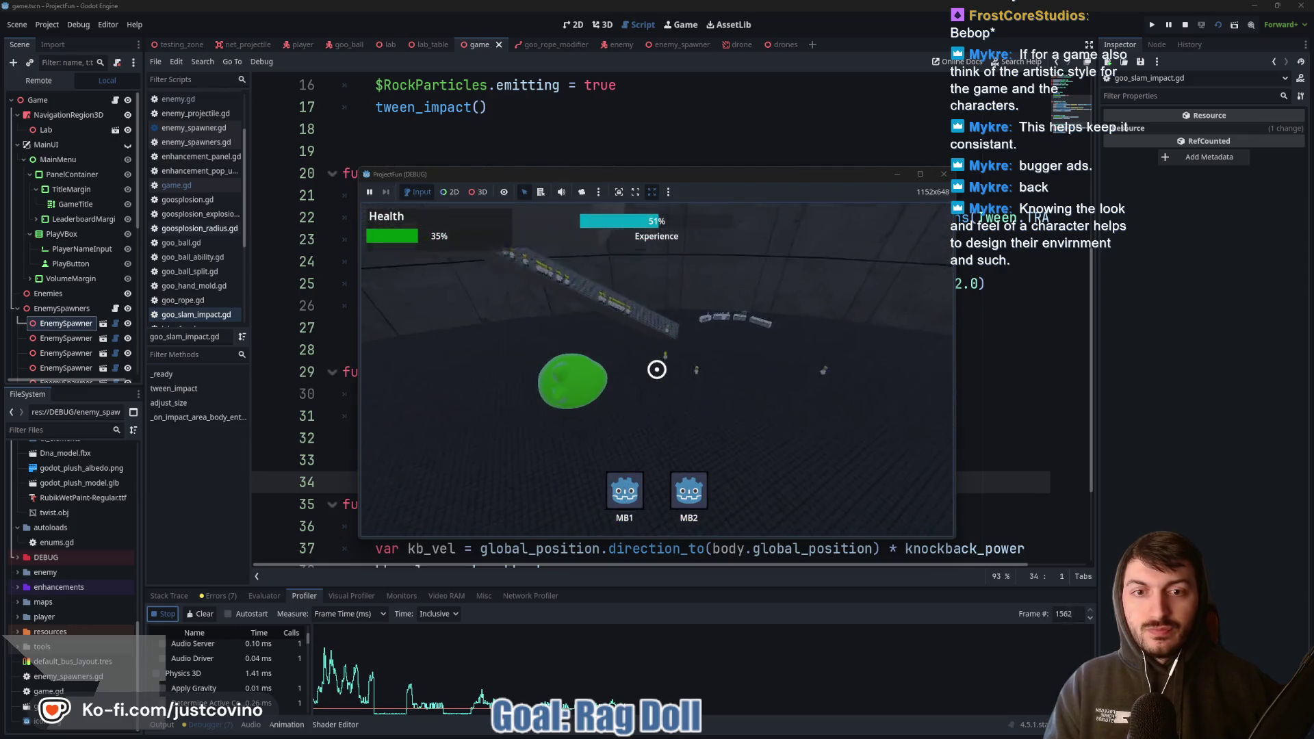
right_click(656, 370)
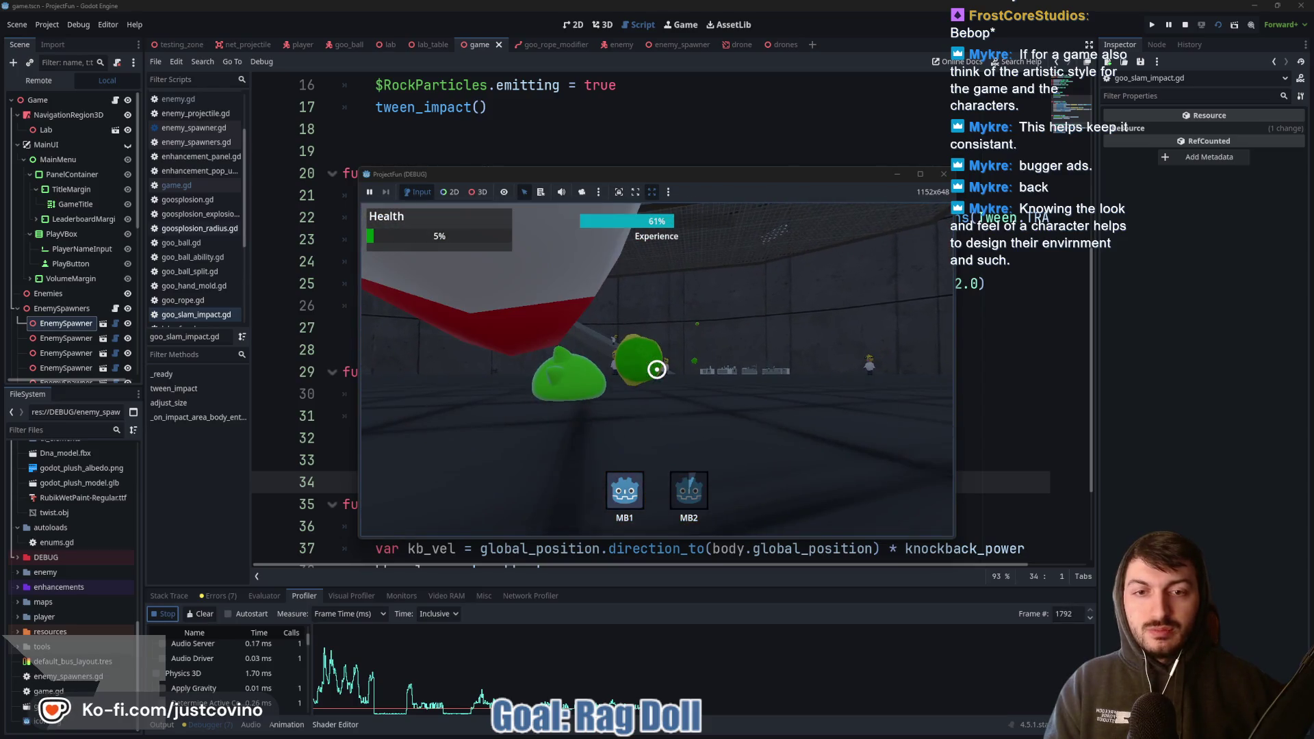
key("F8")
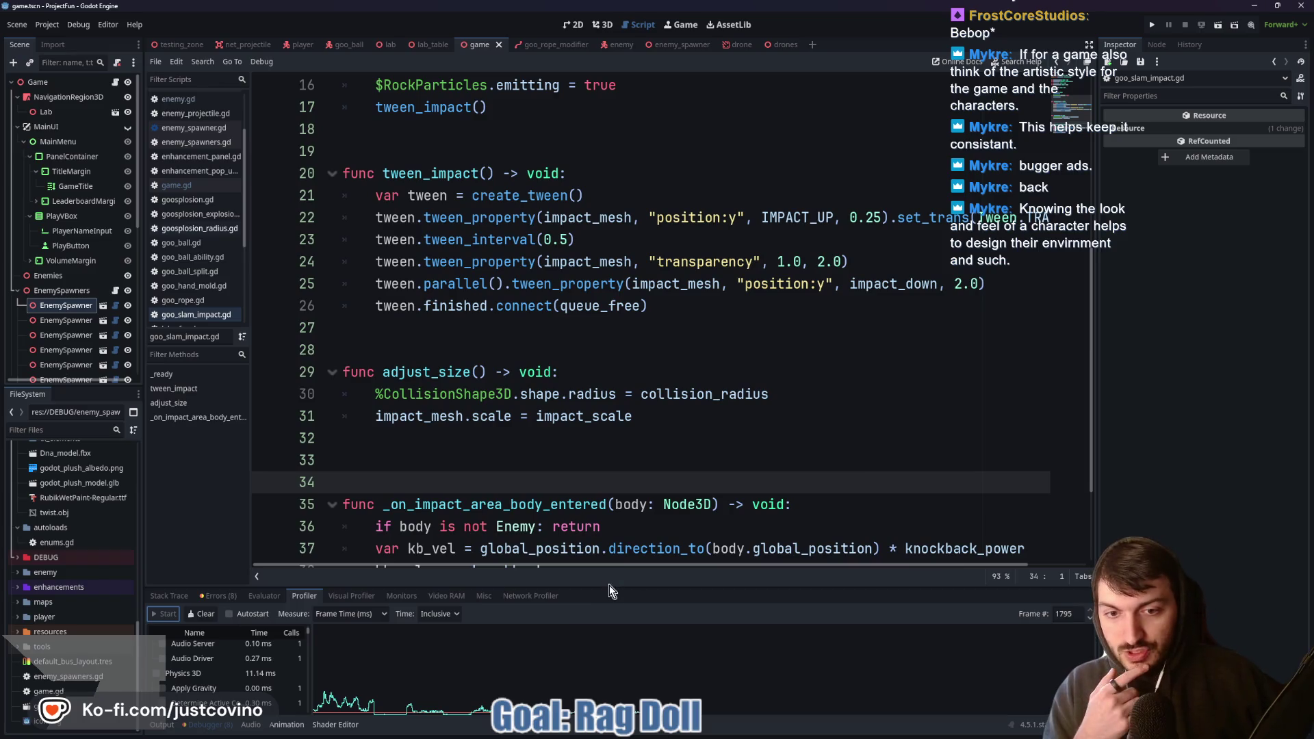
Enlarge the profiler and scroll to Script Functions, where Enemy._physics_process costs 49.63 ms.
mouse_move(609, 586)
left_mouse_down()
mouse_move(646, 151)
mouse_move(642, 176)
left_mouse_up()
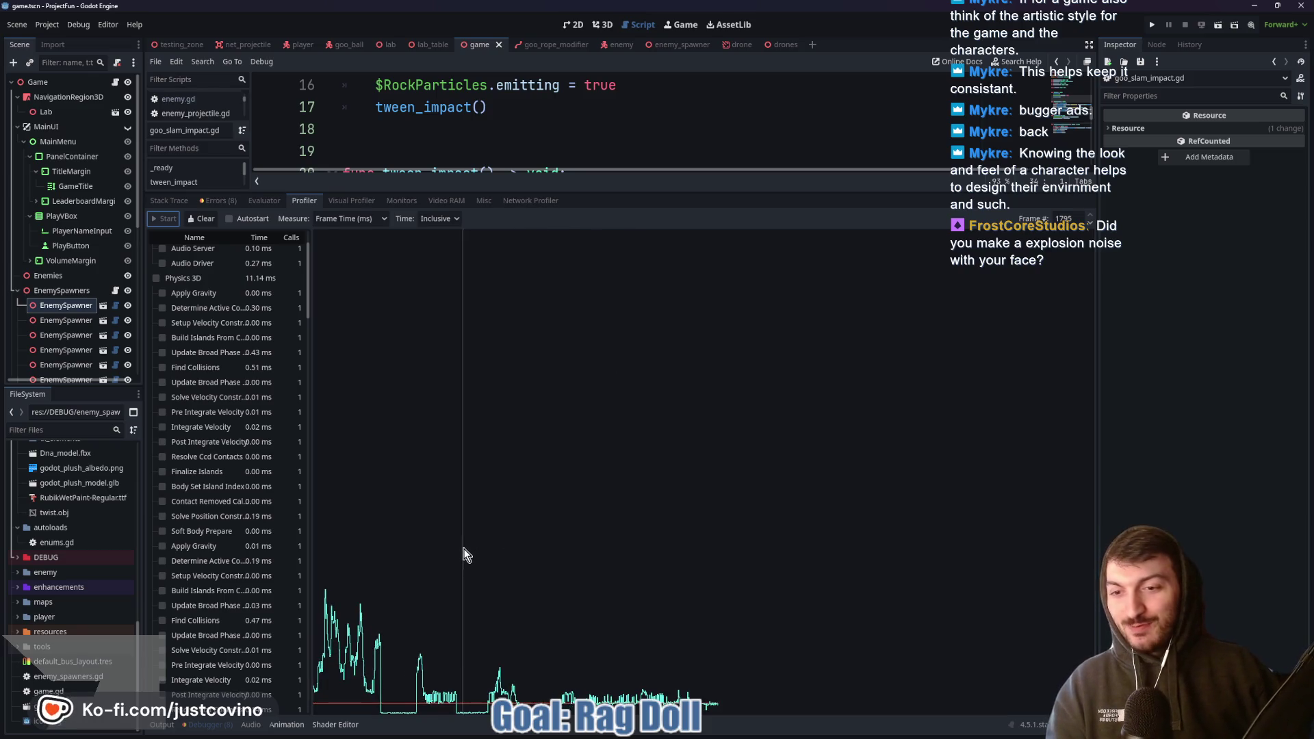
scroll(227, 471, "up", 3)
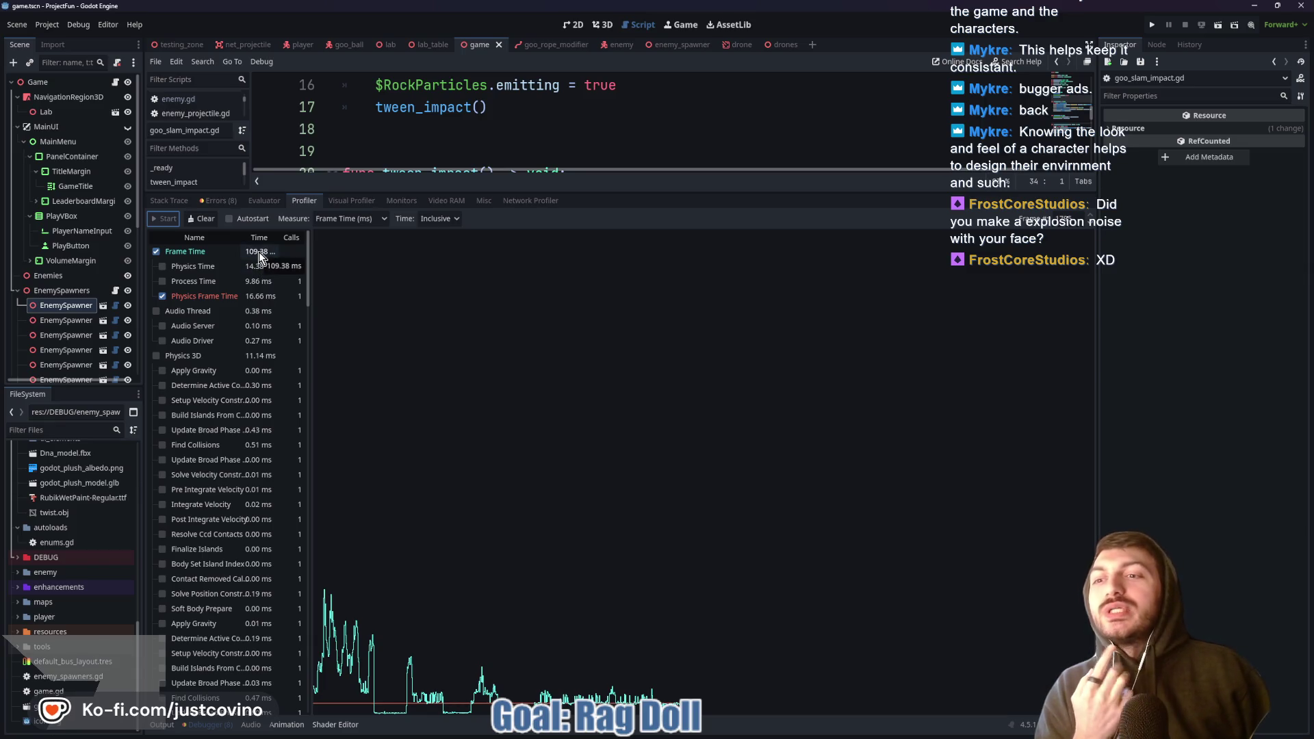
scroll(260, 450, "down", 2)
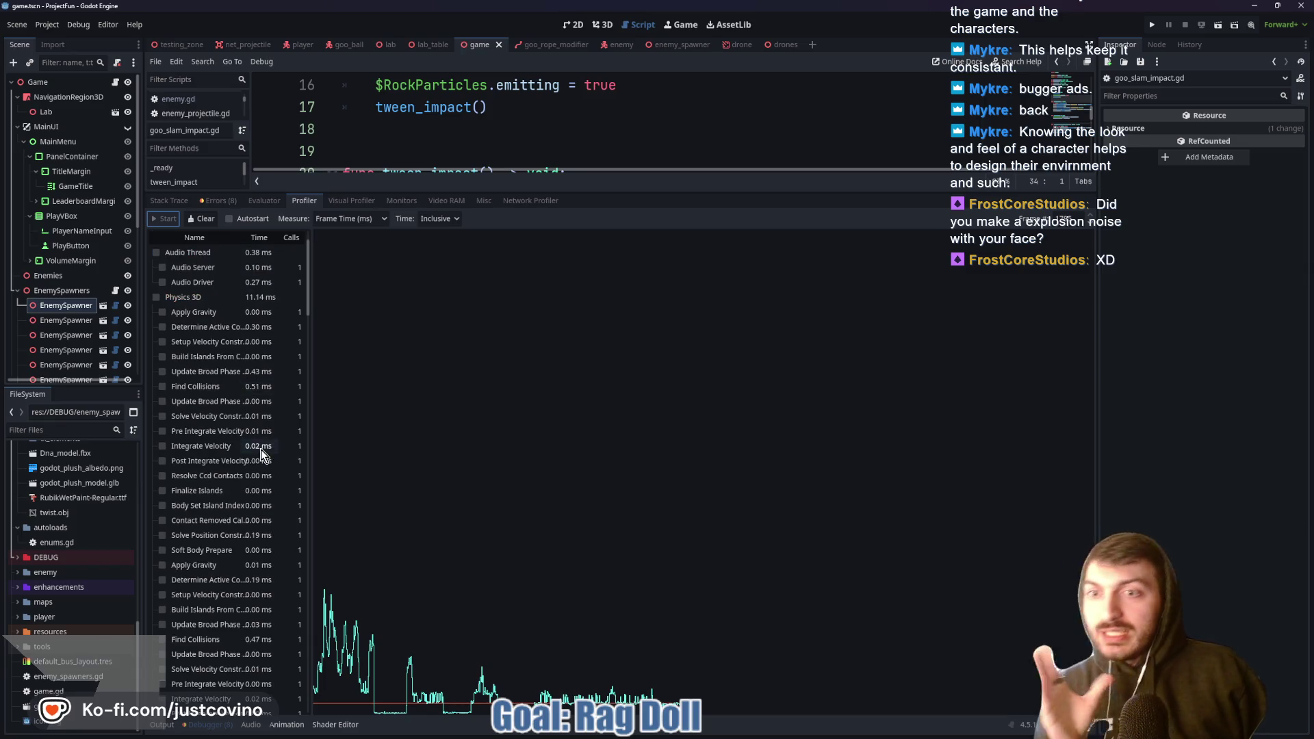
scroll(261, 452, "down", 5)
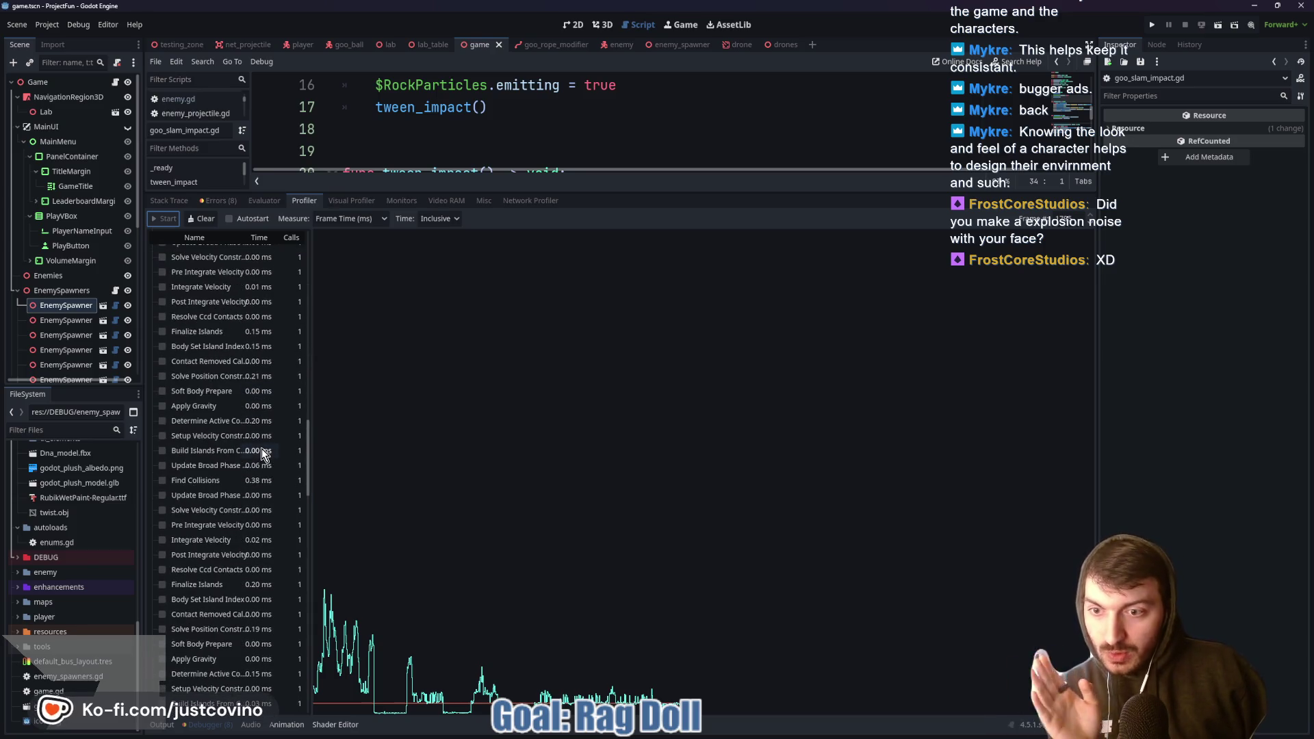
scroll(262, 449, "down", 10)
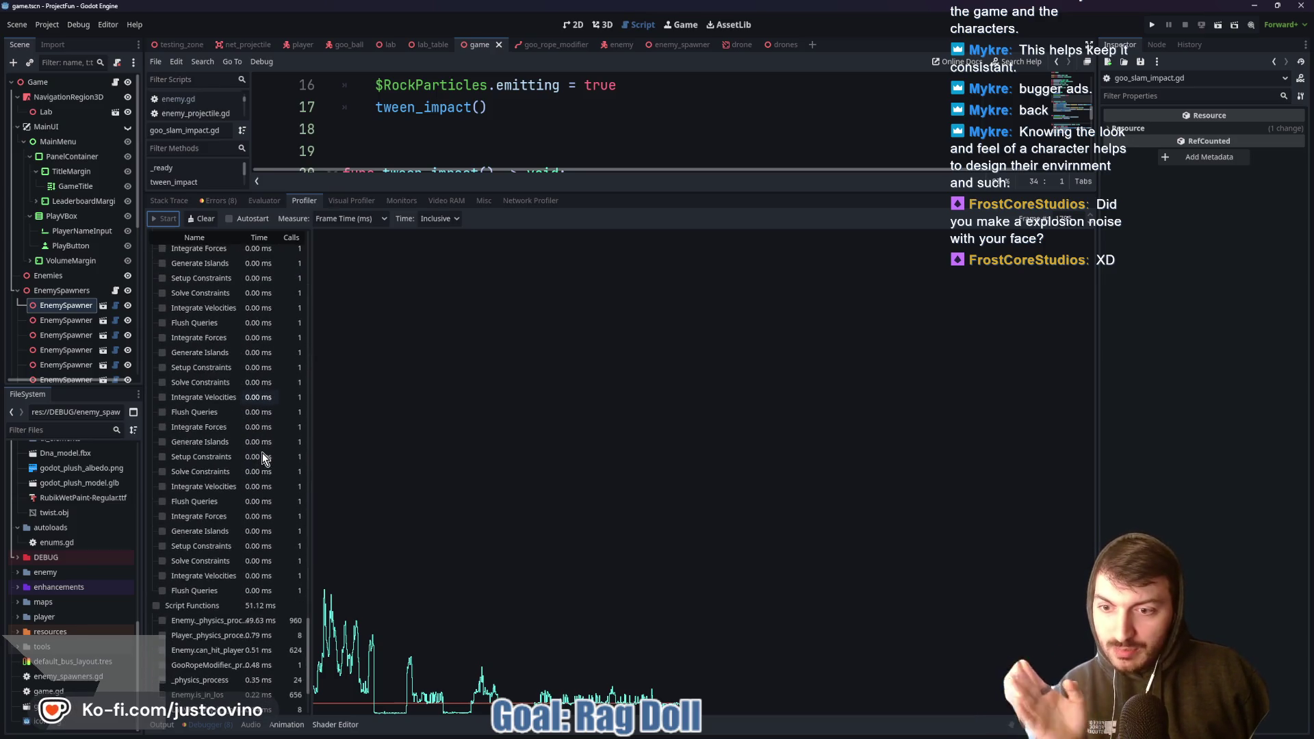
scroll(261, 453, "down", 2)
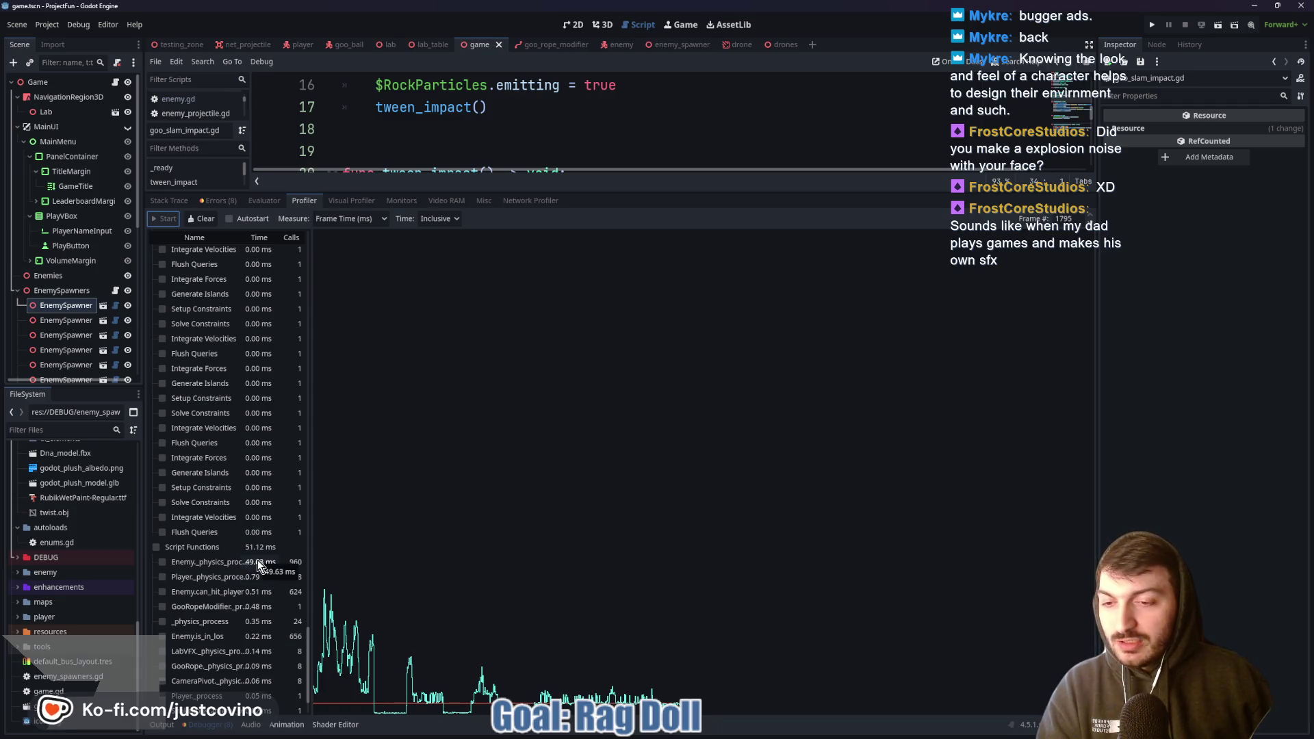
Graph Enemy._physics_process, drag to an earlier frame, then shrink the profiler below the script.
left_click(254, 564)
left_click(163, 562)
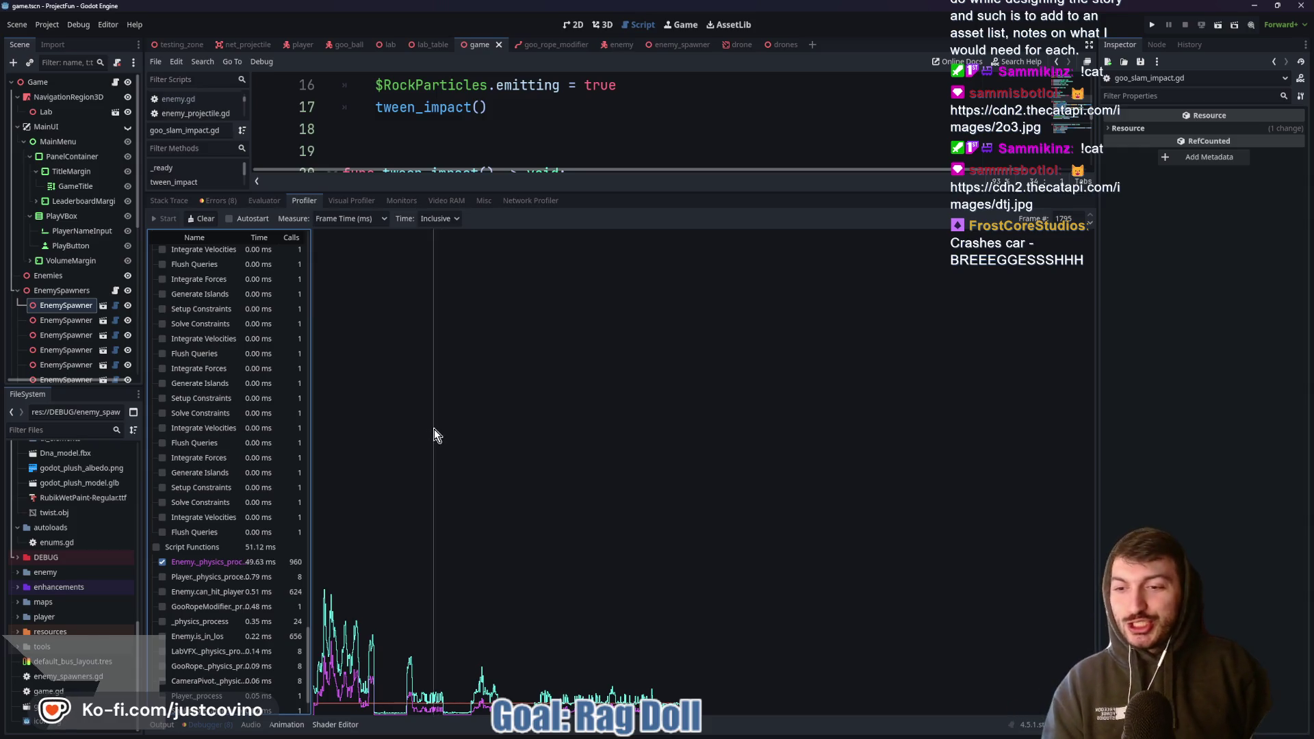
scroll(304, 552, "down", 3)
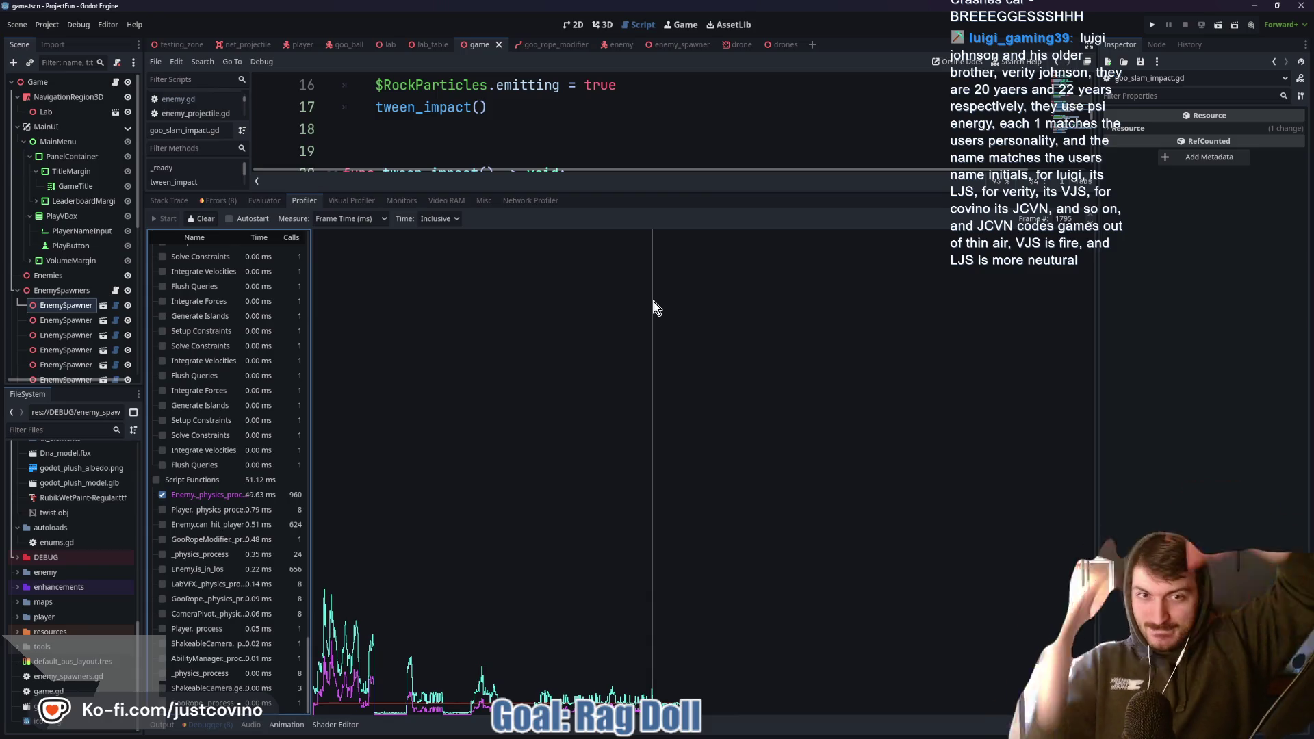
mouse_move(654, 302)
left_mouse_down()
mouse_move(705, 308)
mouse_move(497, 369)
mouse_move(417, 474)
left_mouse_up()
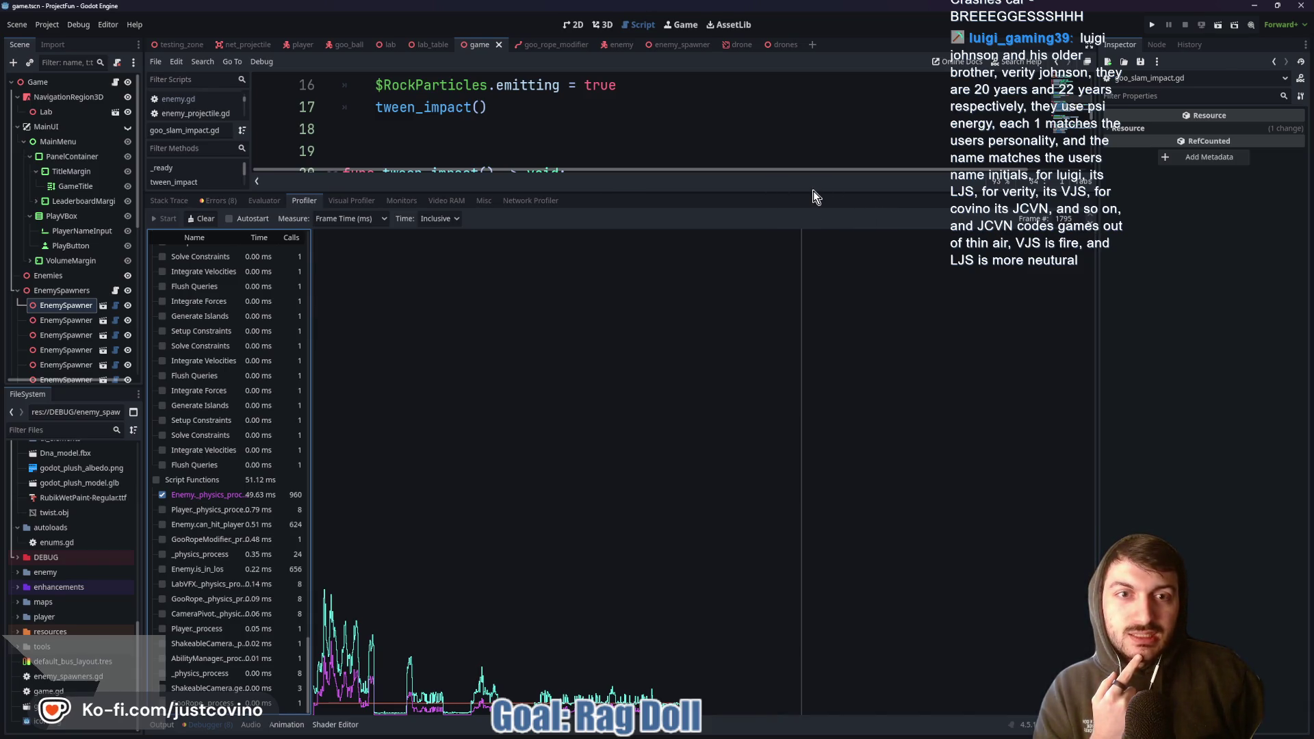
left_click_drag(814, 193, 804, 664)
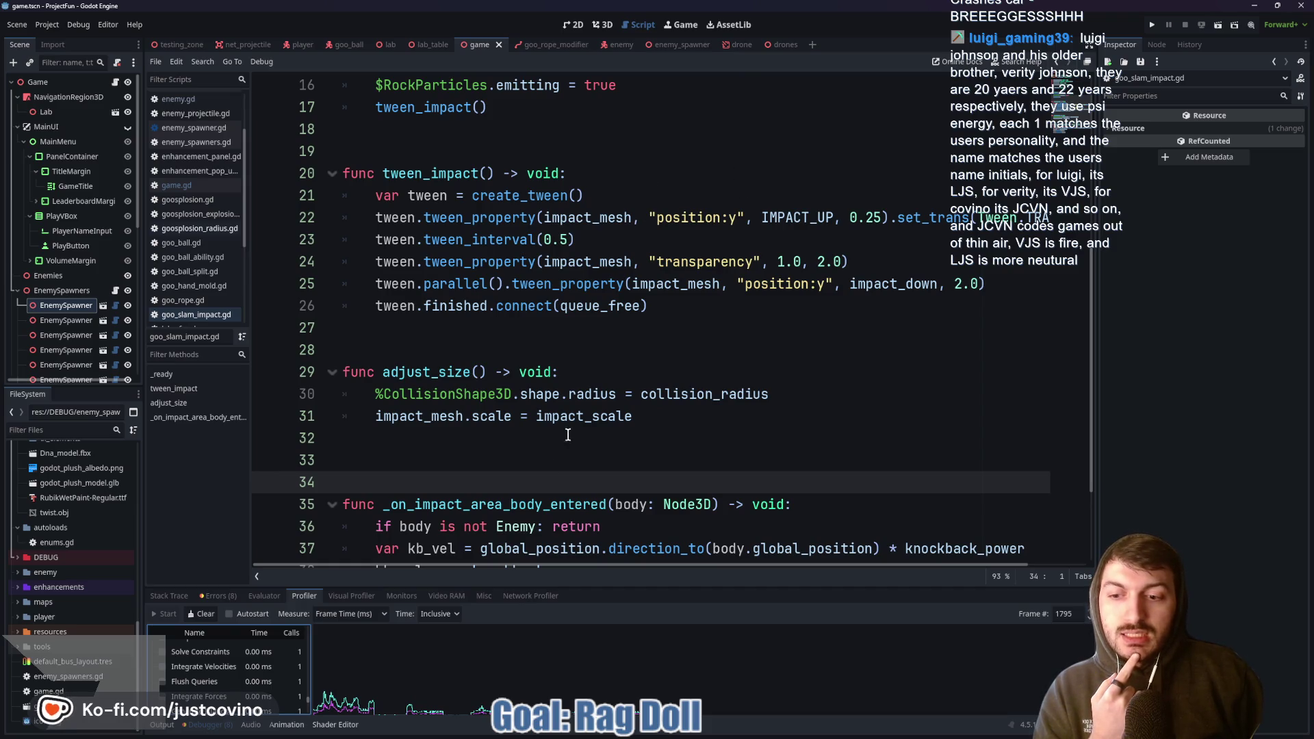
Check the graph's first frame, where Enemy._physics_process takes 74.35 ms, then restore the code view.
left_click_drag(622, 586, 639, 169)
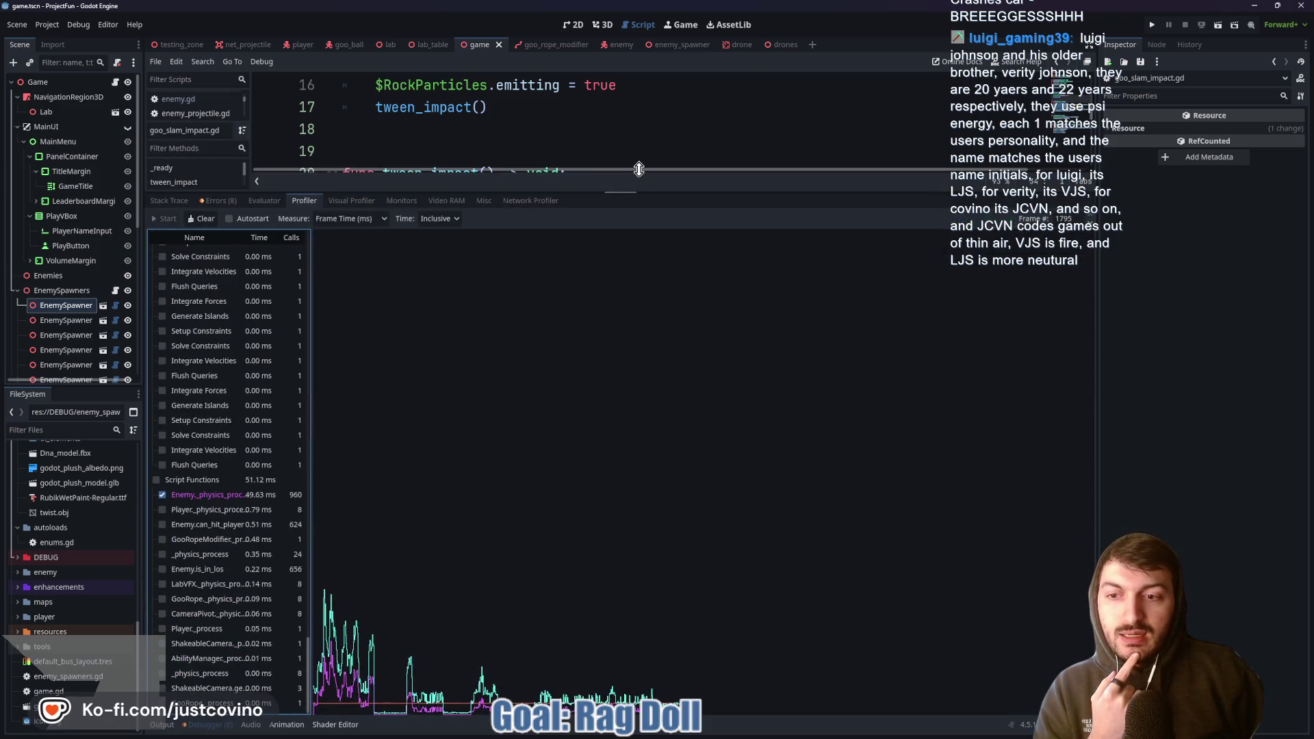
scroll(278, 473, "down", 10)
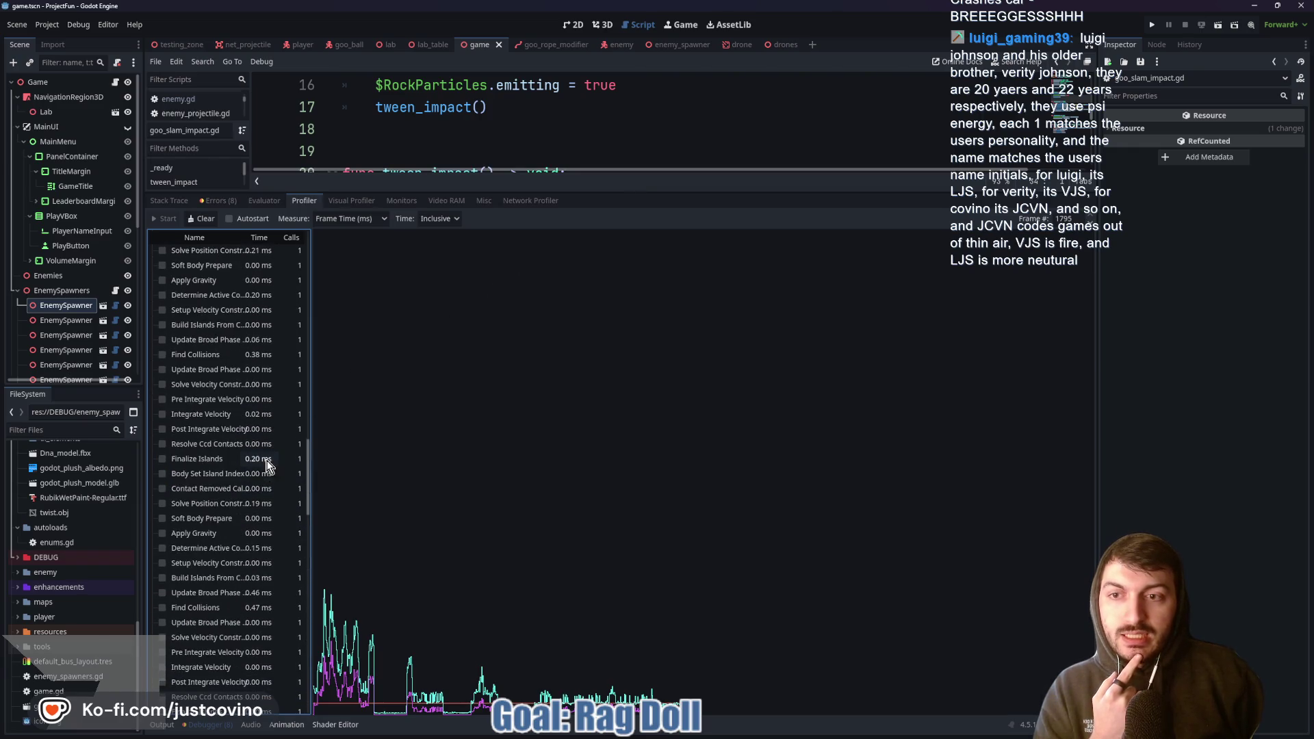
scroll(267, 473, "up", 10)
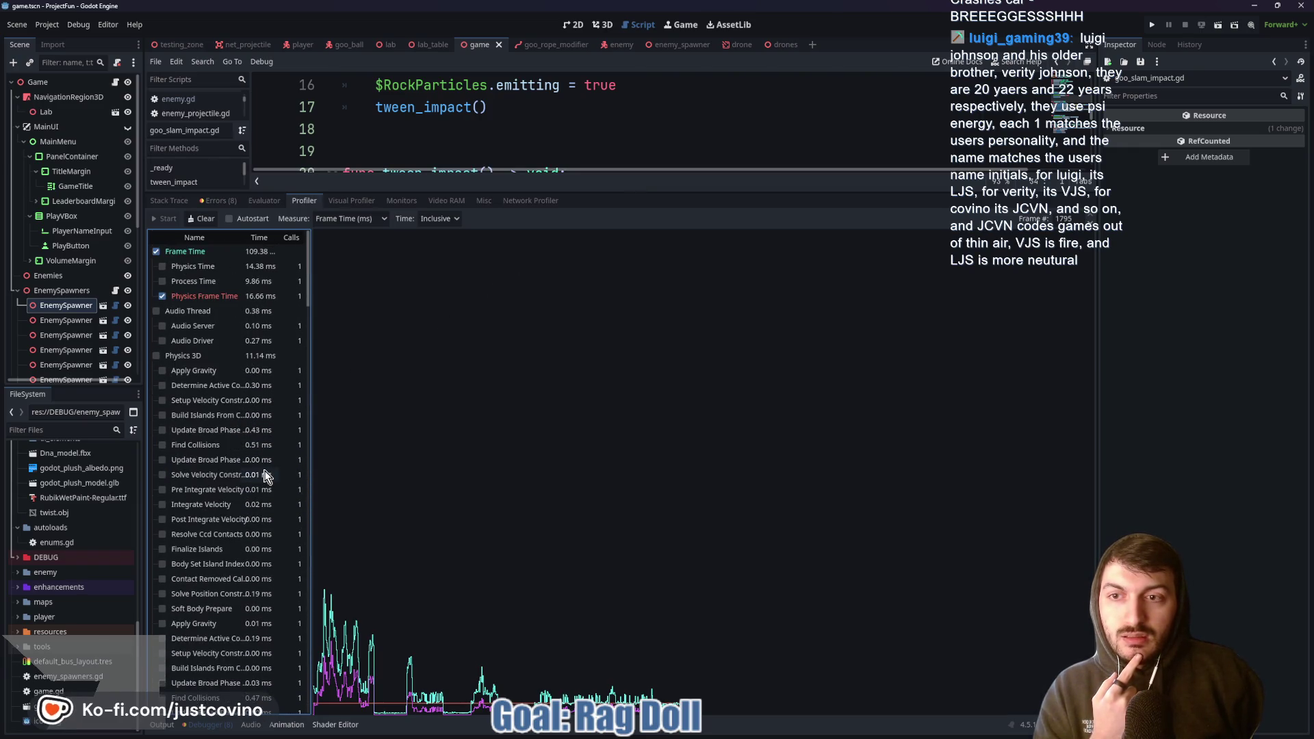
left_click_drag(394, 609, 325, 611)
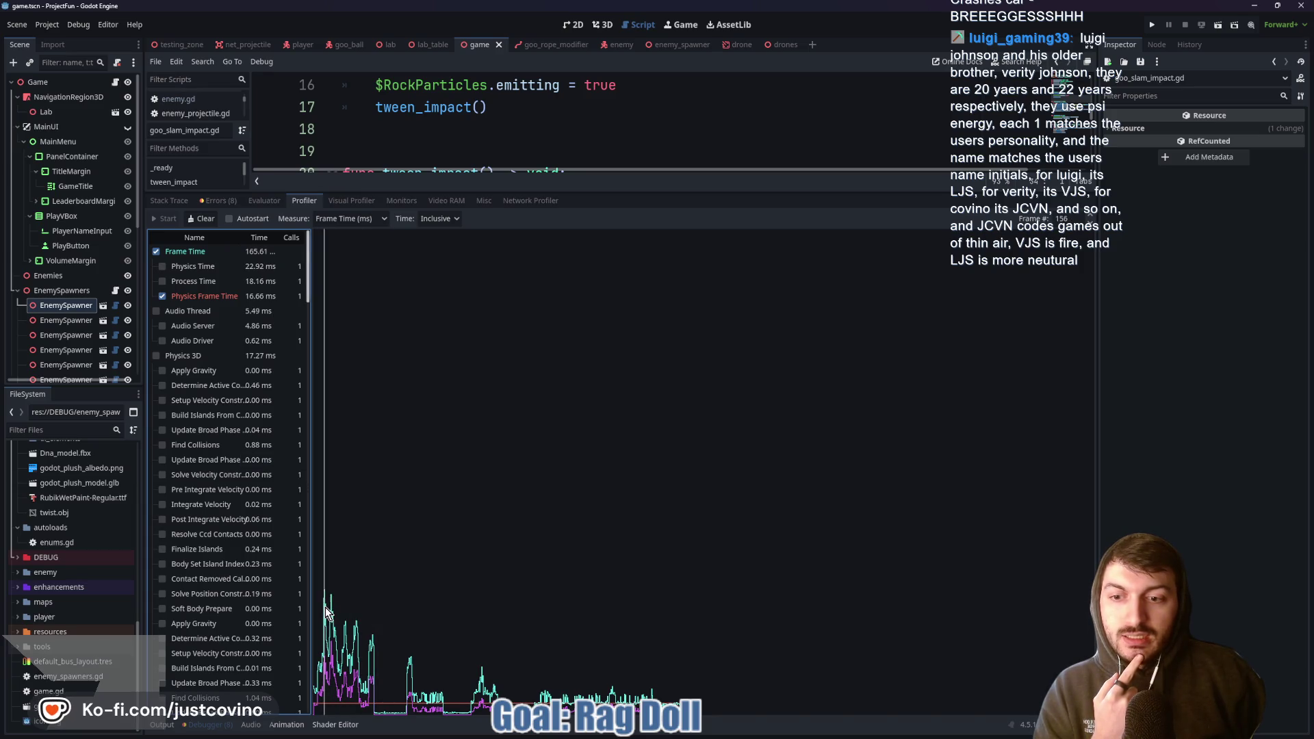
scroll(252, 457, "down", 5)
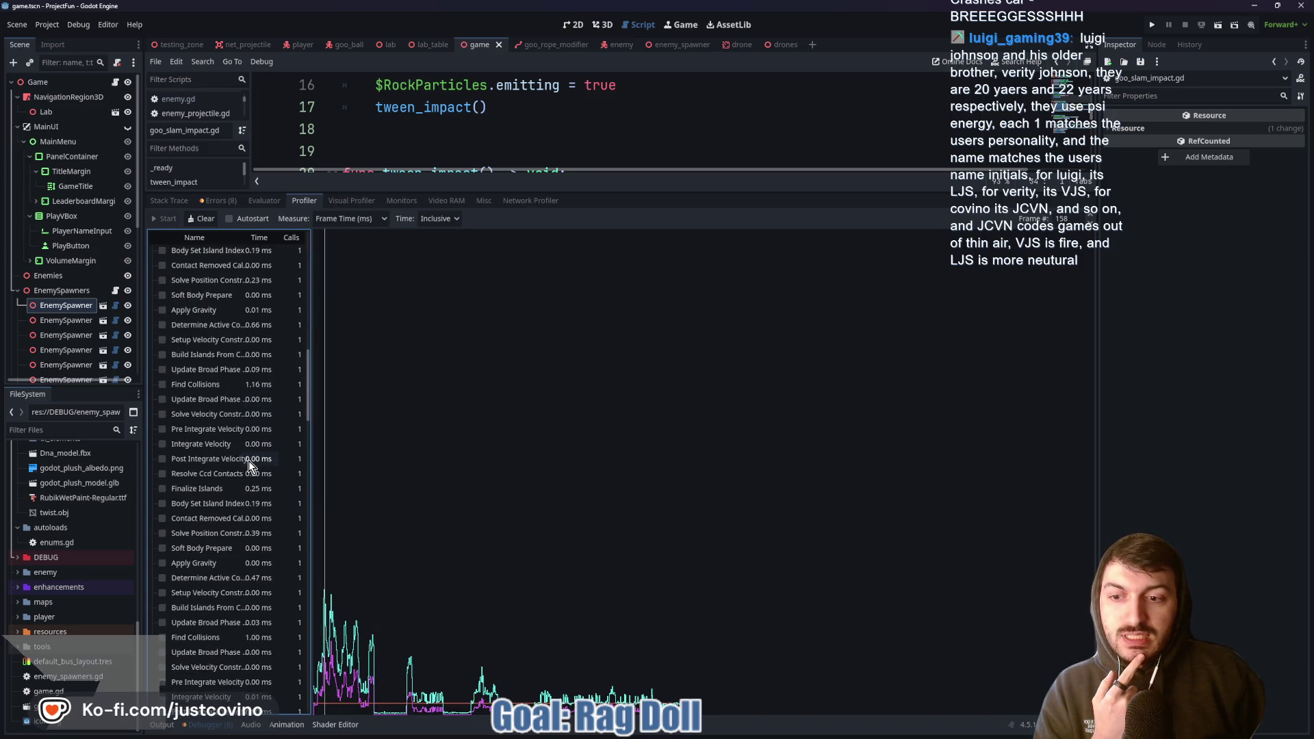
scroll(248, 462, "down", 15)
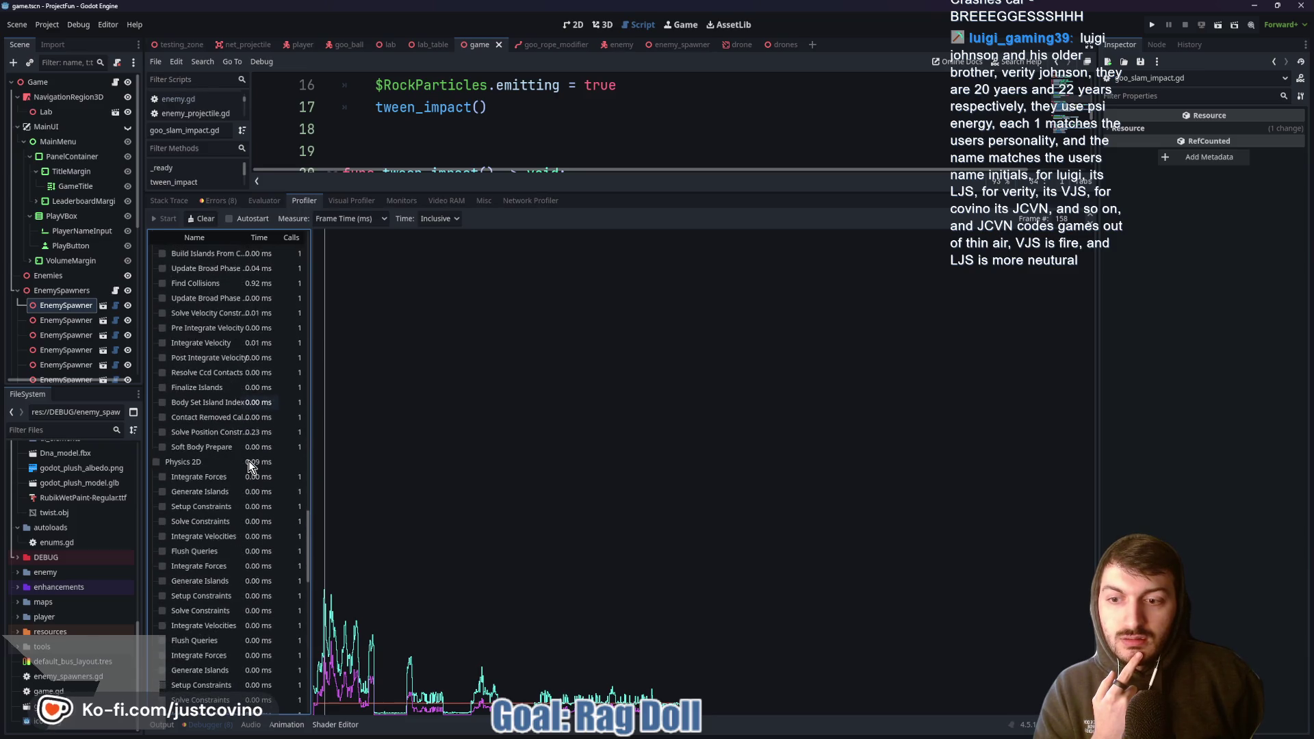
scroll(248, 462, "down", 10)
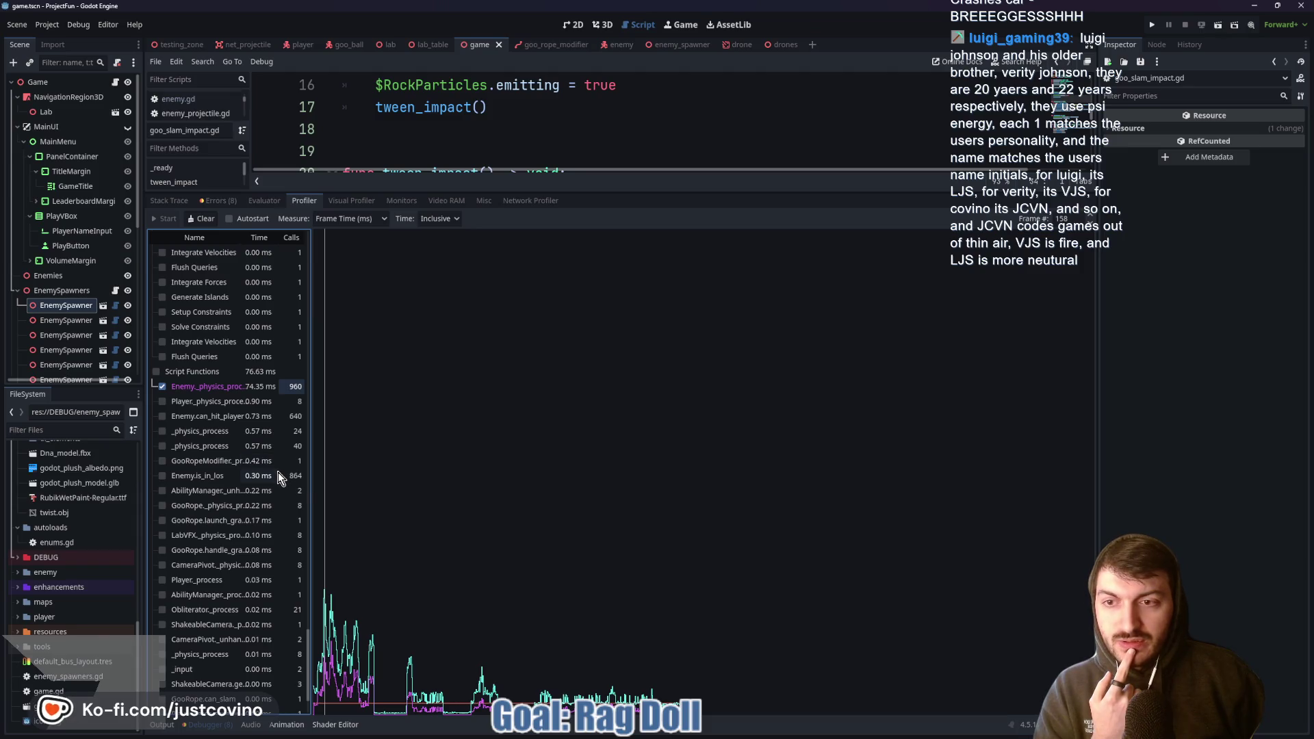
scroll(278, 470, "down", 3)
scroll(278, 470, "up", 8)
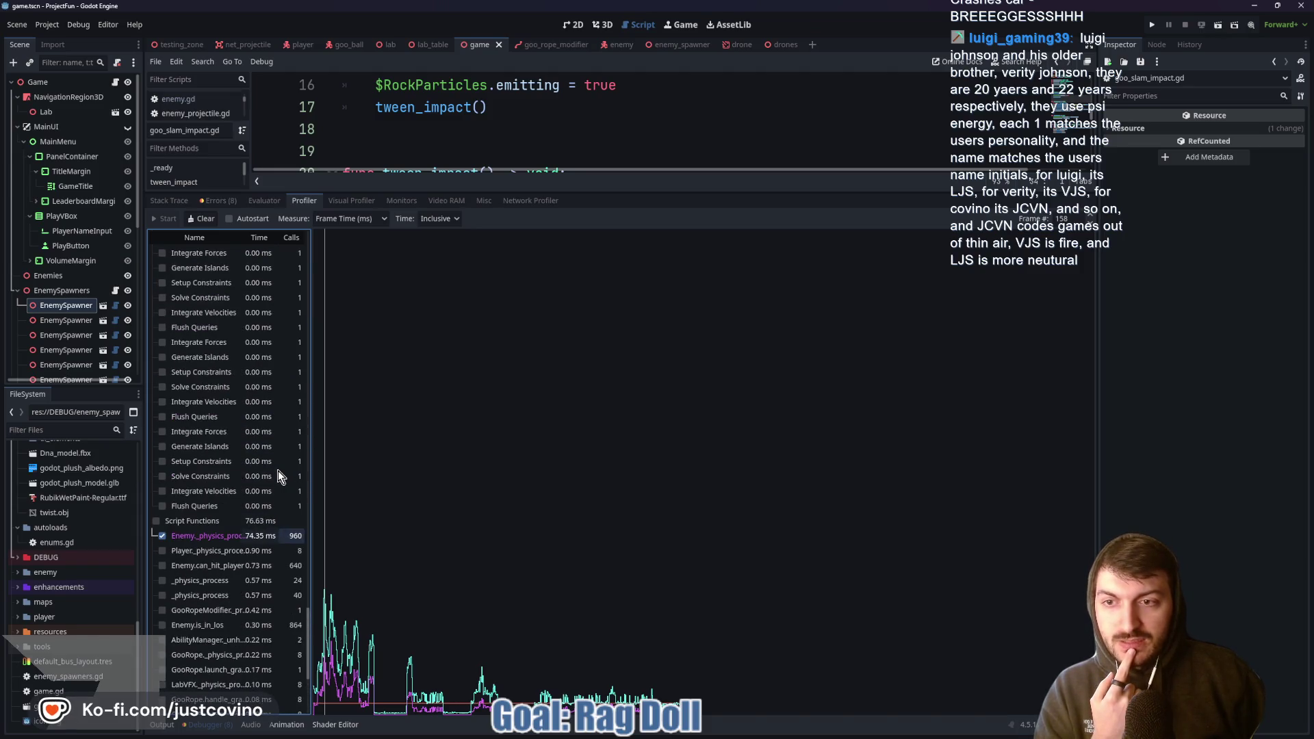
left_click_drag(629, 193, 609, 574)
left_click(487, 350)
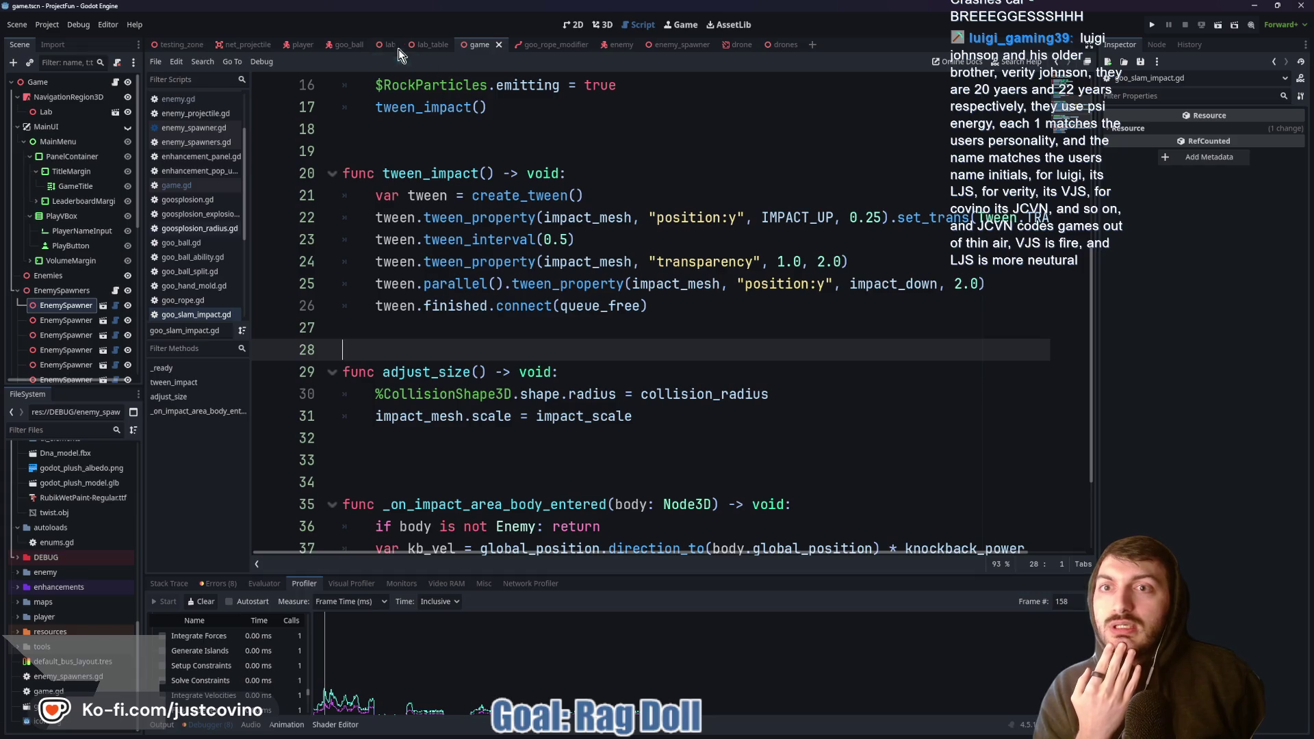
In the game scene, check the spawn radius of the first spawners through EnemySpawner10.
left_click(475, 45)
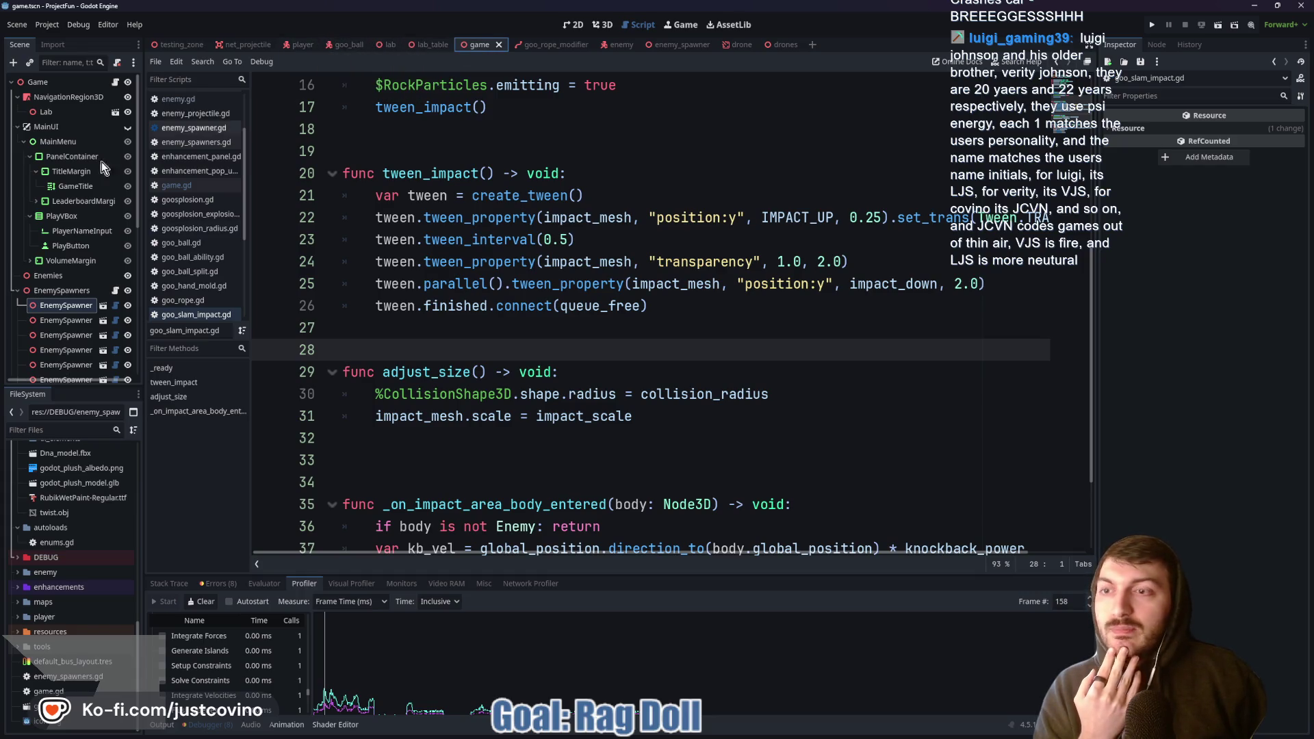
left_click(78, 306)
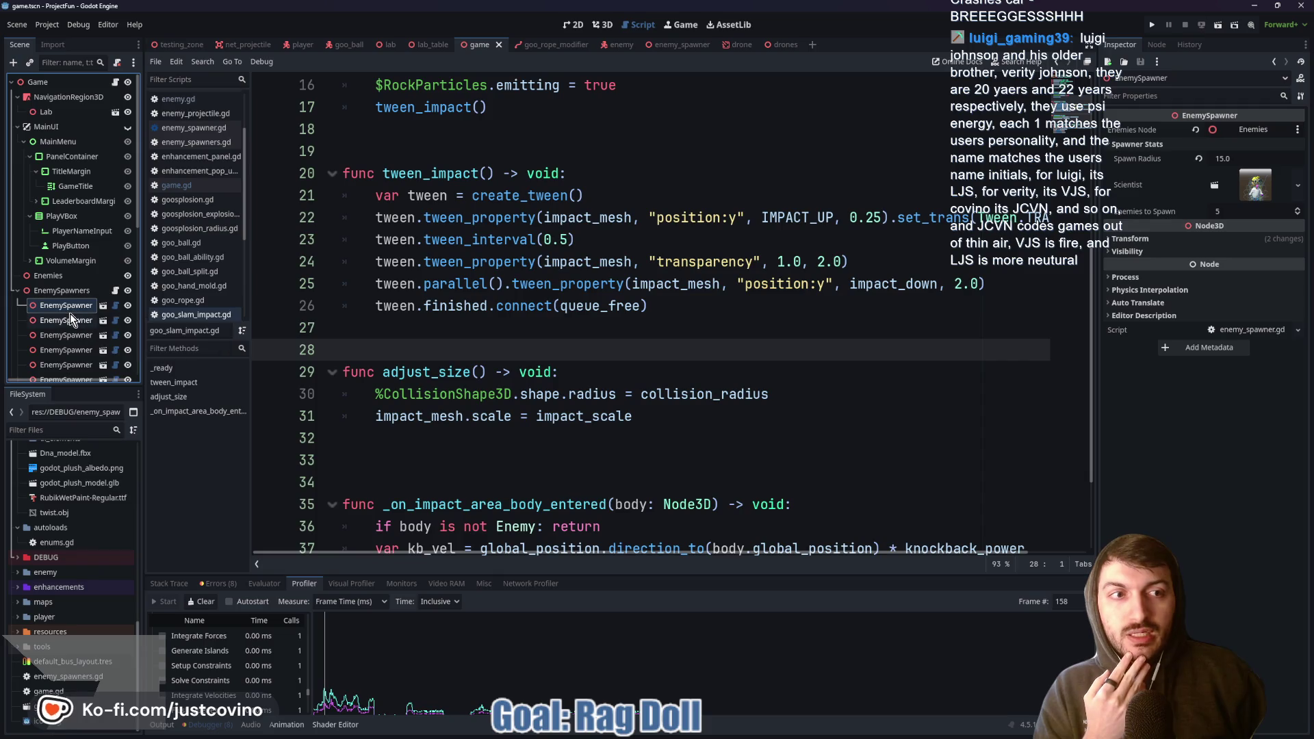
scroll(70, 314, "down", 5)
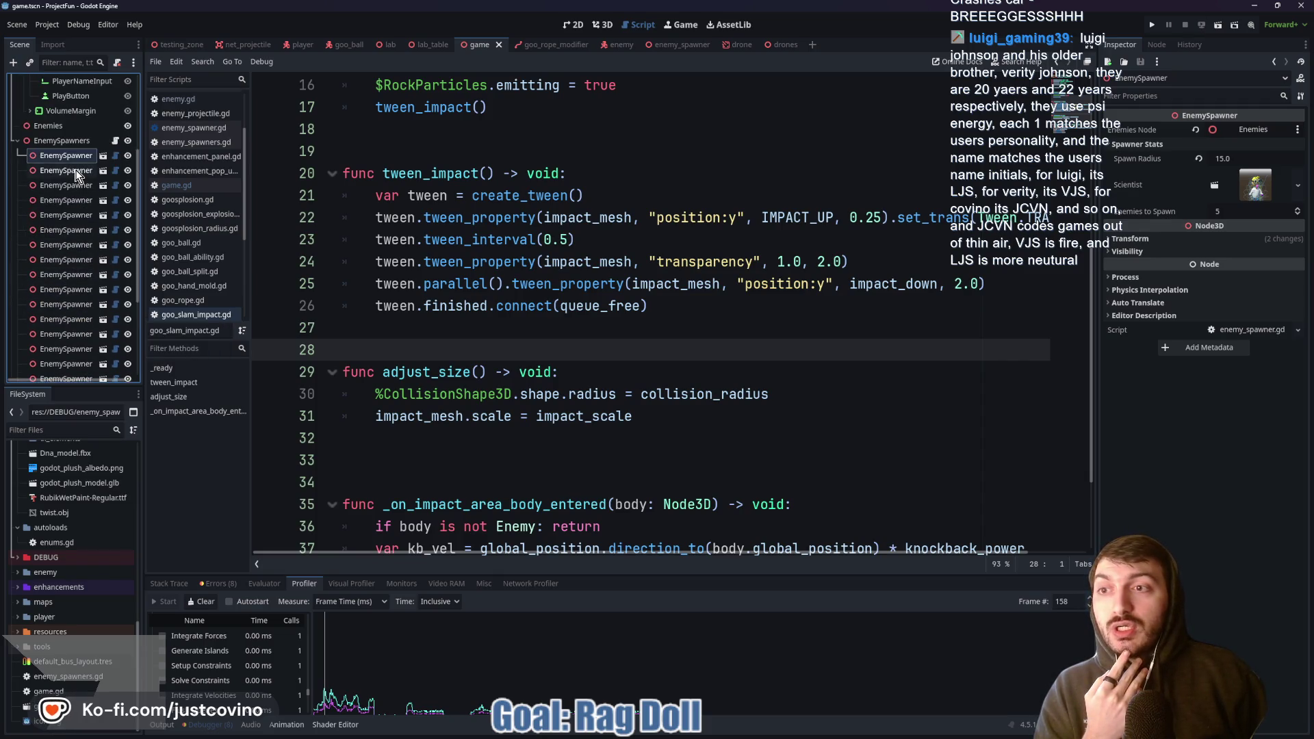
scroll(63, 123, "down", 1)
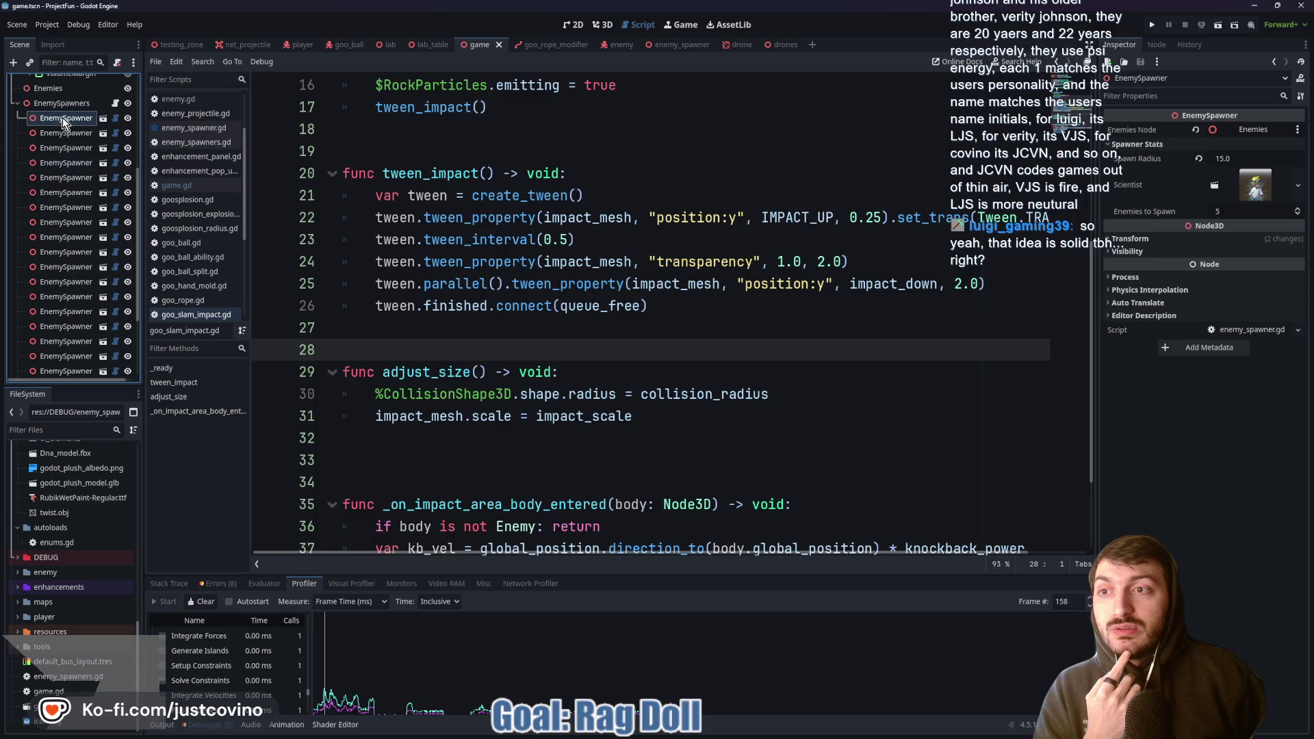
left_click(66, 148)
left_click(66, 163)
left_click(65, 177)
left_click(66, 193)
left_click(65, 208)
left_click(72, 222)
left_click(72, 237)
left_click(69, 253)
Continue checking spawner settings down the list through EnemySpawner17, 20, 21 and 24.
scroll(72, 267, "down", 2)
scroll(71, 252, "down", 1)
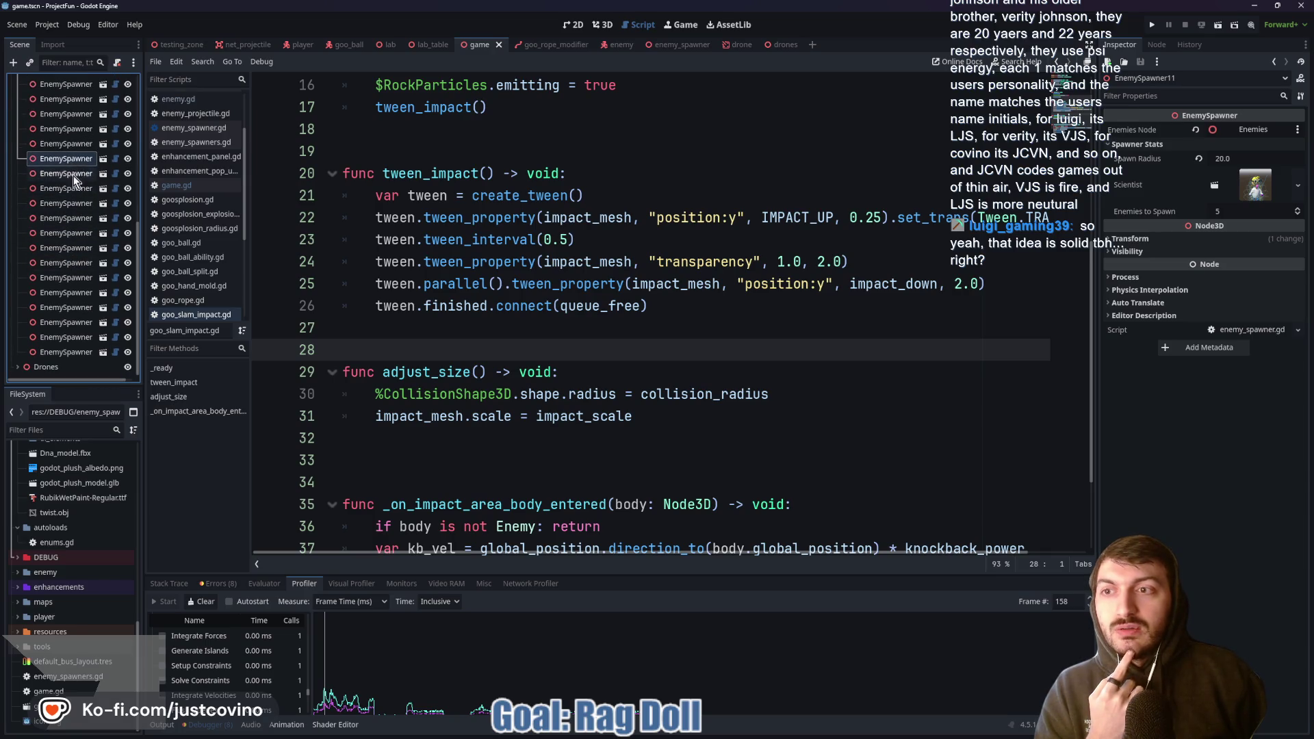
left_click(70, 189)
left_click(69, 203)
left_click(70, 218)
left_click(69, 233)
left_click(68, 249)
left_click(67, 263)
left_click(65, 278)
left_click(65, 293)
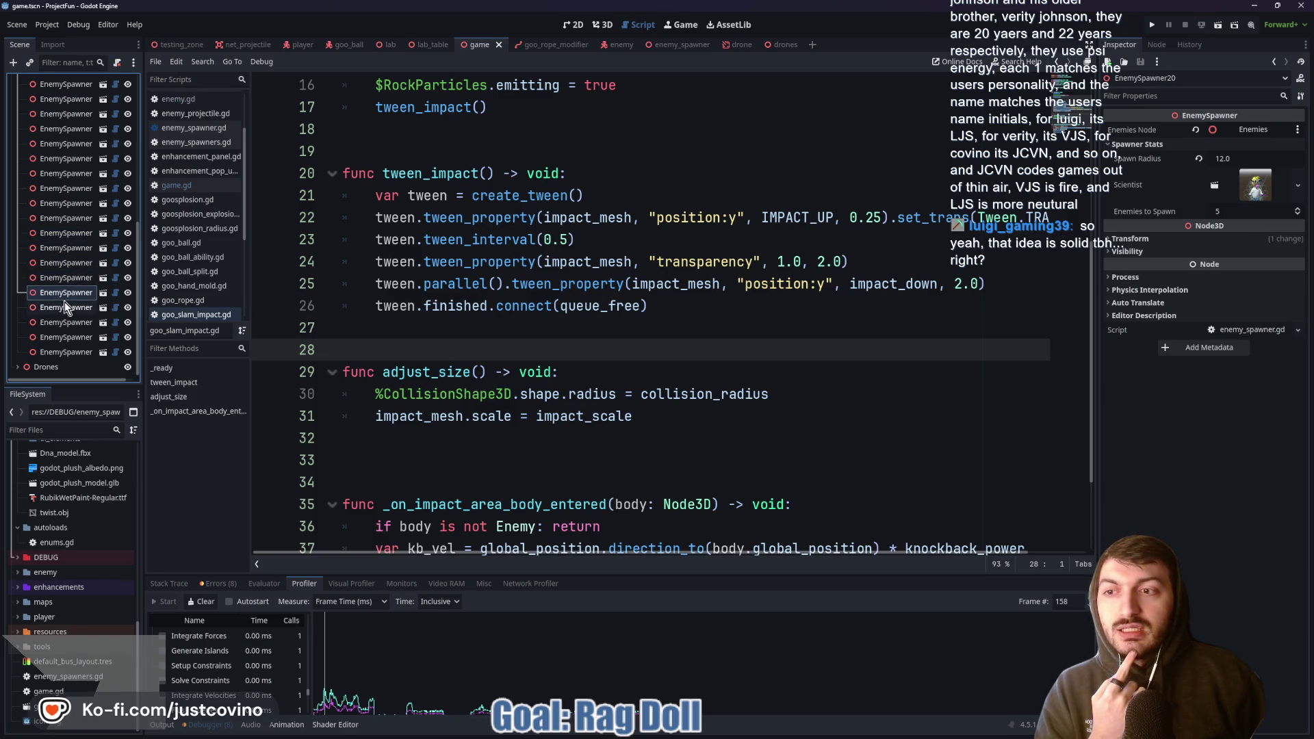
left_click(64, 309)
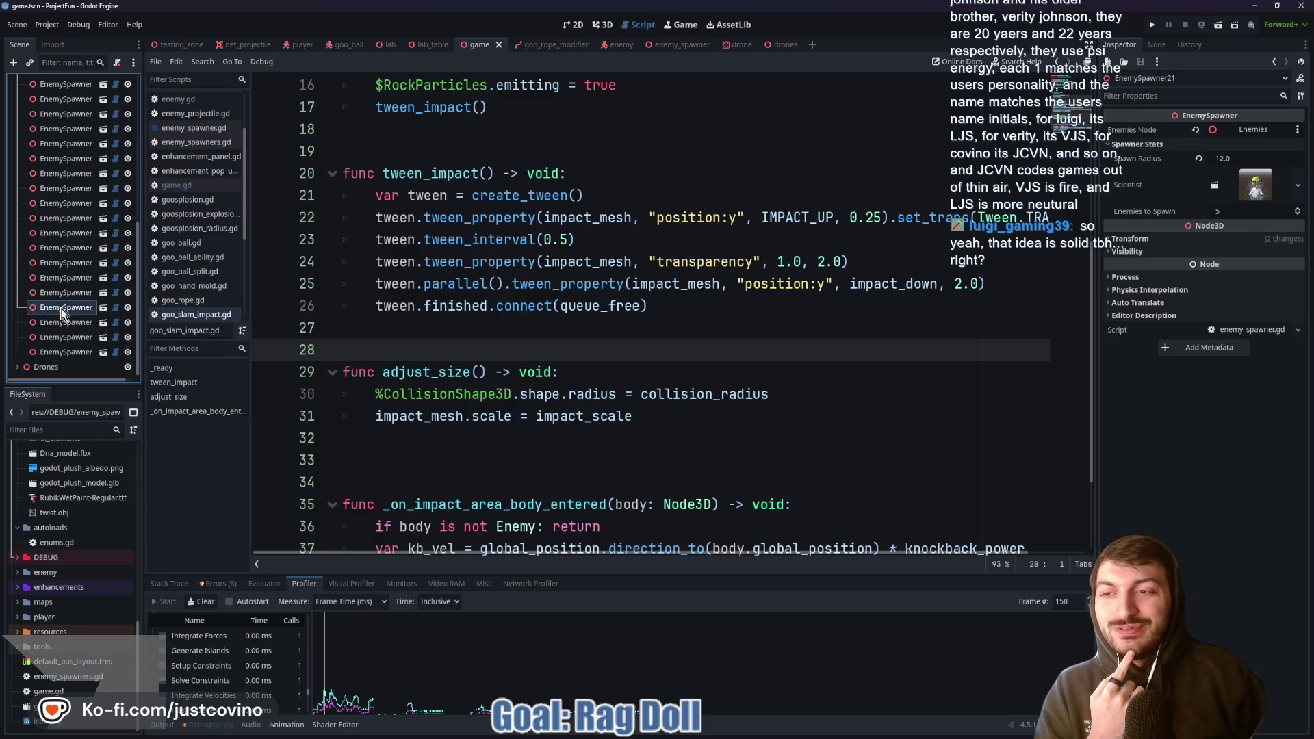
left_click(65, 322)
left_click(65, 337)
left_click(65, 352)
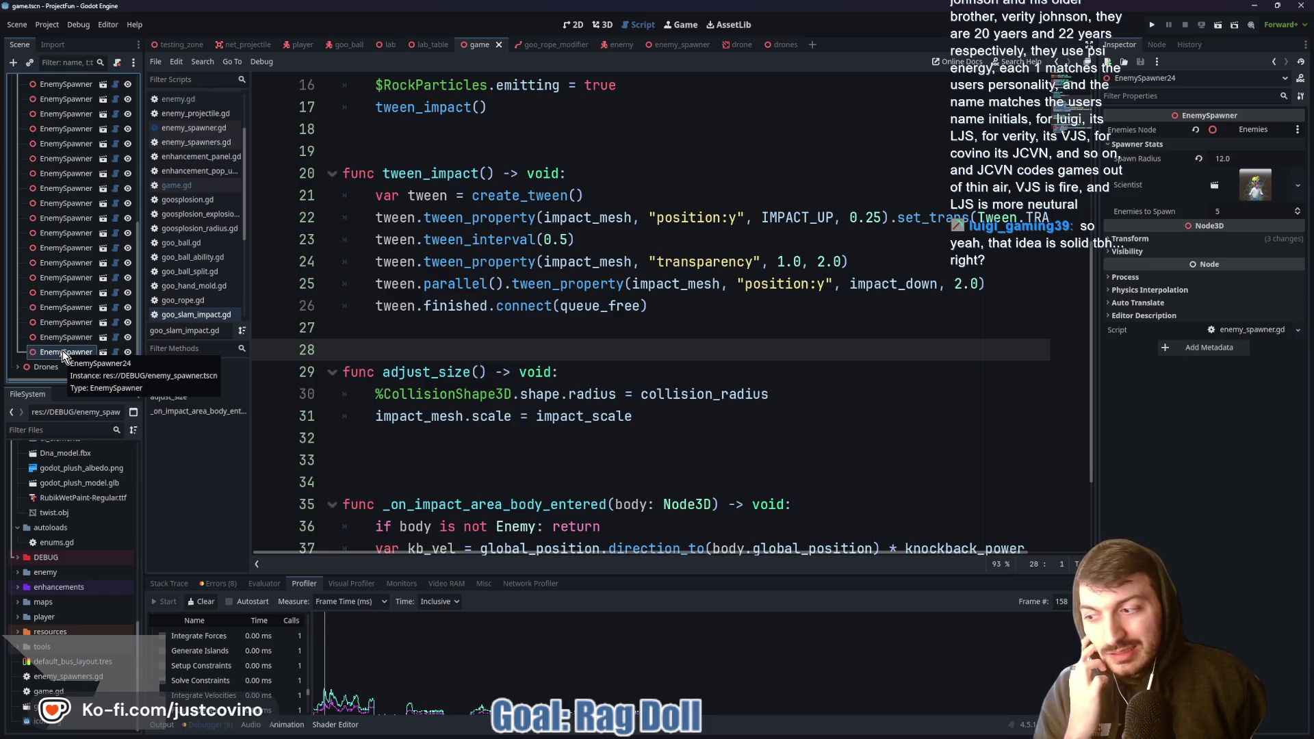
scroll(61, 352, "up", 5)
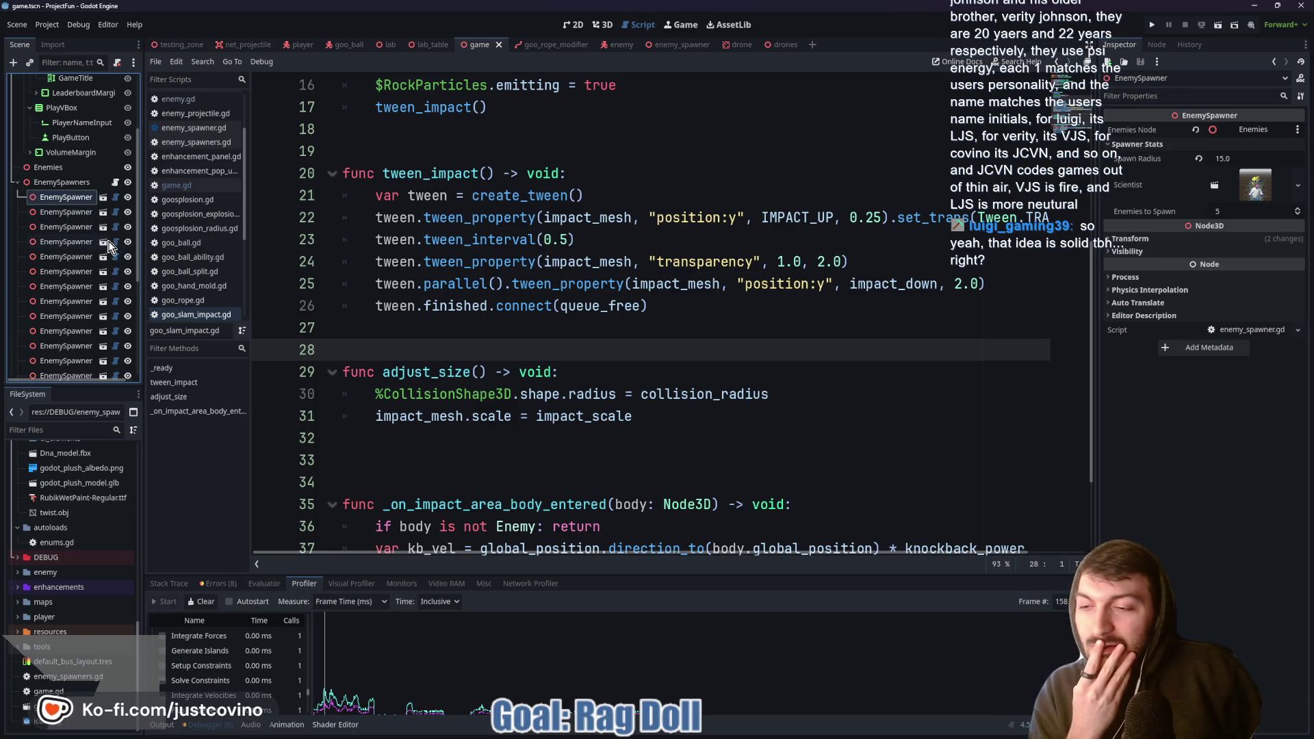
Recheck the second and first spawners and begin editing the first's Enemies to Spawn value.
left_click(72, 214)
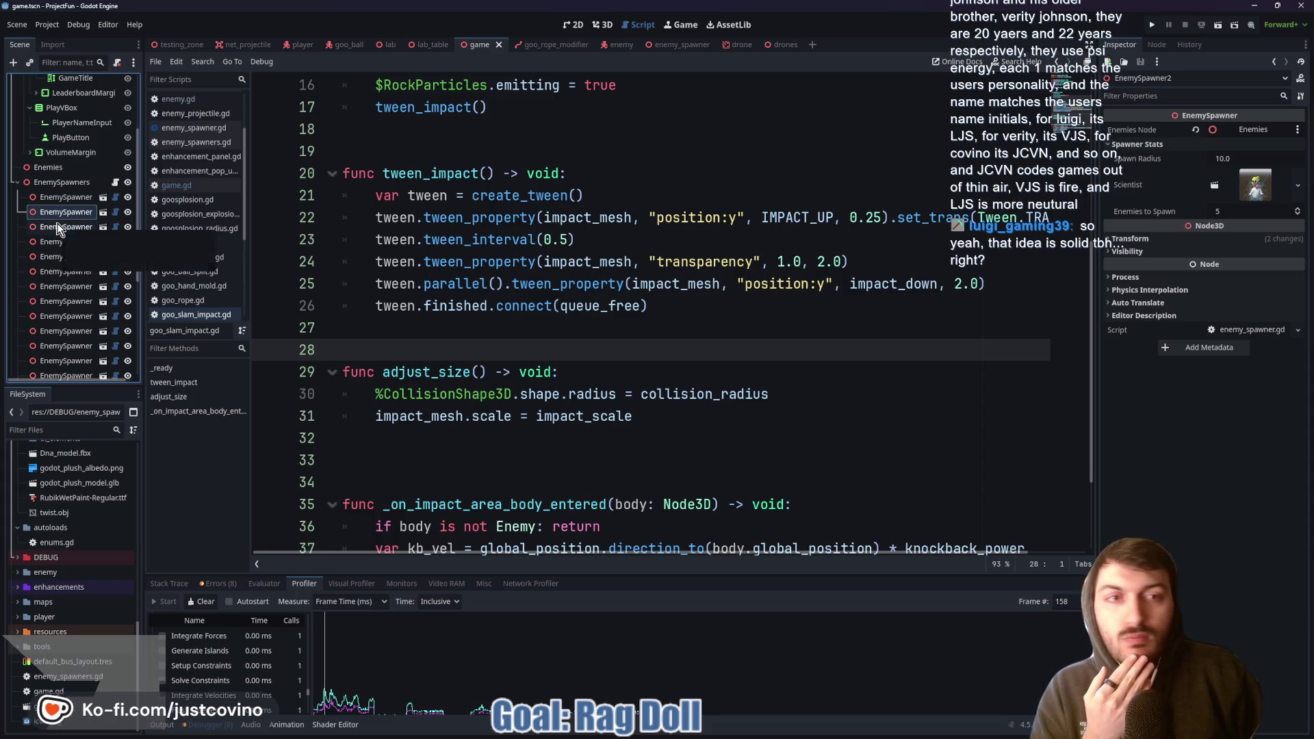
left_click(60, 197)
left_click(1244, 210)
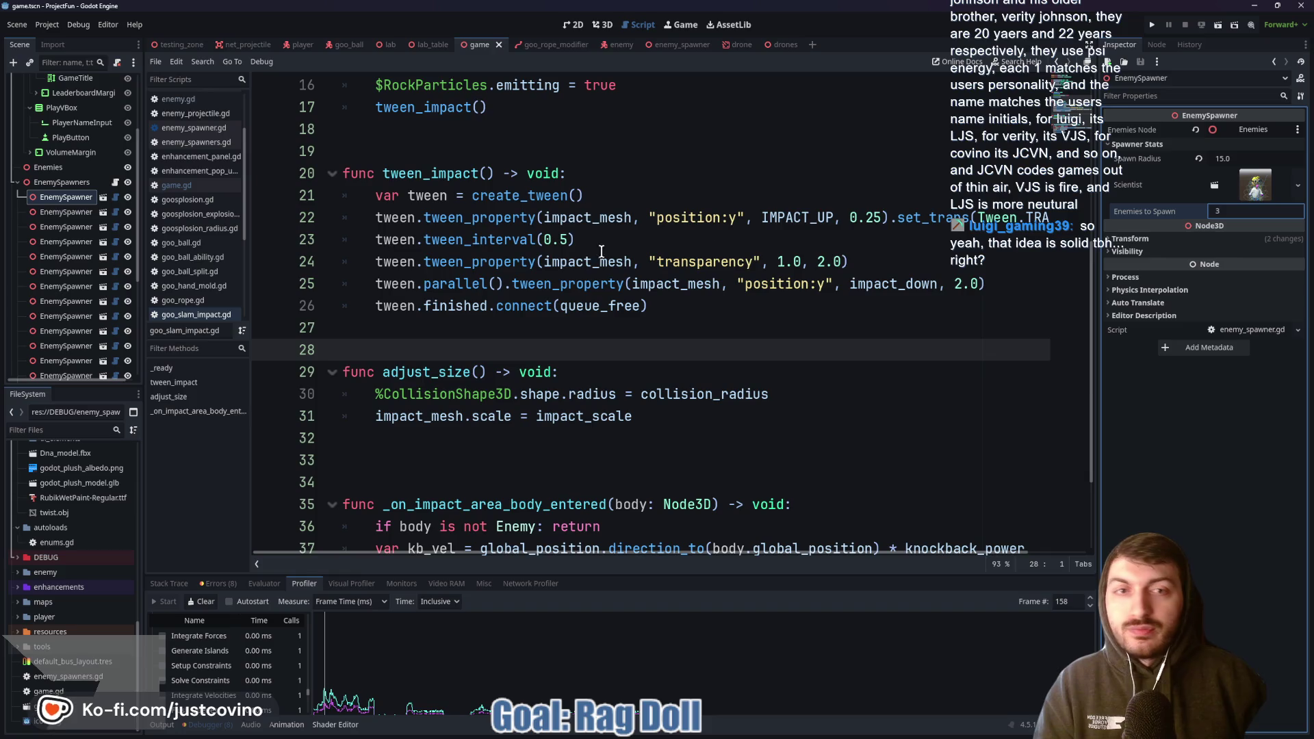
Change the spawner script's enemies_to_spawn default on line 14 from 2 to 3 and save.
left_click(103, 198)
scroll(652, 206, "up", 3)
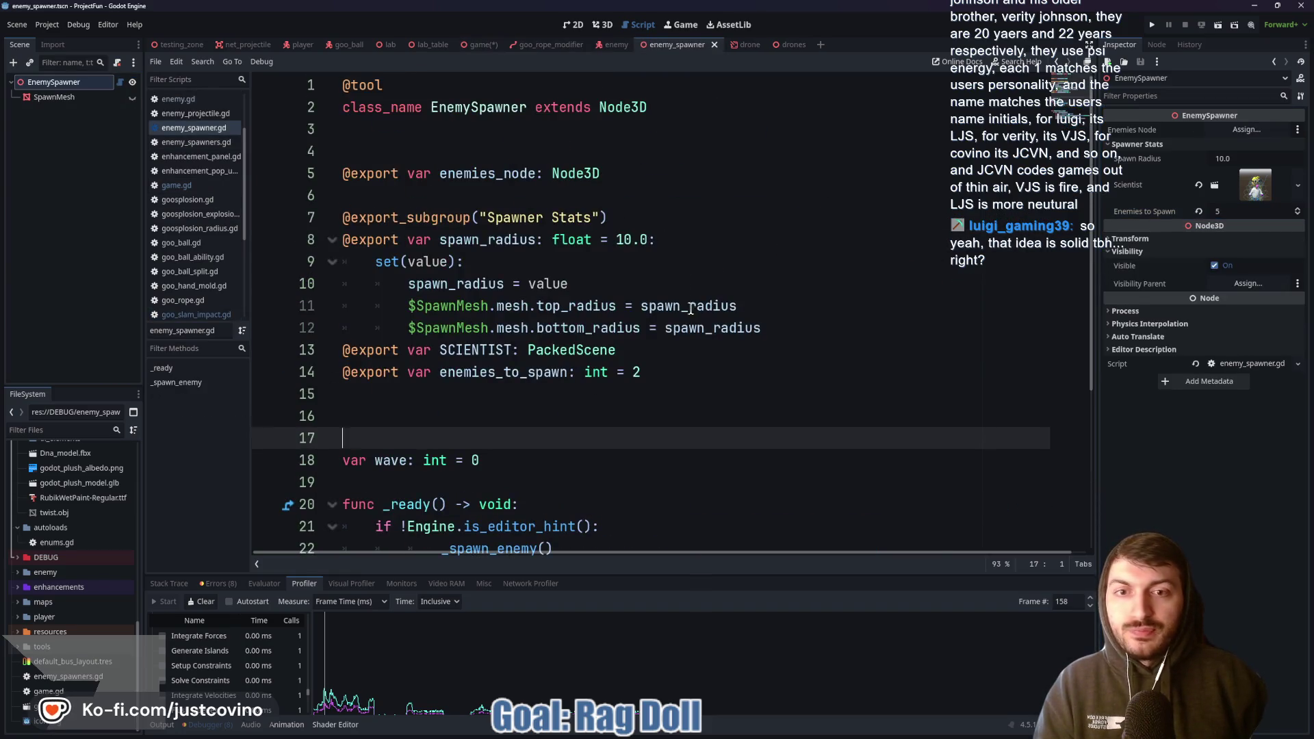
left_click(638, 372)
key("BackSpace")
type("3")
key("ctrl+s")
left_click(1199, 212)
left_click(808, 327)
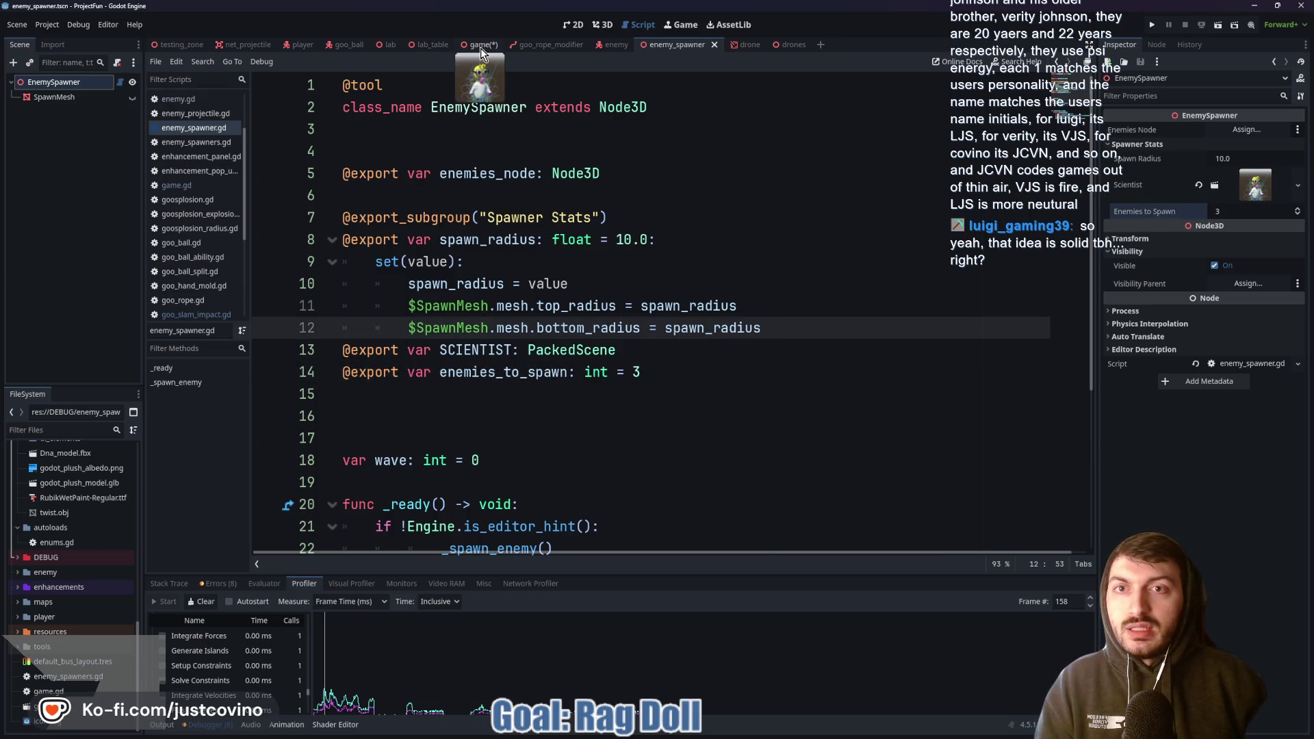
Check EnemySpawner8 in the game scene, clear the profiler data, and launch a test run.
left_click(479, 45)
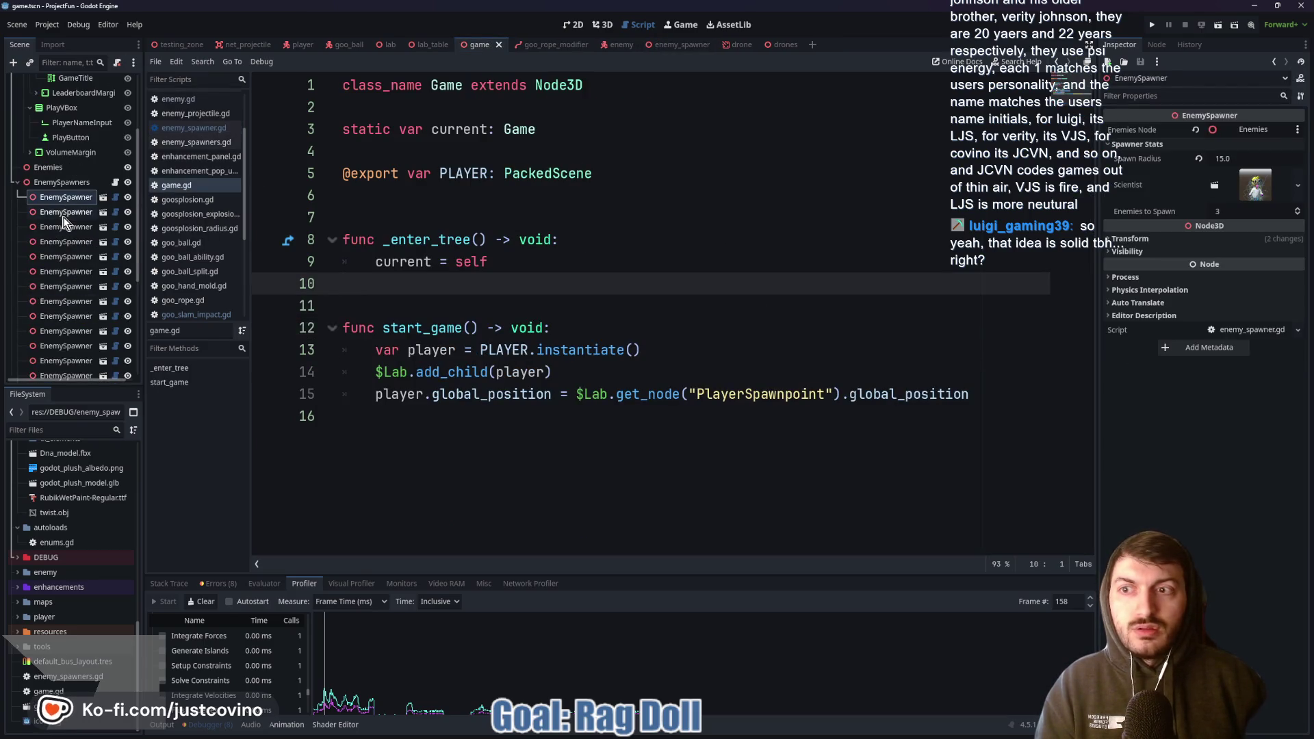
left_click(67, 301)
left_click(602, 302)
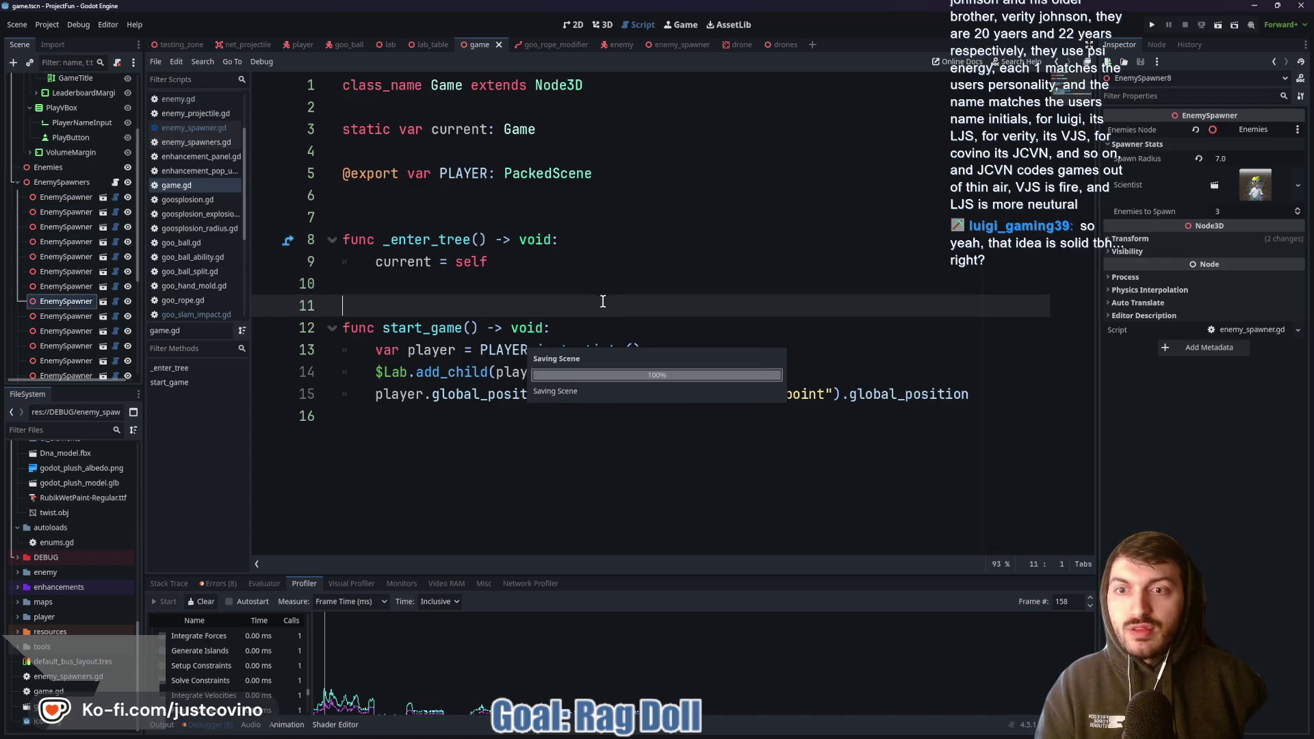
left_click(206, 603)
key("F5")
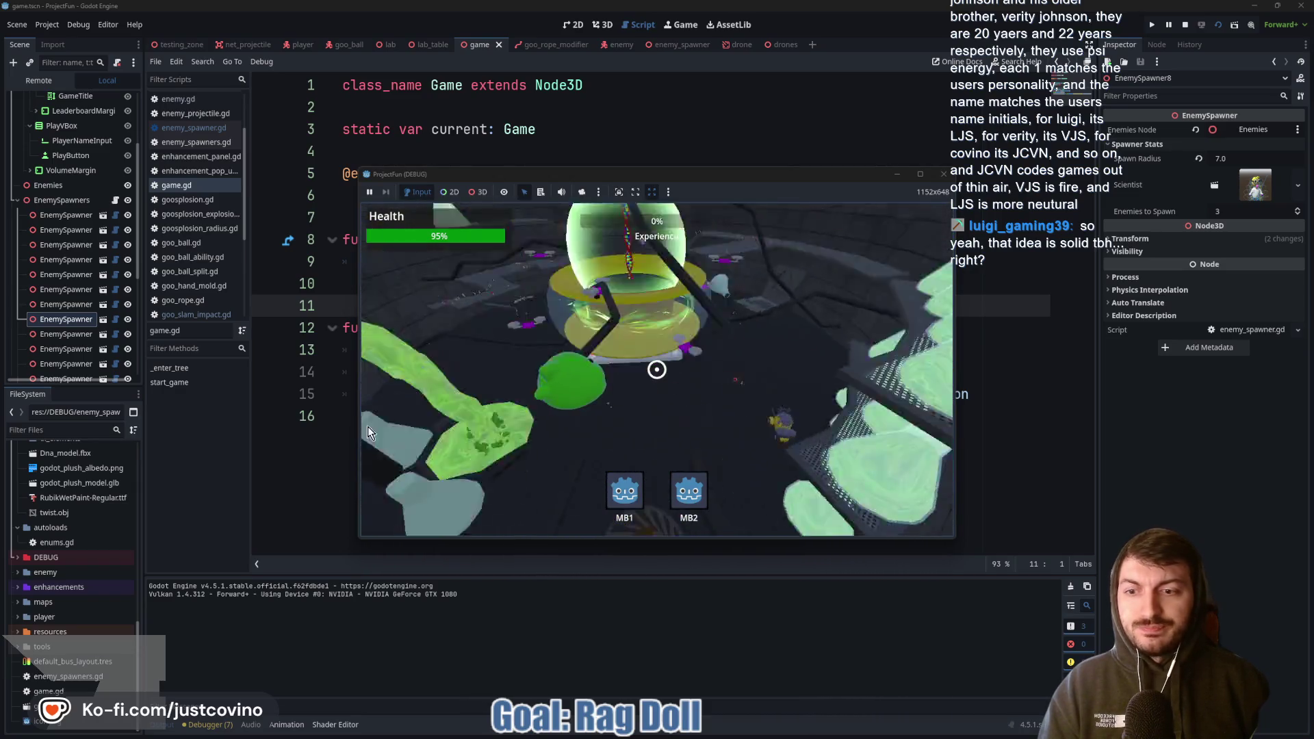
Start recording in the Profiler and bring the running game window back up.
key("F8")
left_click(164, 602)
mouse_move(773, 729)
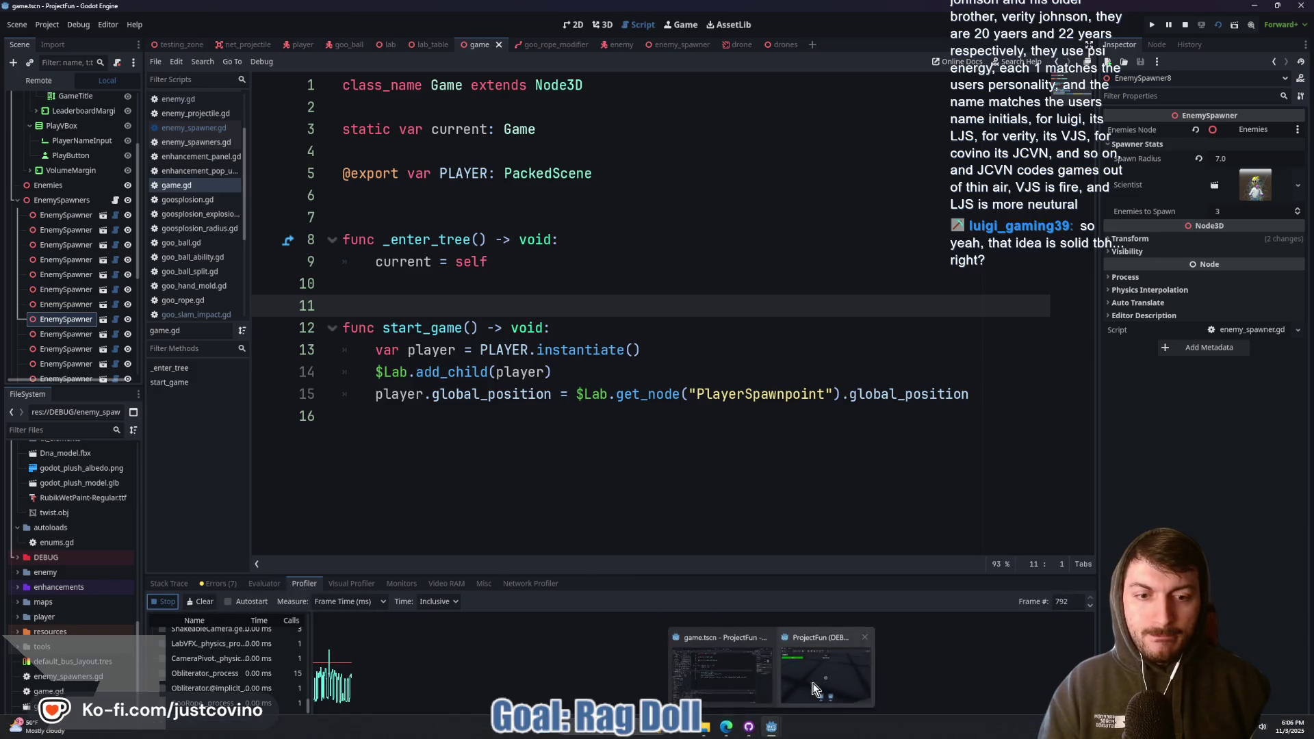
left_click(821, 671)
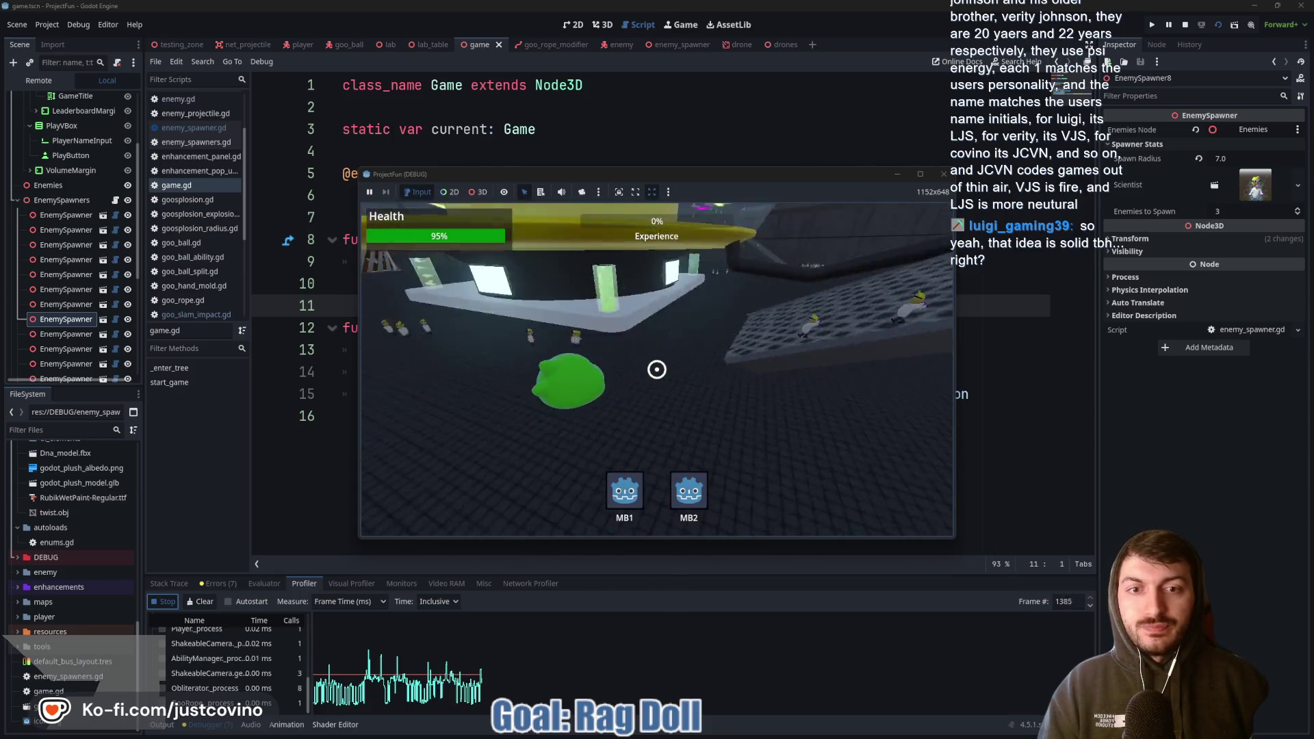
Attack enemies, pick an upgrade, use the secondary ability on scientists, then stop the game.
left_click(657, 370)
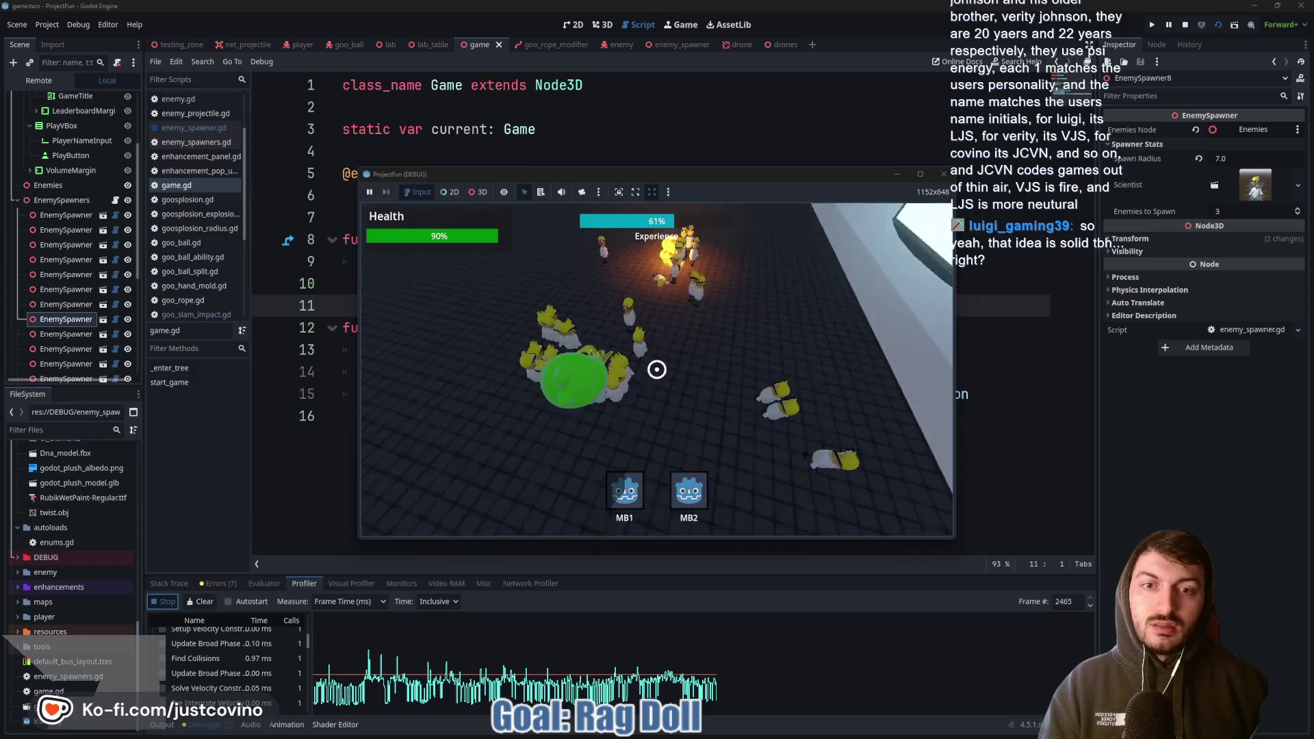
left_click(667, 350)
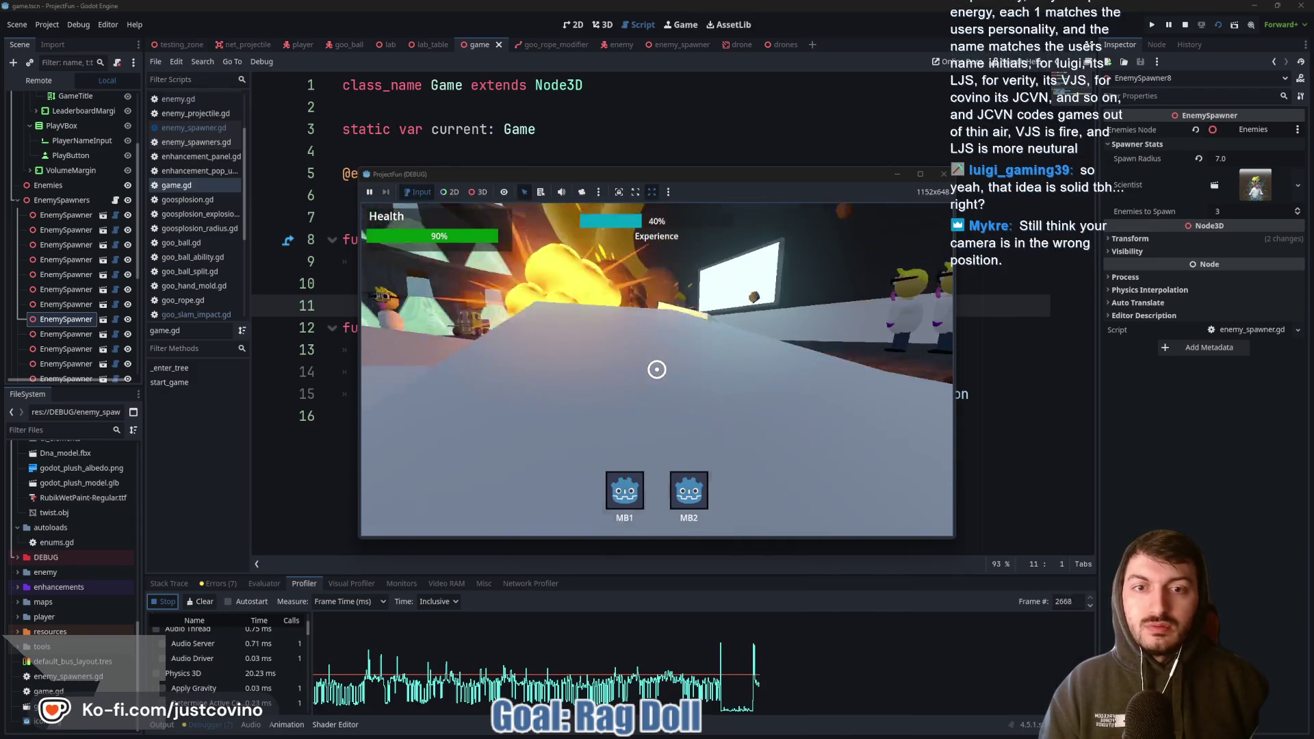
right_click(656, 370)
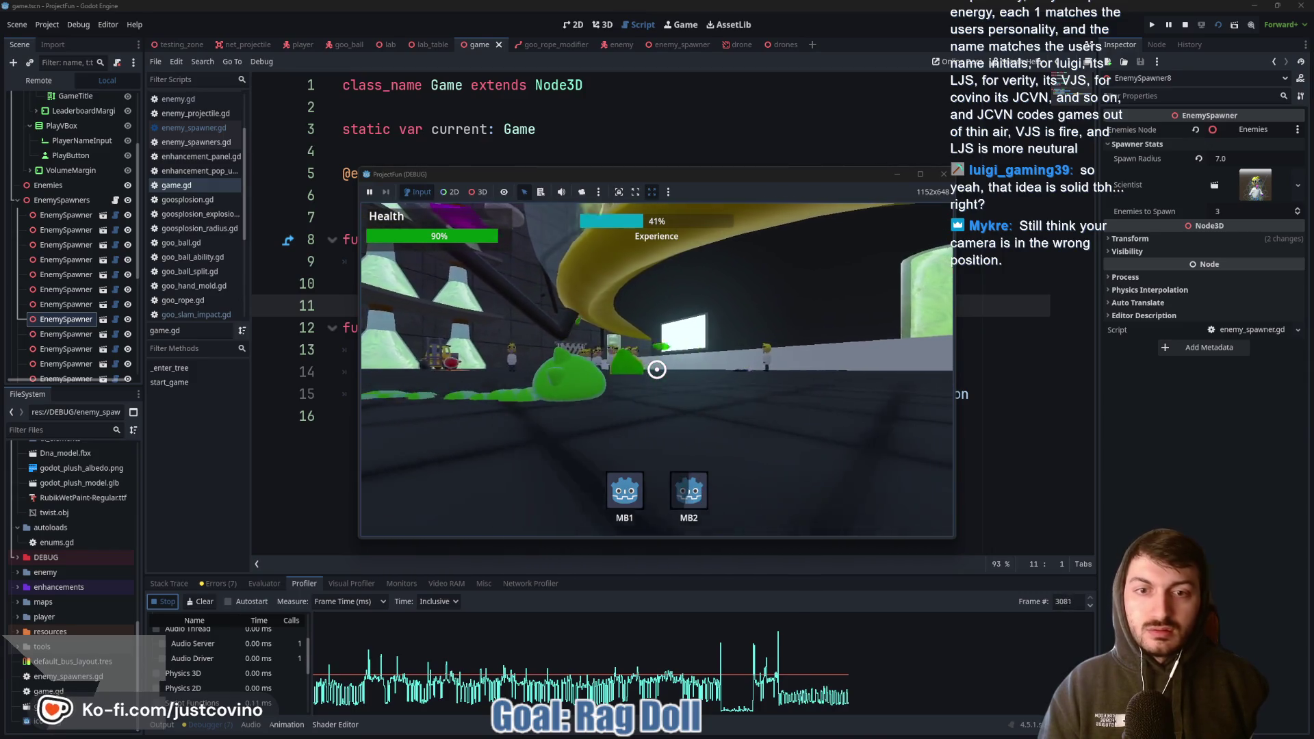
key("F8")
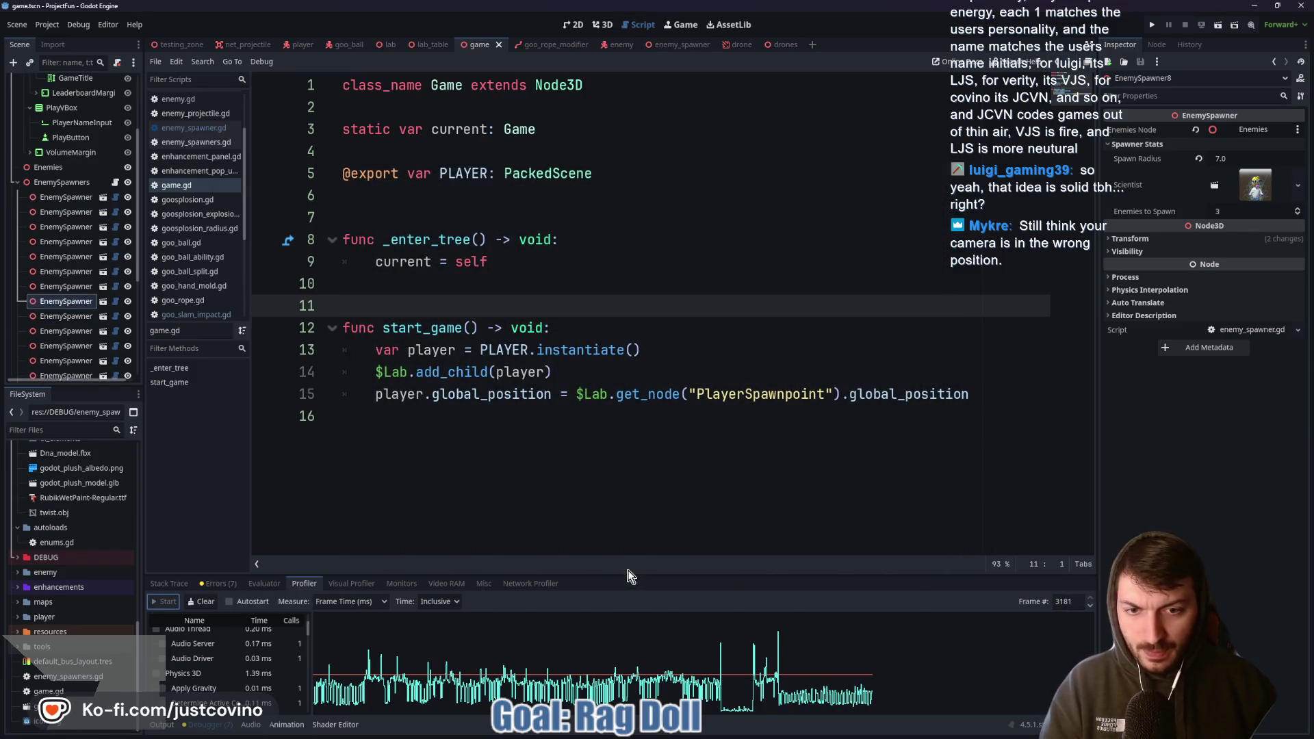
Enlarge the profiler, select frames at the big graph spike, and step to the next frame.
left_click_drag(632, 575, 605, 282)
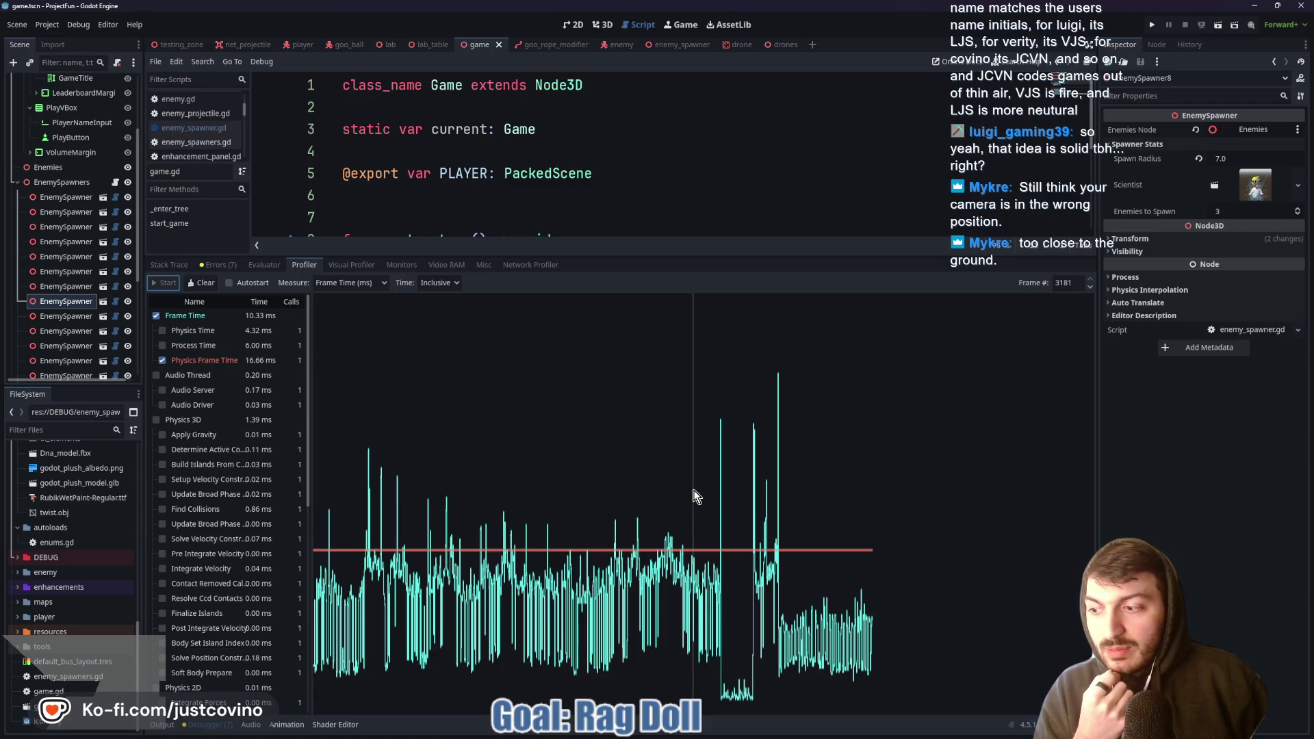
left_click(778, 492)
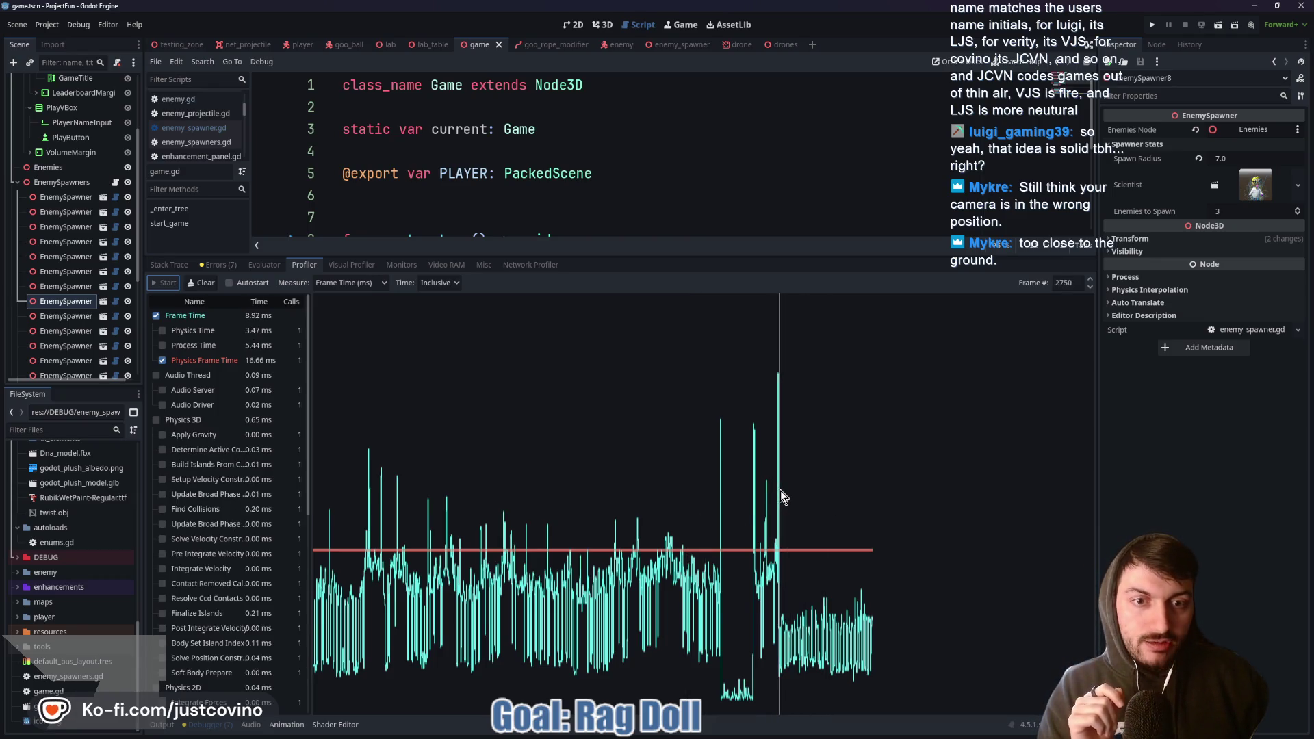
left_click(781, 490)
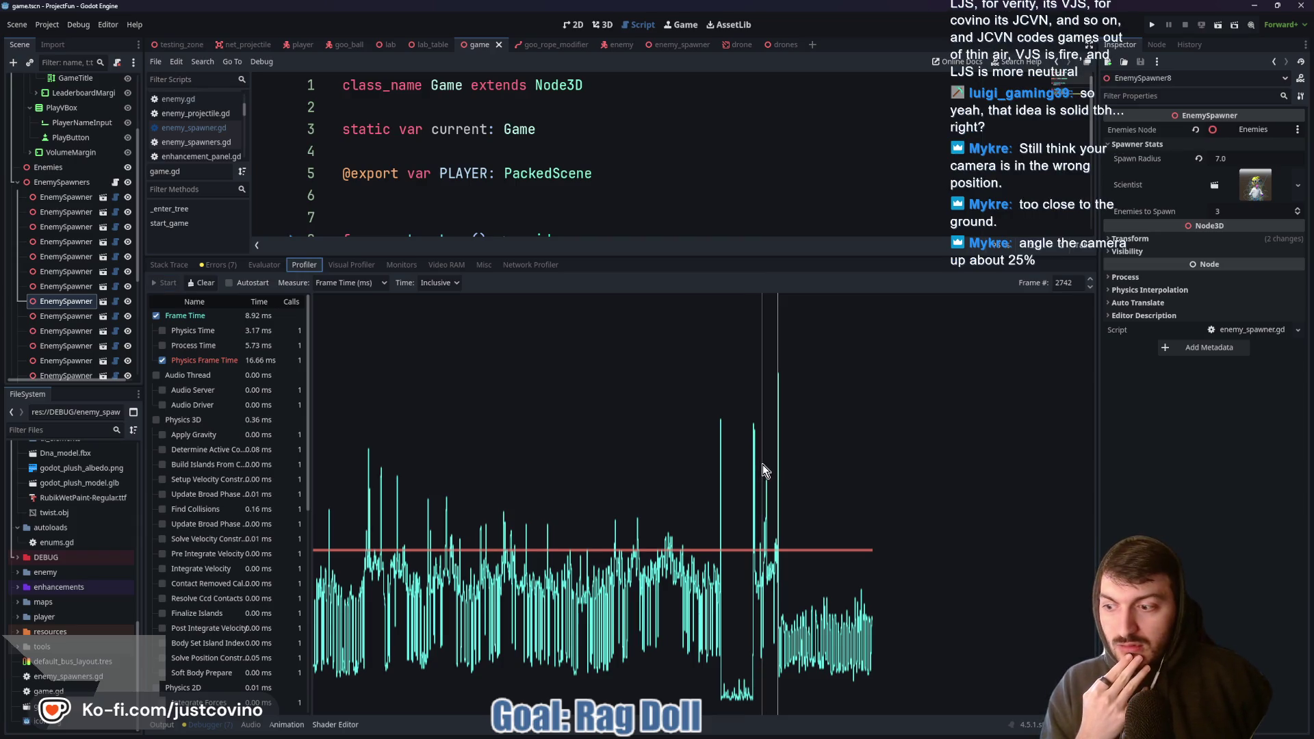
left_click(1090, 279)
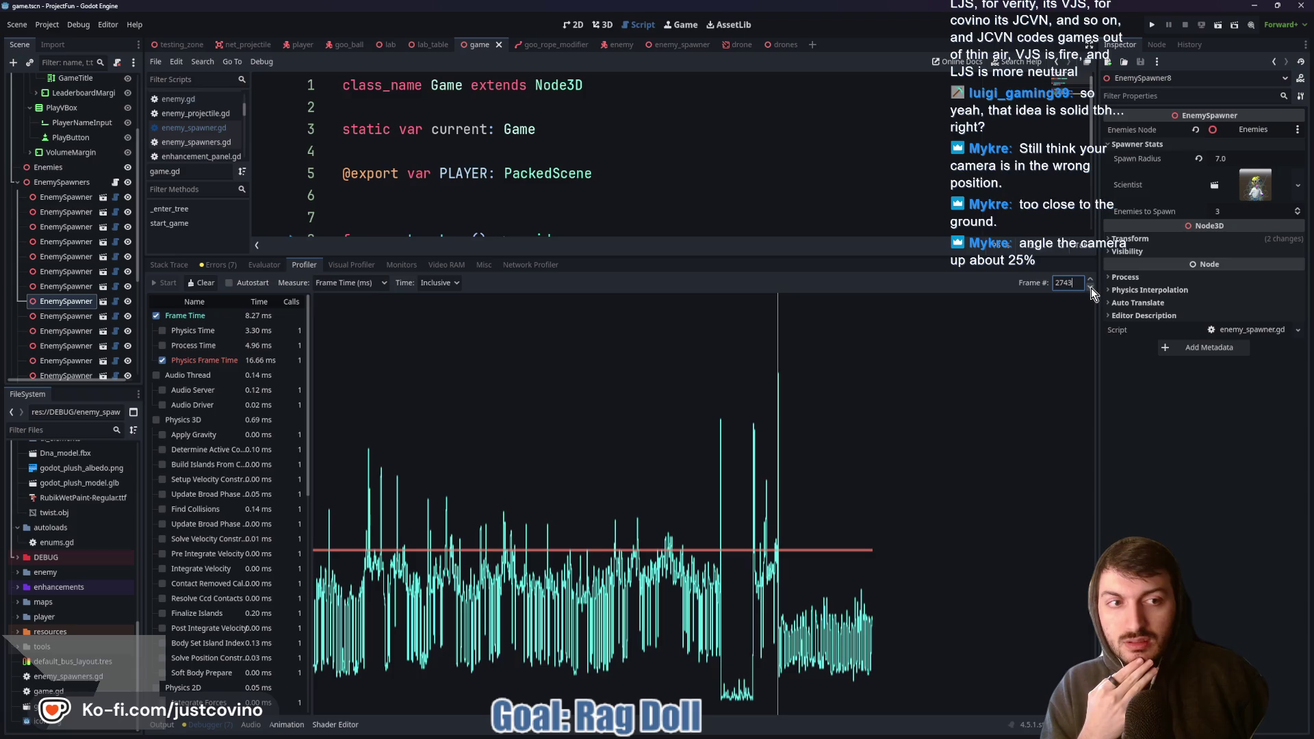
Review frame 2740's Physics 3D (24.21 ms), Find Collisions and Script Functions times, then shrink the profiler.
scroll(1093, 276, "down", 3)
scroll(212, 378, "down", 6)
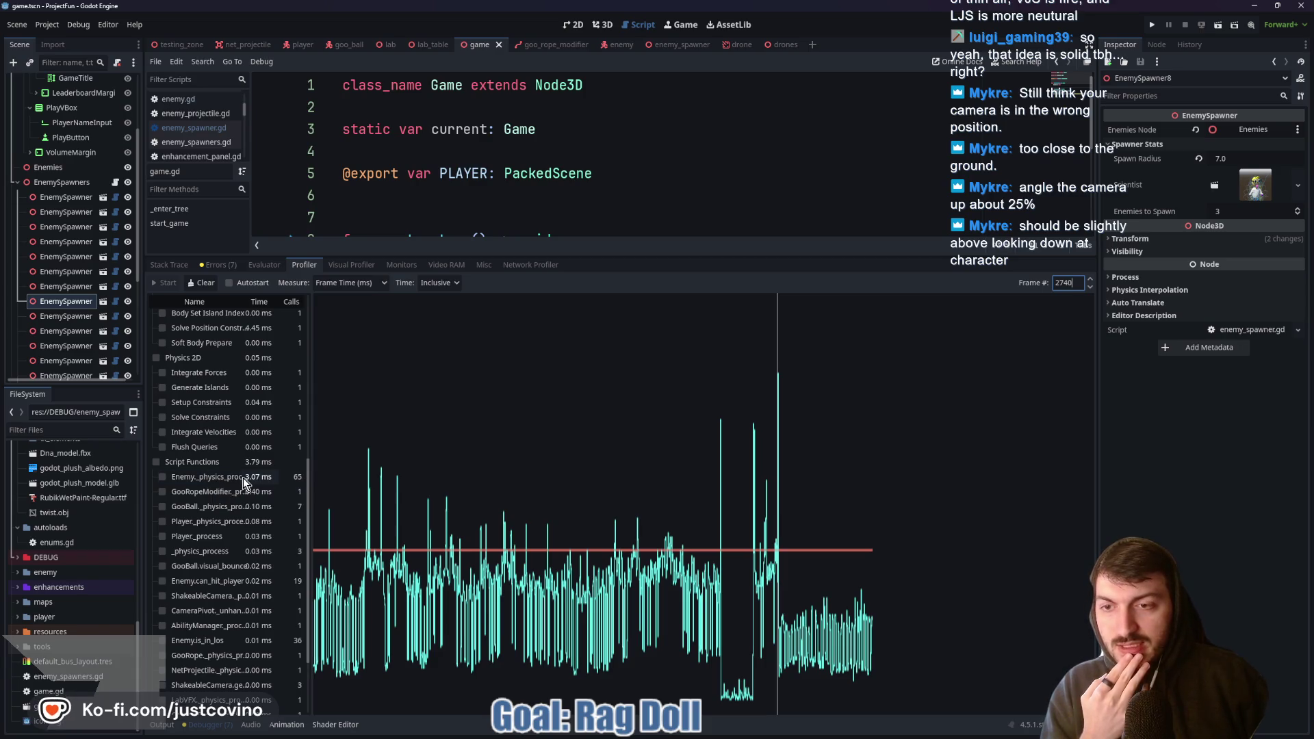
scroll(251, 478, "up", 2)
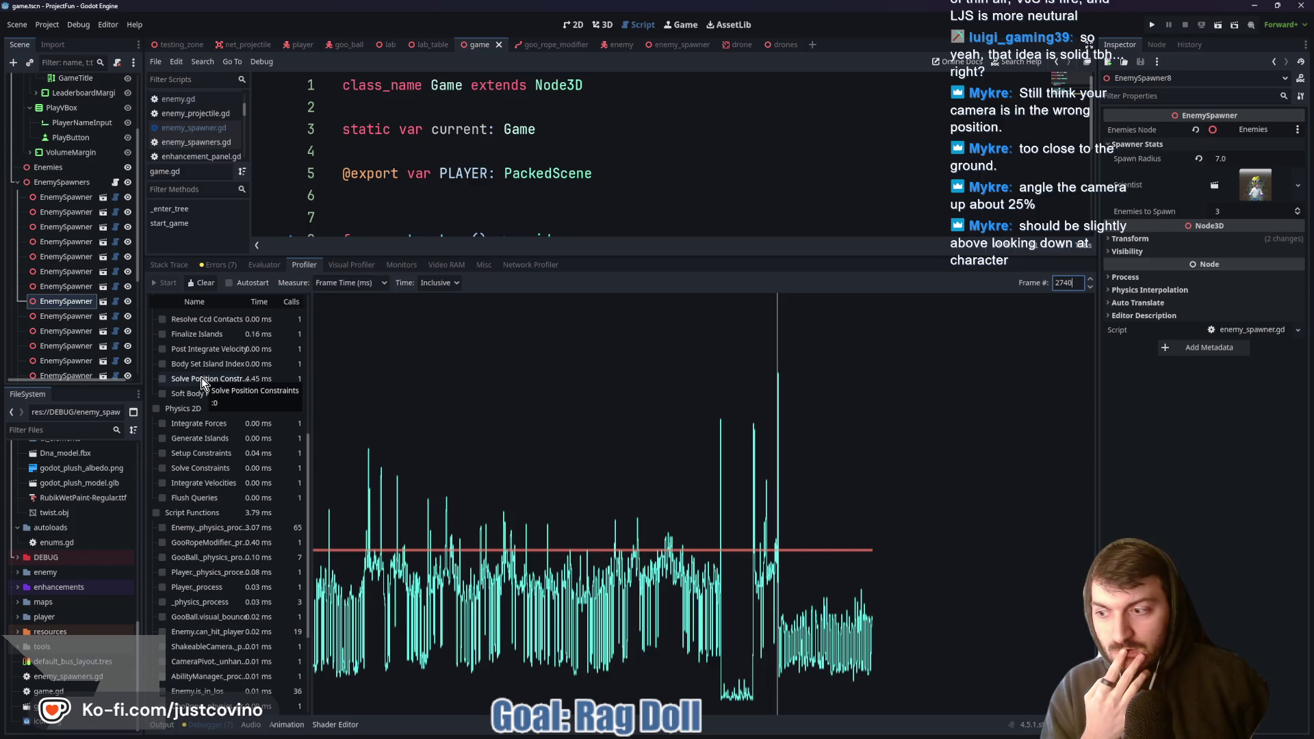
scroll(203, 380, "down", 5)
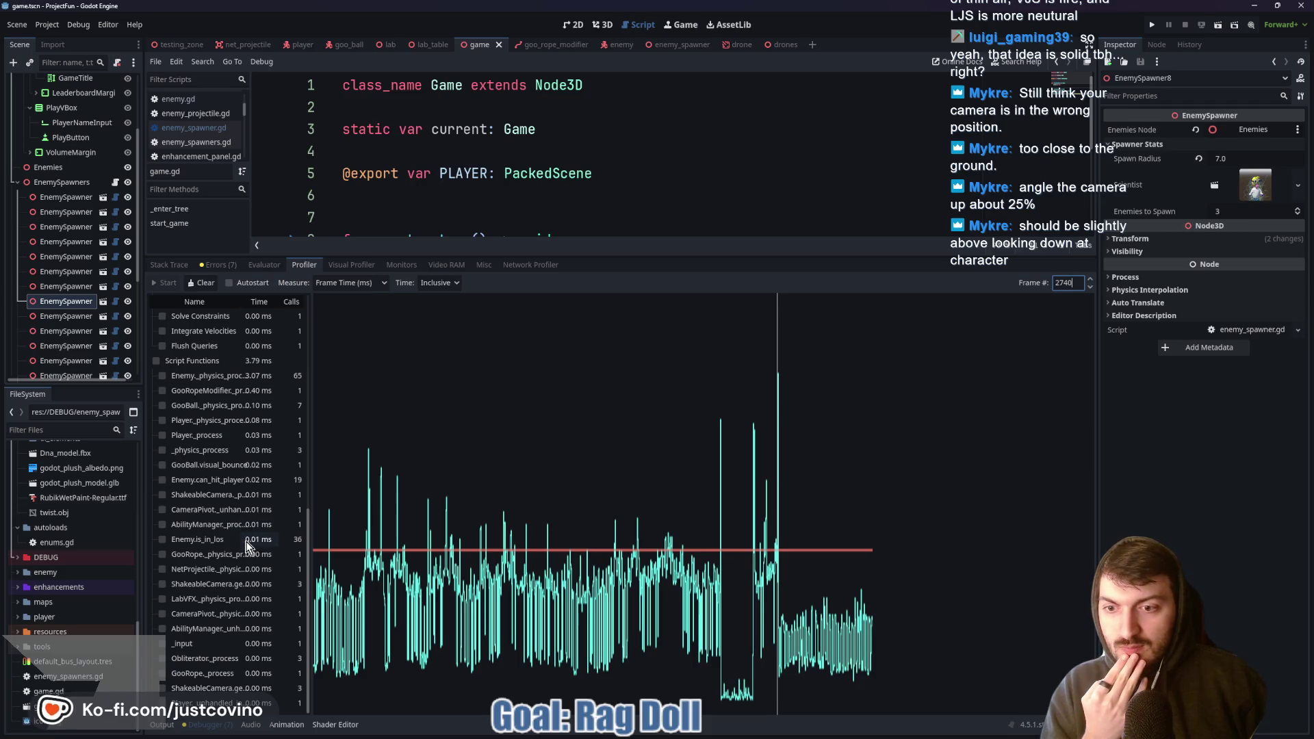
scroll(254, 670, "up", 3)
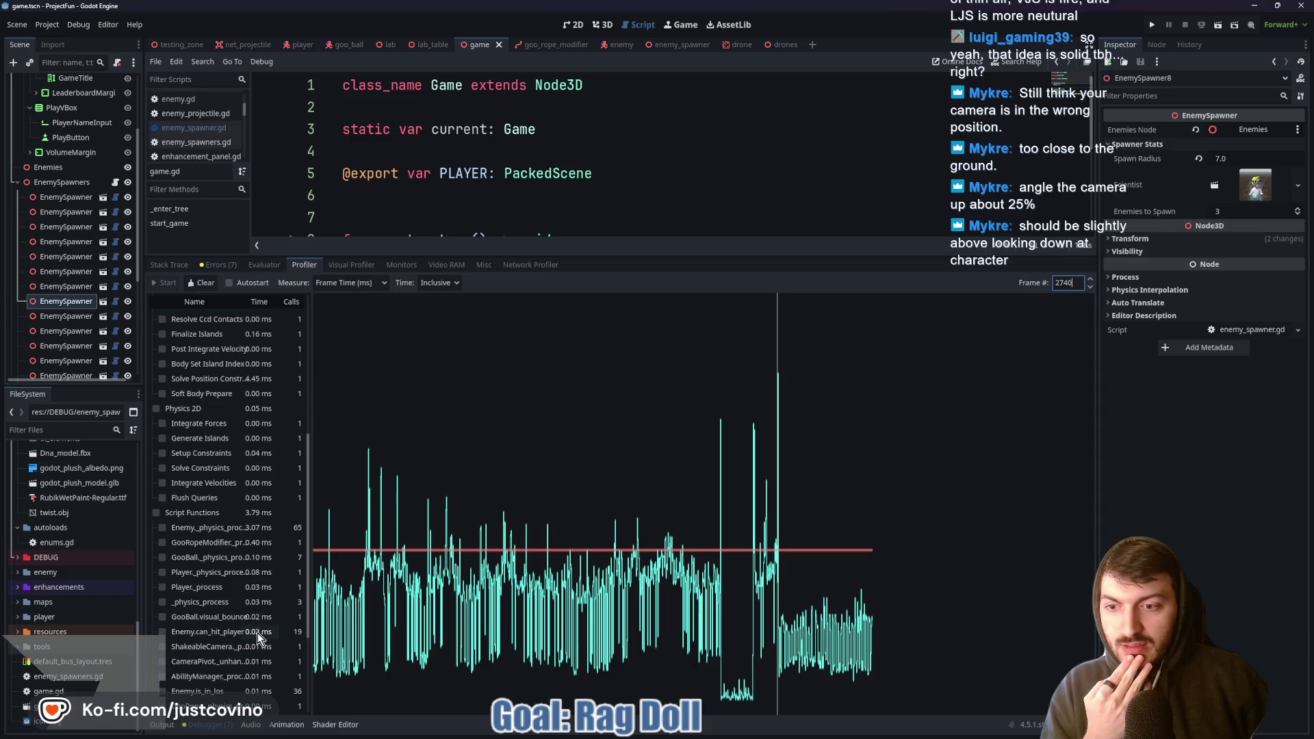
scroll(253, 606, "up", 2)
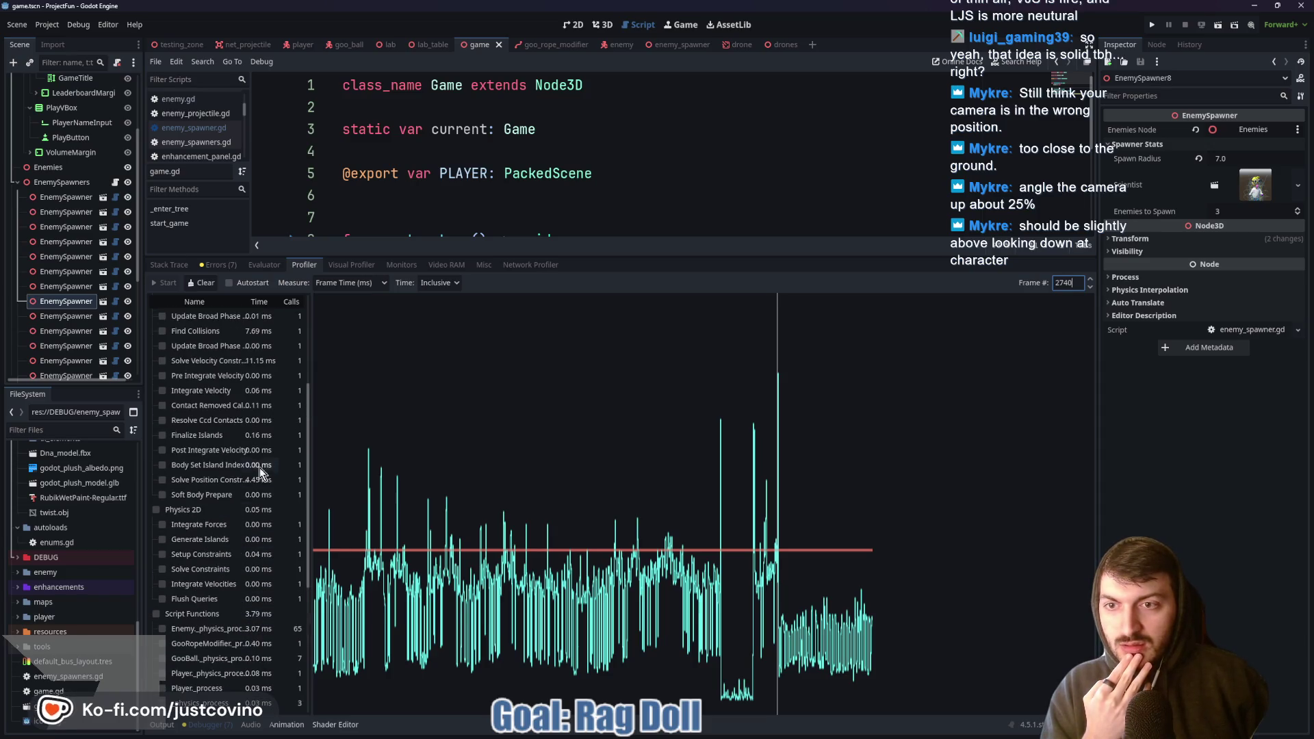
scroll(260, 472, "up", 1)
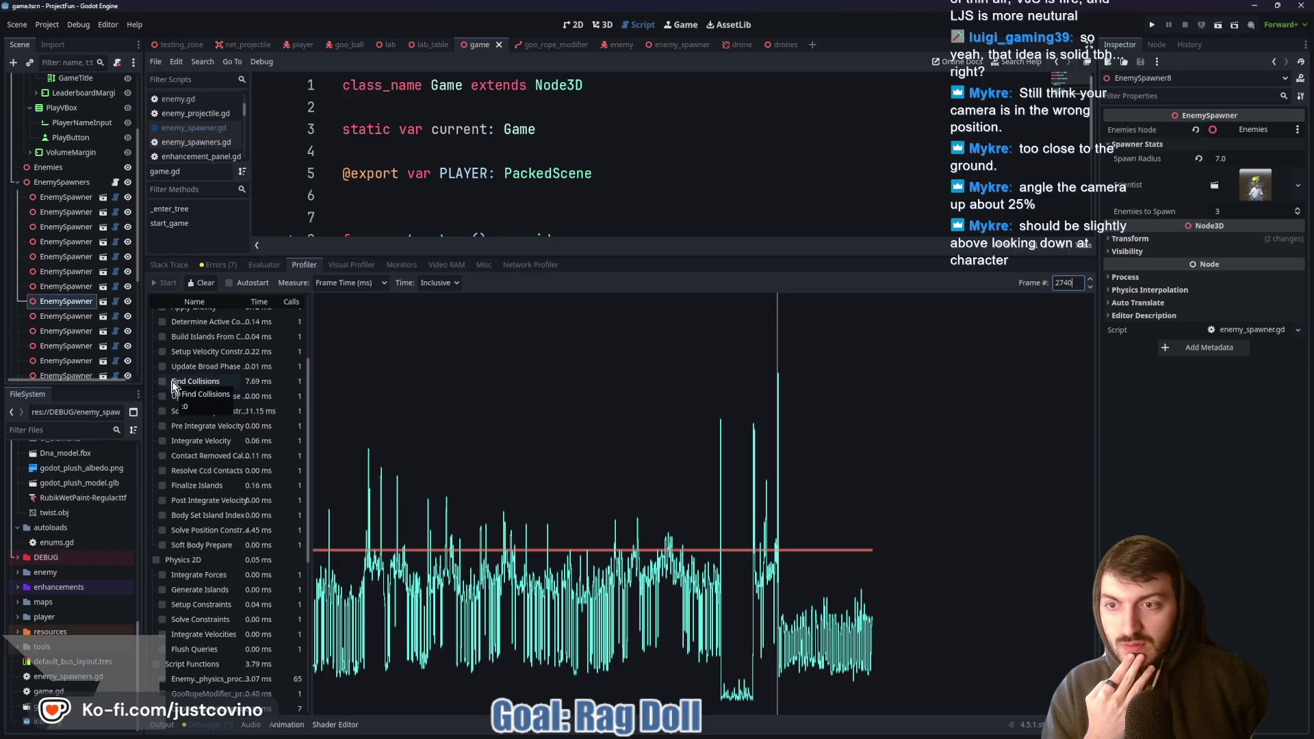
scroll(253, 397, "up", 4)
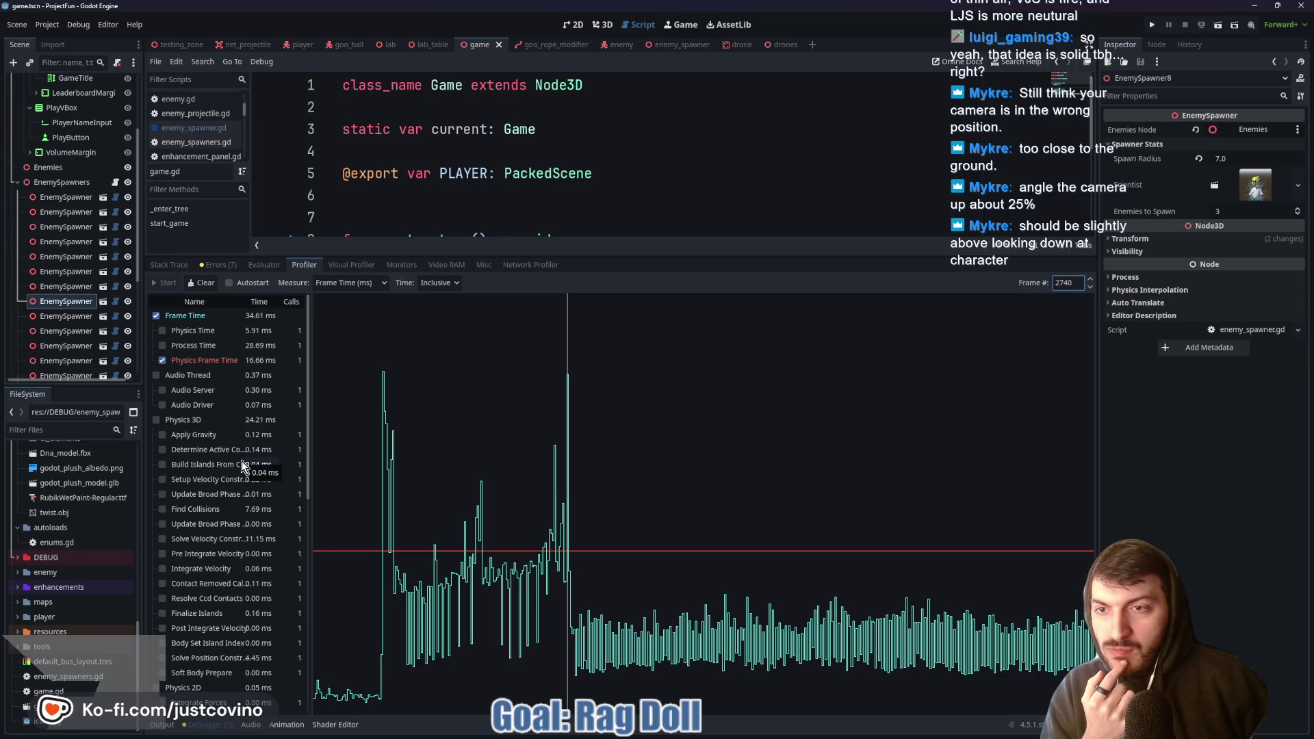
scroll(233, 457, "down", 5)
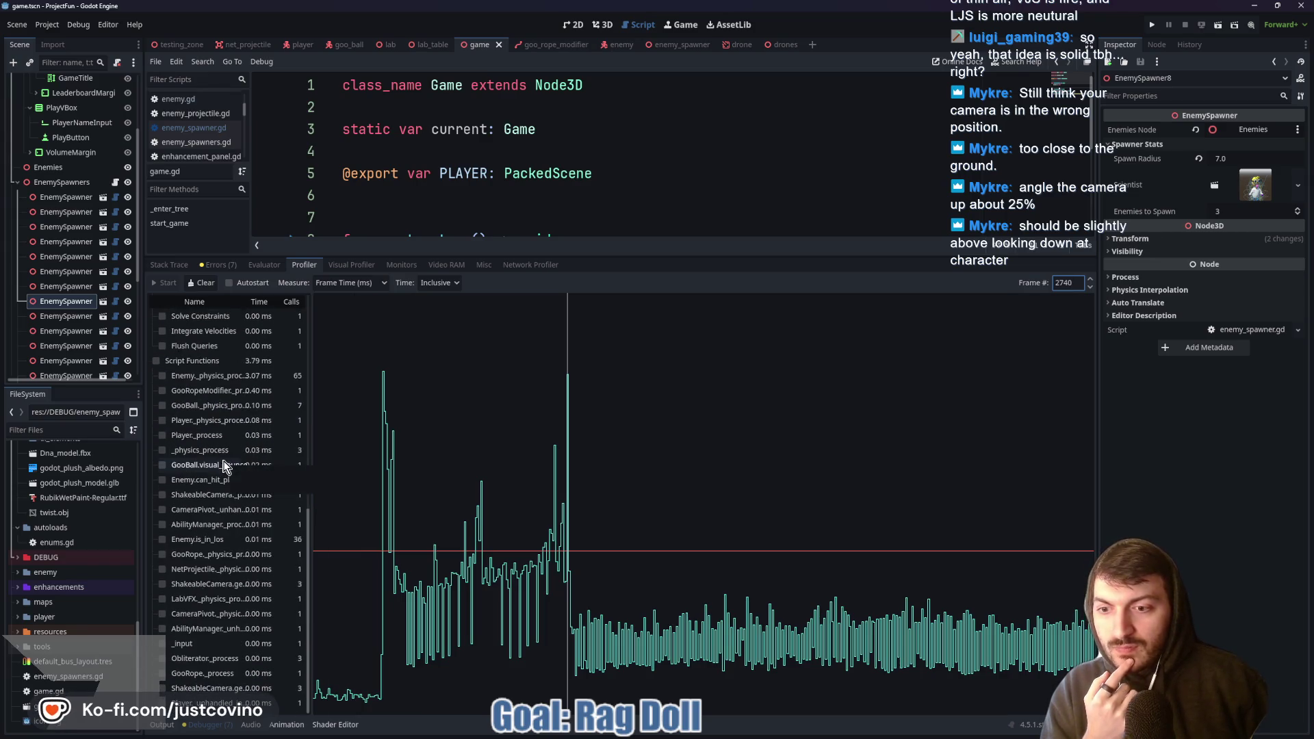
scroll(220, 461, "up", 5)
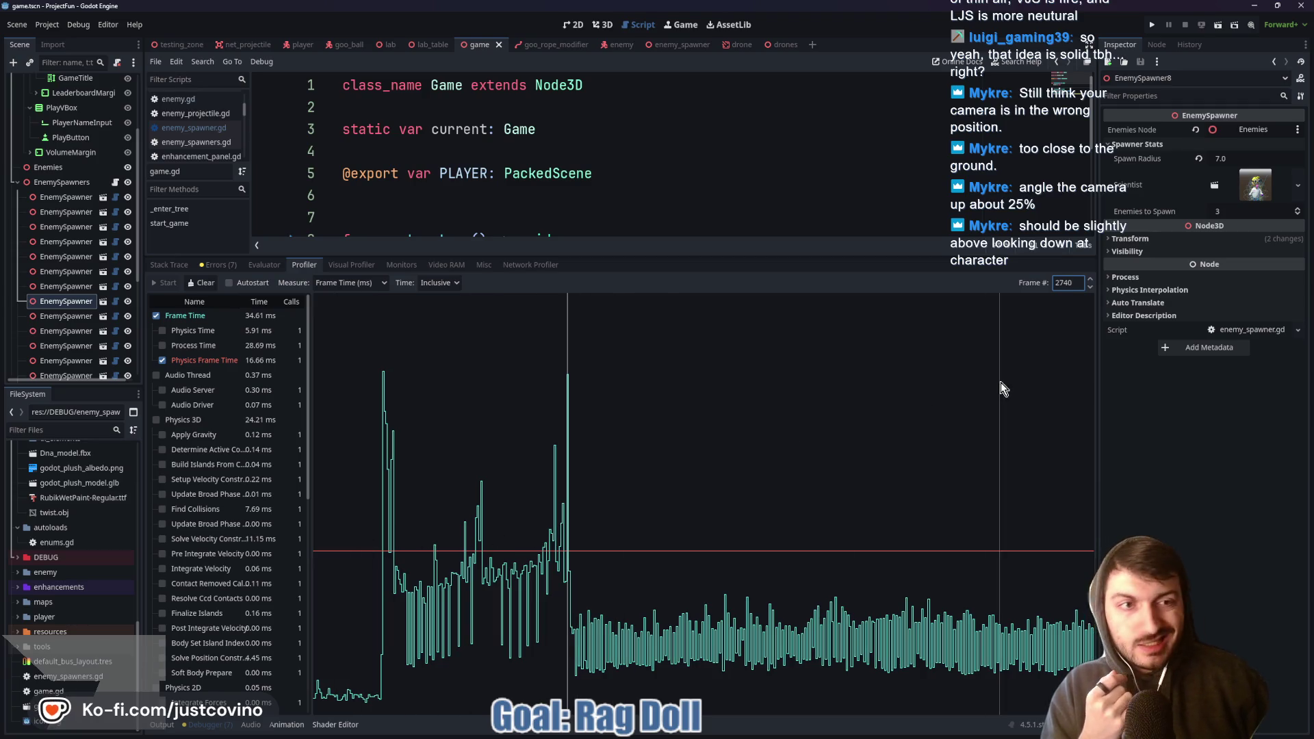
mouse_move(778, 258)
left_mouse_down()
mouse_move(695, 472)
mouse_move(726, 587)
left_mouse_up()
Save the project and enter the commit summary 'Added Drones to Grapple' in GitHub Desktop.
left_click(616, 286)
key("ctrl+s")
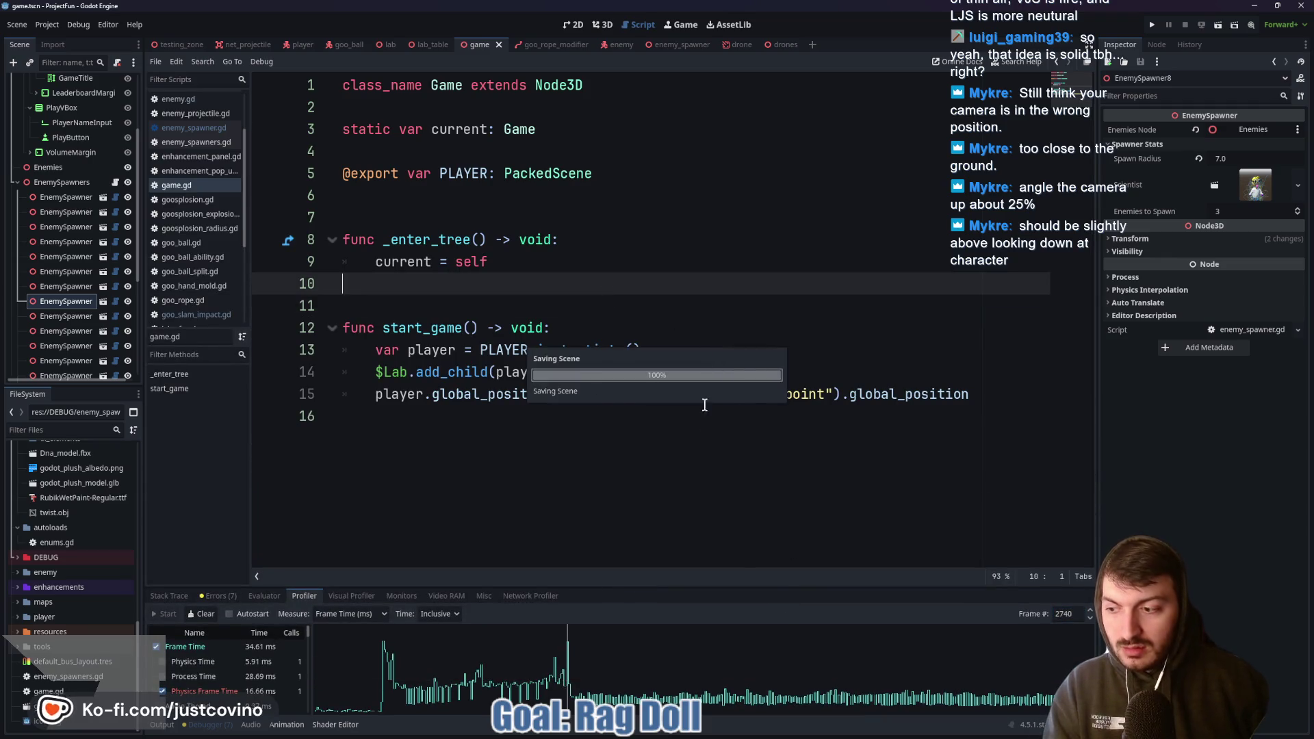
key("alt+Tab")
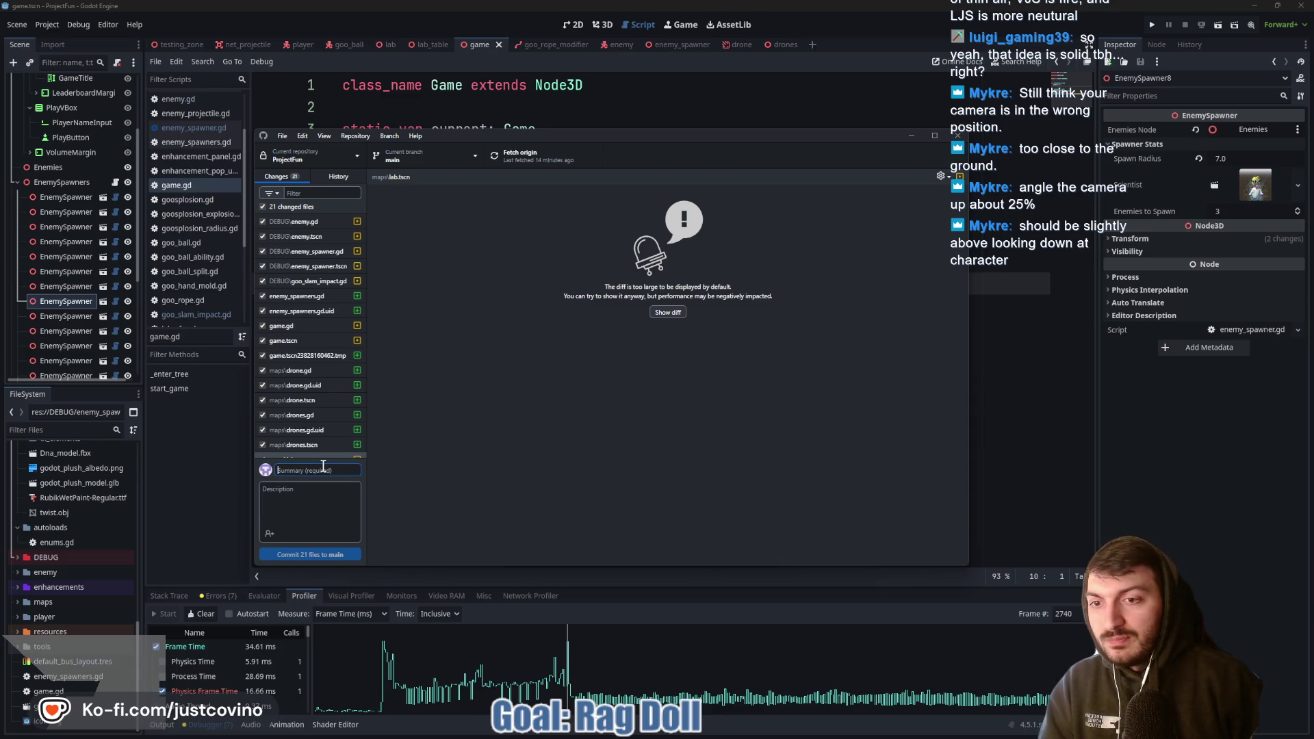
type("Adde")
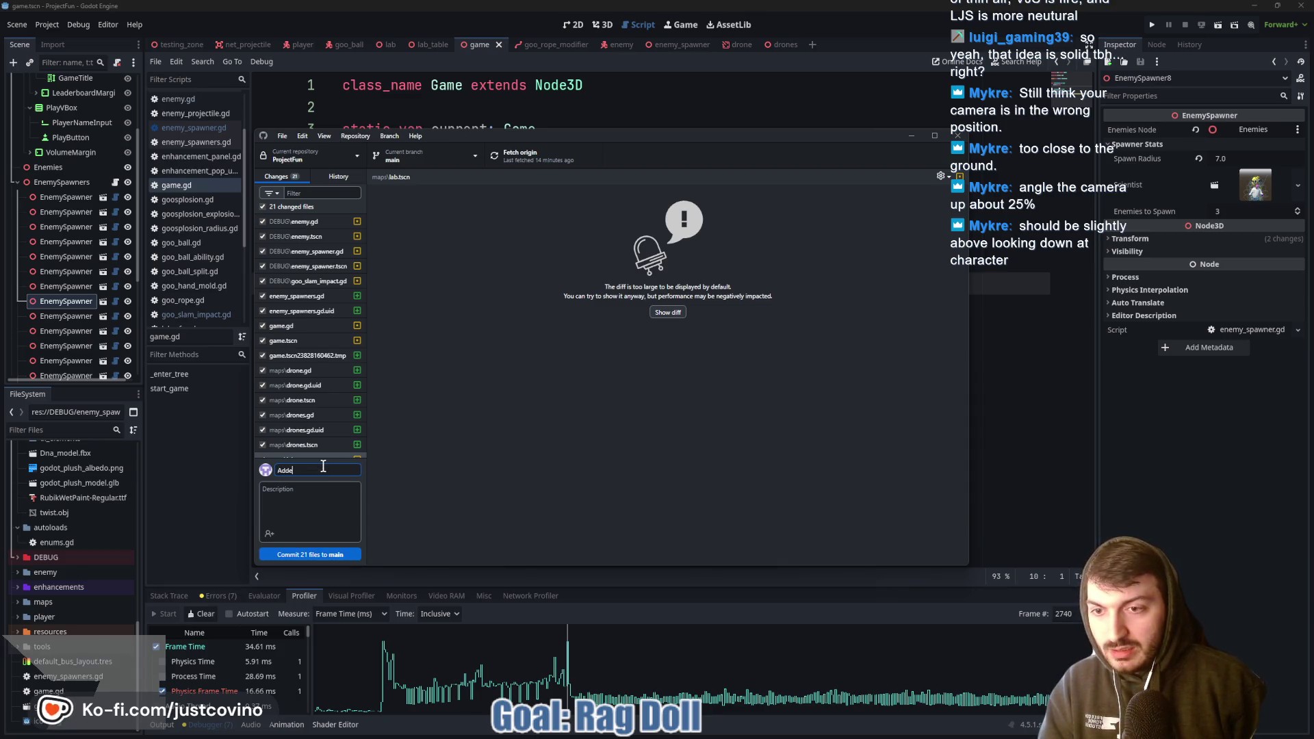
type("d Dra")
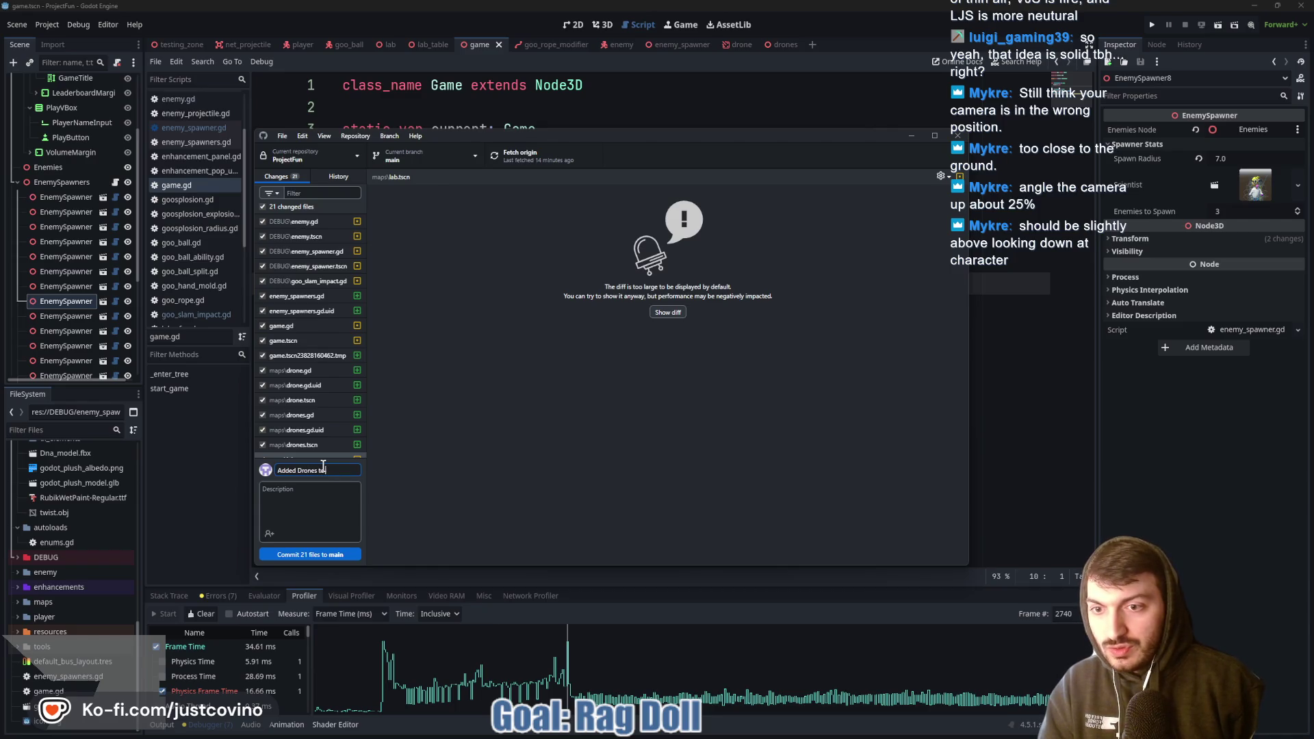
Commit the 21 files to main and push them to origin, then return to Godot.
left_click(329, 555)
left_click(802, 274)
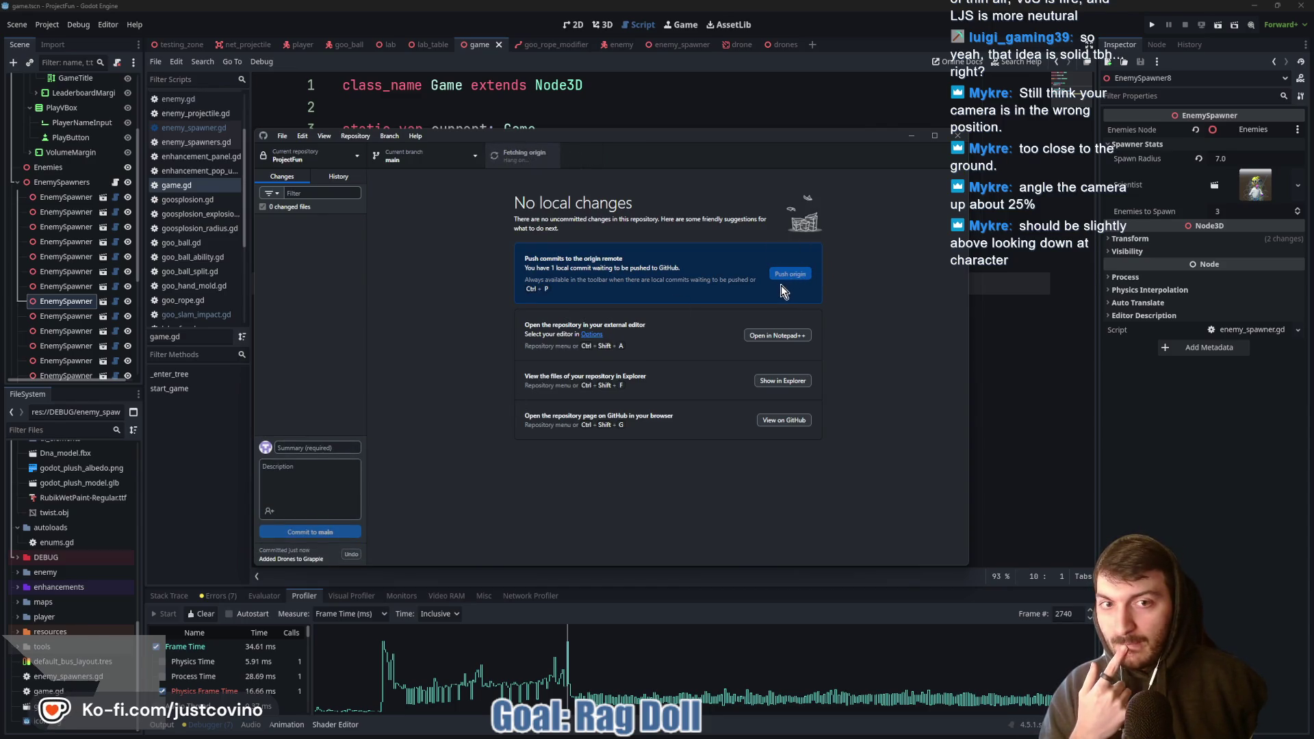
left_click(993, 383)
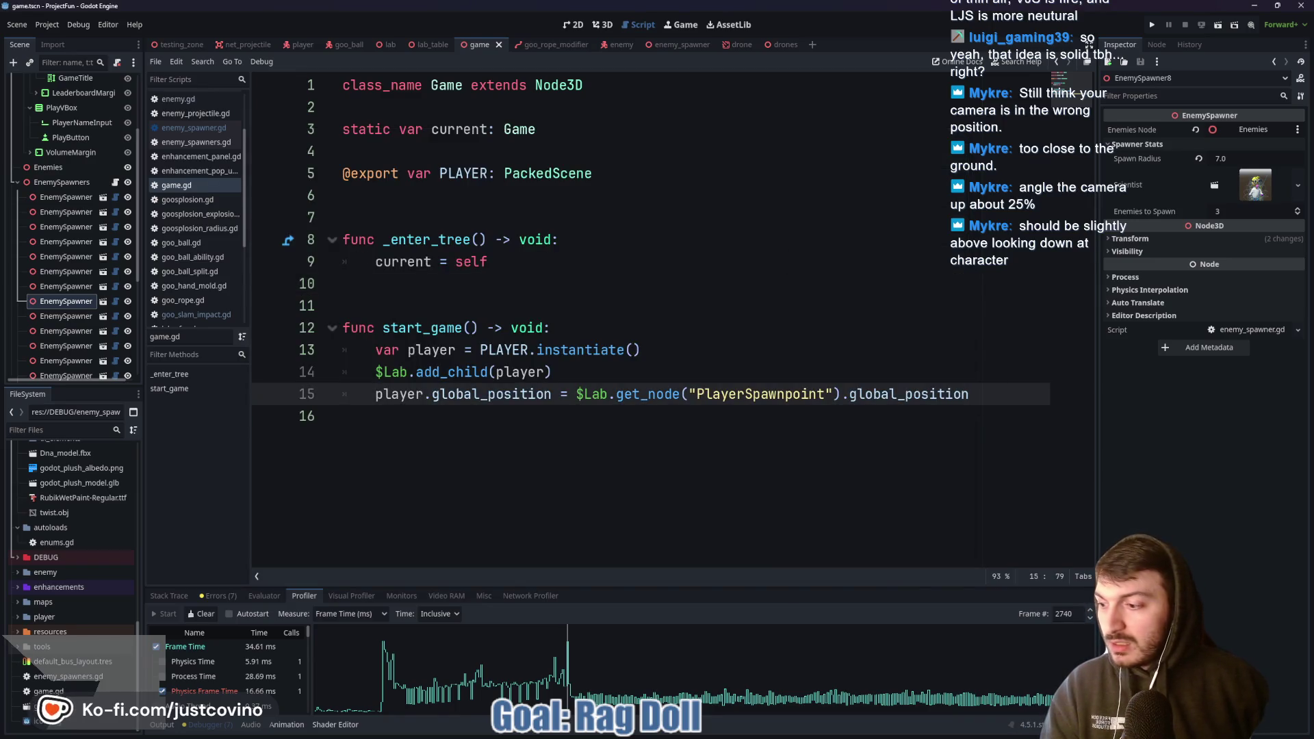